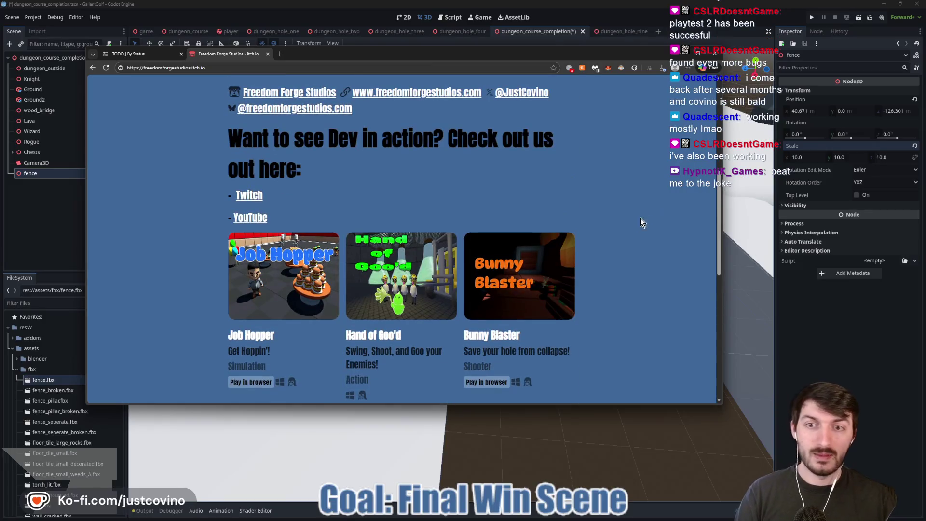
Dismiss the floating browser and orbit the 3D view to face the fence beside the castle
left_click(833, 366)
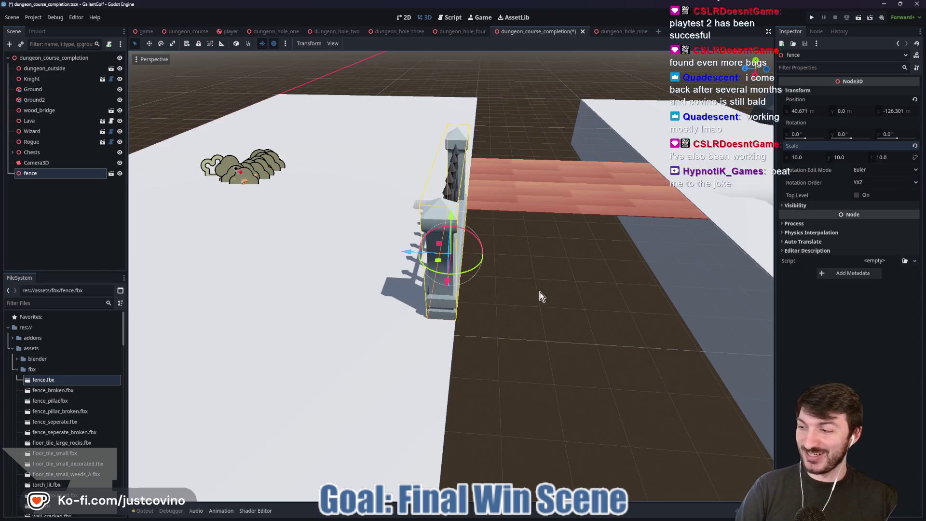
mouse_move(337, 310)
left_mouse_down()
mouse_move(482, 320)
mouse_move(449, 341)
mouse_move(384, 316)
mouse_move(517, 335)
mouse_move(487, 343)
mouse_move(550, 344)
mouse_move(419, 344)
left_mouse_up()
scroll(552, 343, "up", 2)
mouse_move(585, 320)
left_mouse_down()
mouse_move(510, 335)
mouse_move(561, 330)
left_mouse_up()
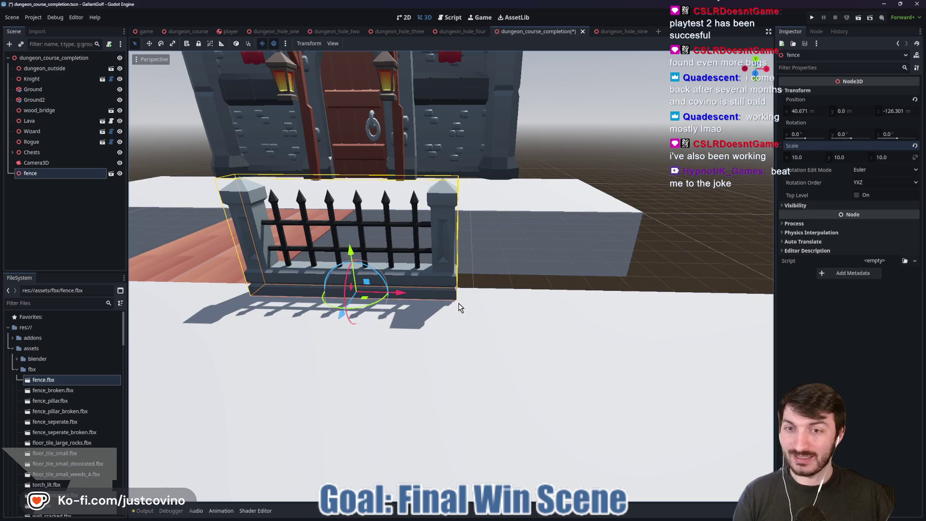
scroll(449, 300, "down", 3)
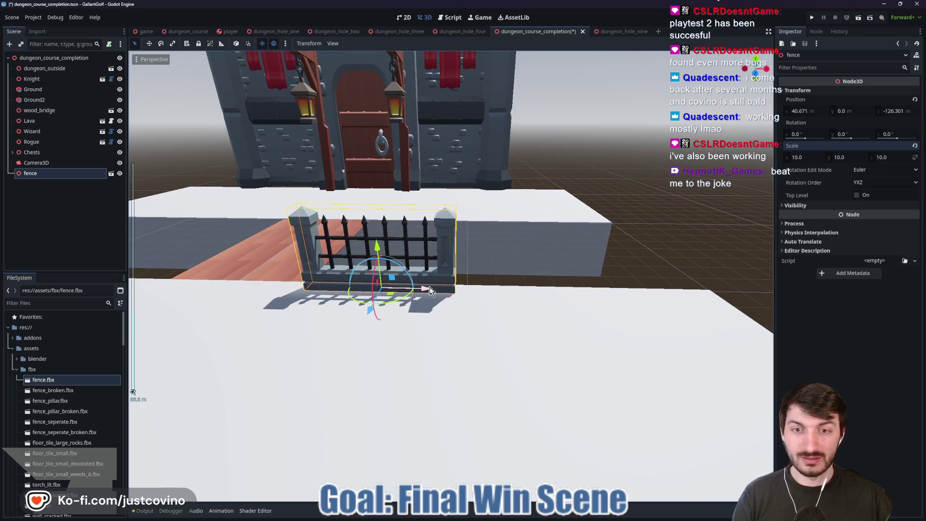
Duplicate the fence twice, sliding each copy along X so three sections sit end to end
key("ctrl+d")
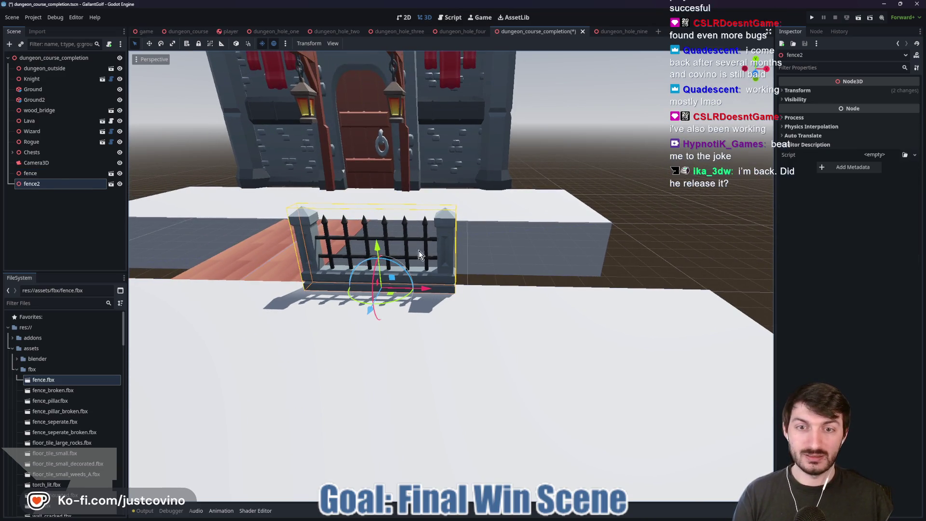
mouse_move(427, 289)
left_mouse_down()
mouse_move(577, 304)
mouse_move(558, 299)
mouse_move(649, 291)
mouse_move(536, 296)
mouse_move(572, 299)
left_mouse_up()
left_click(679, 233)
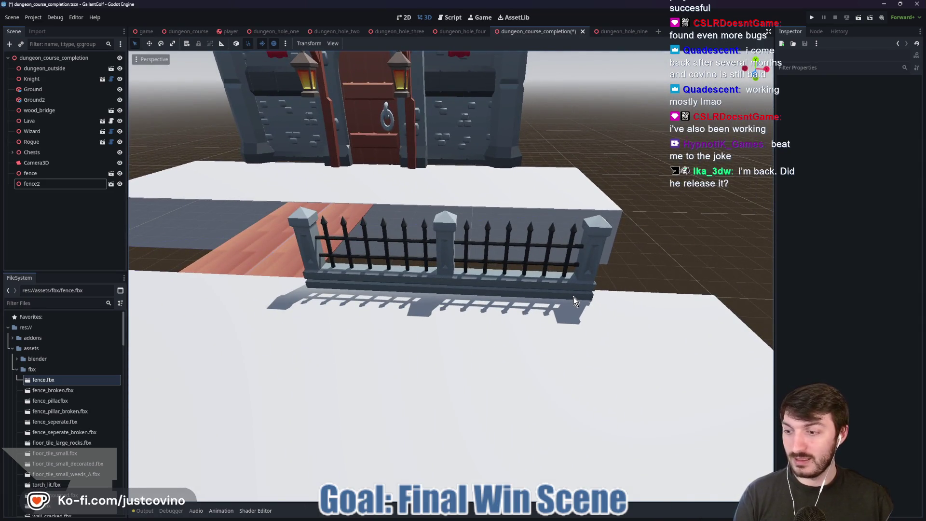
left_click(597, 284)
mouse_move(600, 279)
left_mouse_down()
mouse_move(436, 306)
mouse_move(545, 321)
left_mouse_up()
key("ctrl+d")
left_click(563, 399)
Widen the Ground box along its length and line it up in front view
scroll(574, 405, "down", 5)
scroll(527, 400, "up", 2)
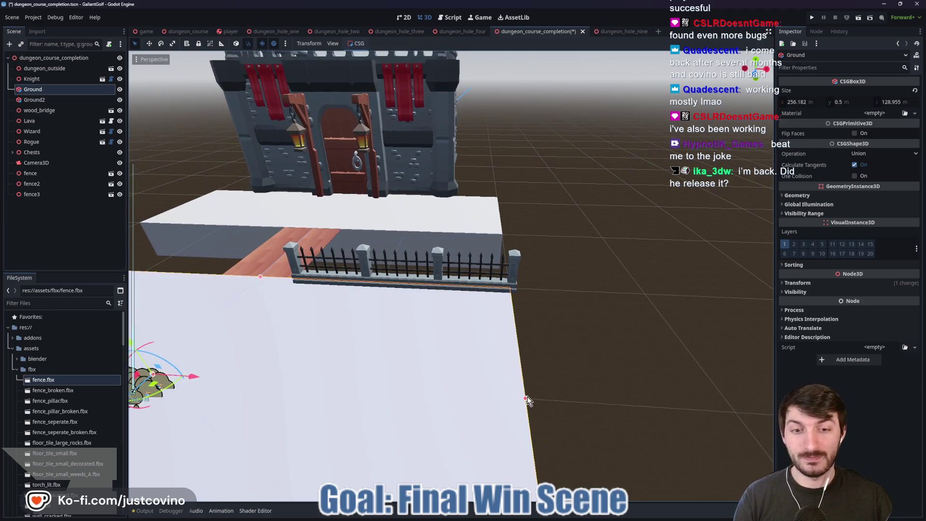
left_click_drag(526, 398, 535, 398)
left_click(751, 80)
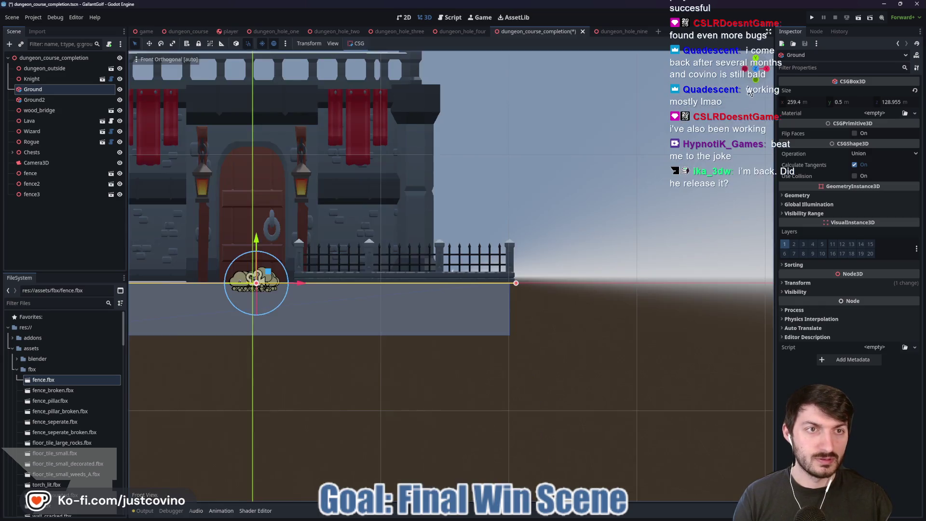
left_click_drag(515, 284, 558, 325)
left_click(569, 340)
left_click_drag(336, 345, 507, 383)
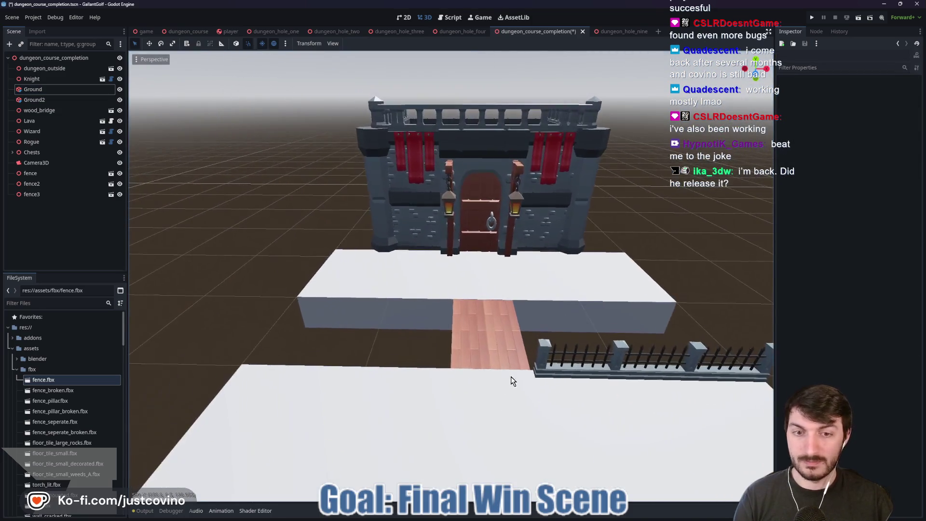
Duplicate fence, fence2 and fence3 and move the copies to the left of the bridge
left_click(541, 371)
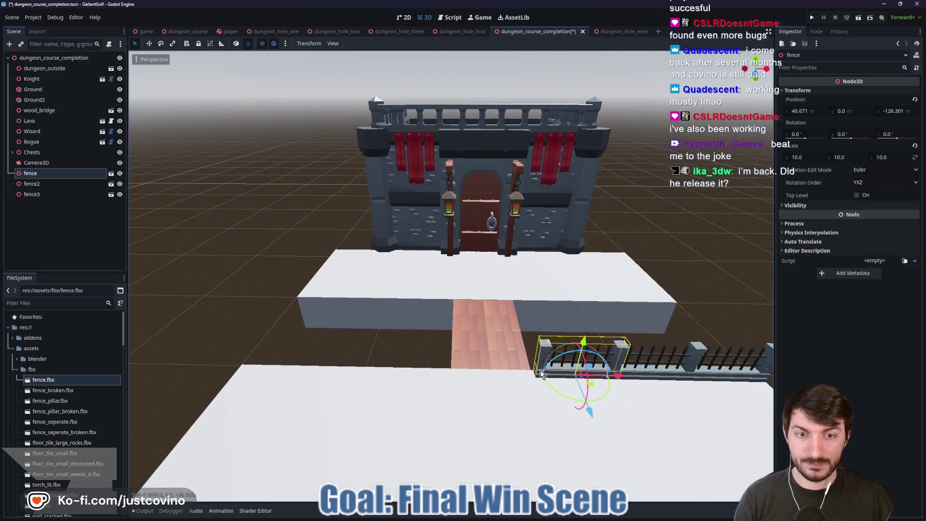
left_click(690, 379, "shift")
left_click(725, 373, "shift")
key("ctrl+d")
mouse_move(690, 386)
left_mouse_down()
mouse_move(386, 372)
mouse_move(539, 395)
mouse_move(565, 363)
left_mouse_up()
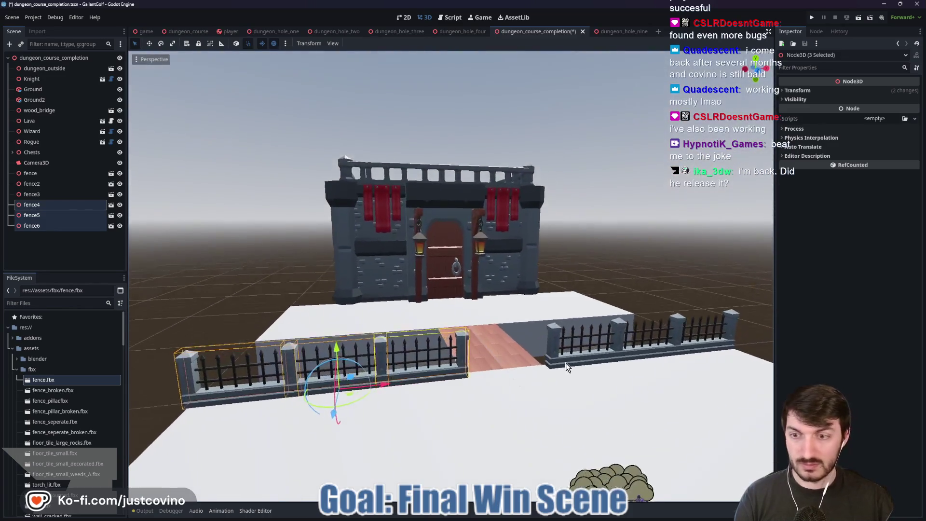
scroll(565, 363, "down", 5)
Stretch the Ground box's left edge outward under the new fences and save the scene
left_click(431, 370)
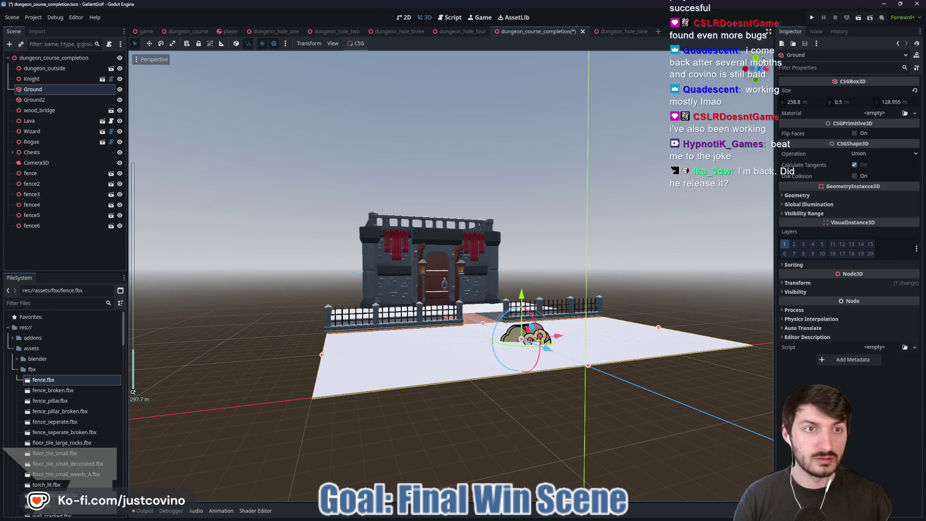
left_click(759, 72)
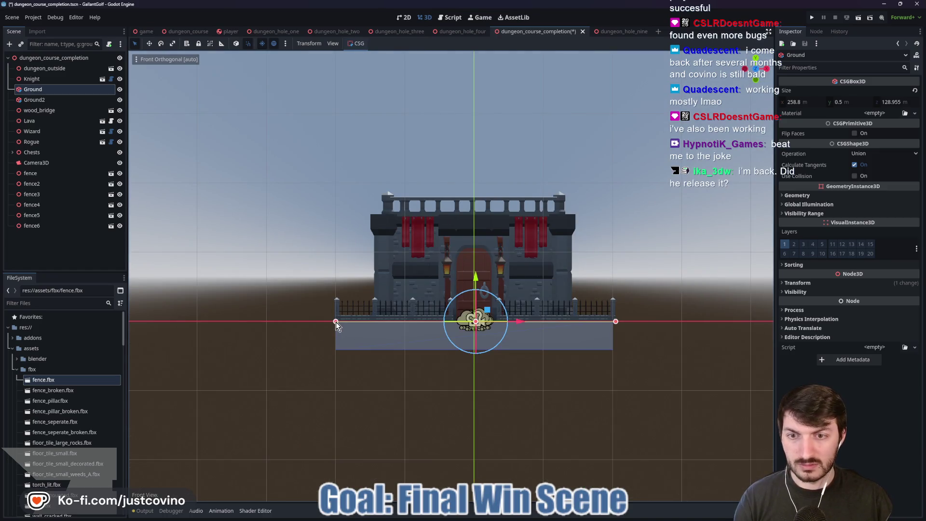
scroll(336, 322, "up", 10)
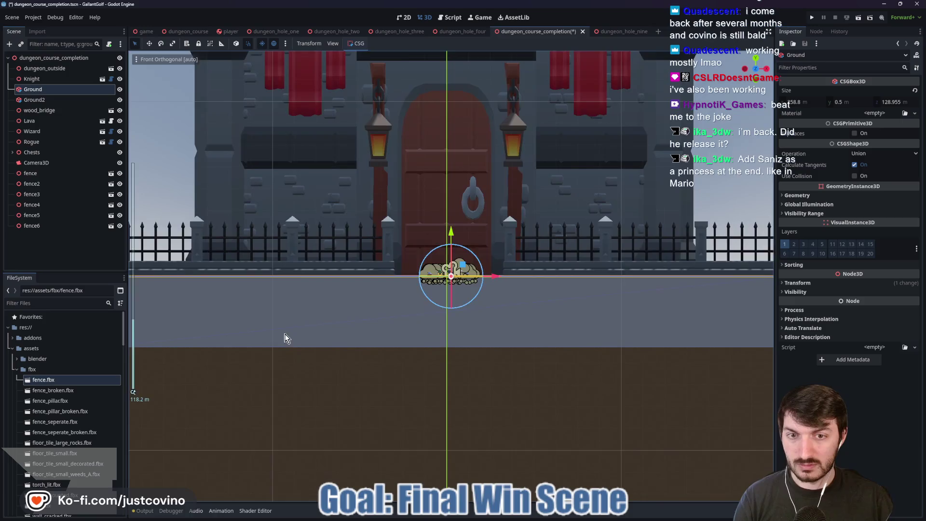
left_click_drag(287, 338, 540, 355)
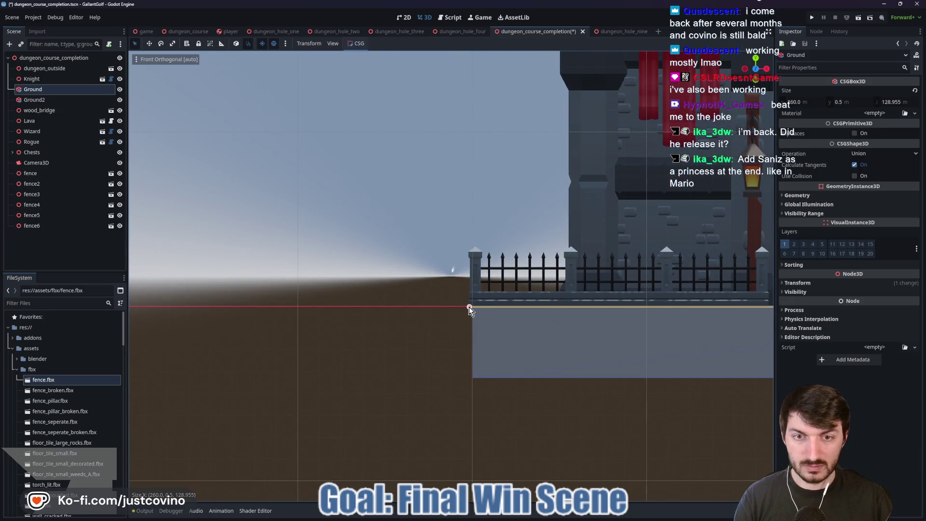
mouse_move(497, 361)
left_mouse_down()
mouse_move(496, 399)
mouse_move(471, 303)
left_mouse_up()
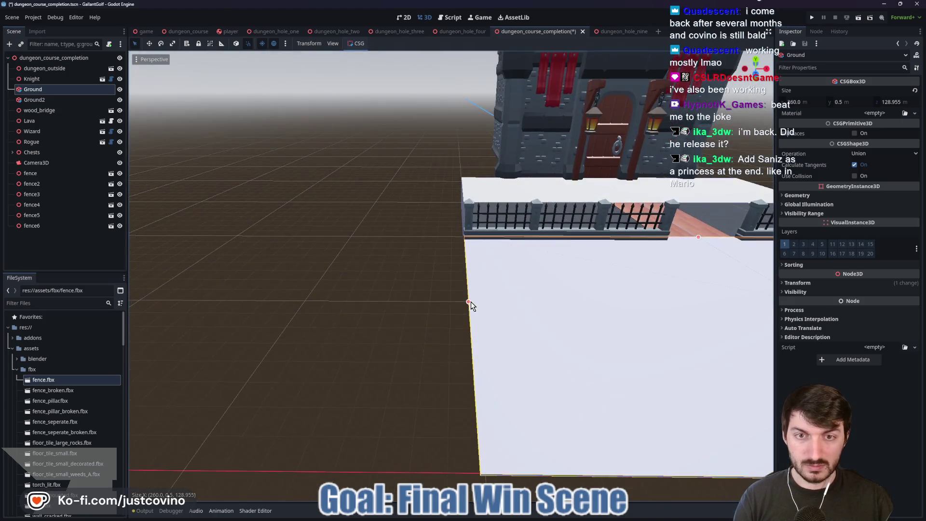
left_click(414, 368)
mouse_move(554, 364)
left_mouse_down()
mouse_move(550, 375)
mouse_move(363, 362)
mouse_move(410, 352)
left_mouse_up()
key("ctrl+s")
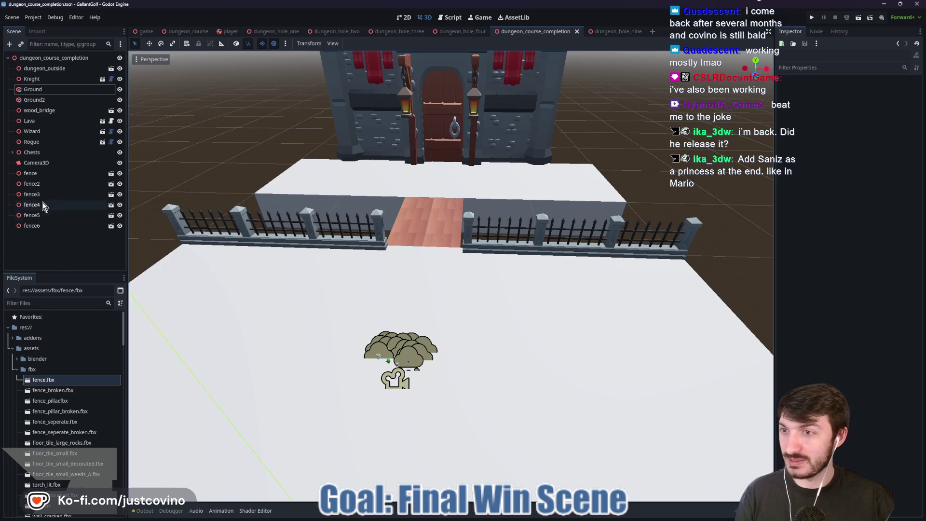
left_click(54, 60)
Add a Node3D named Fences under the root and move fence through fence6 into it
key("ctrl+a")
type("node3d")
key("Return")
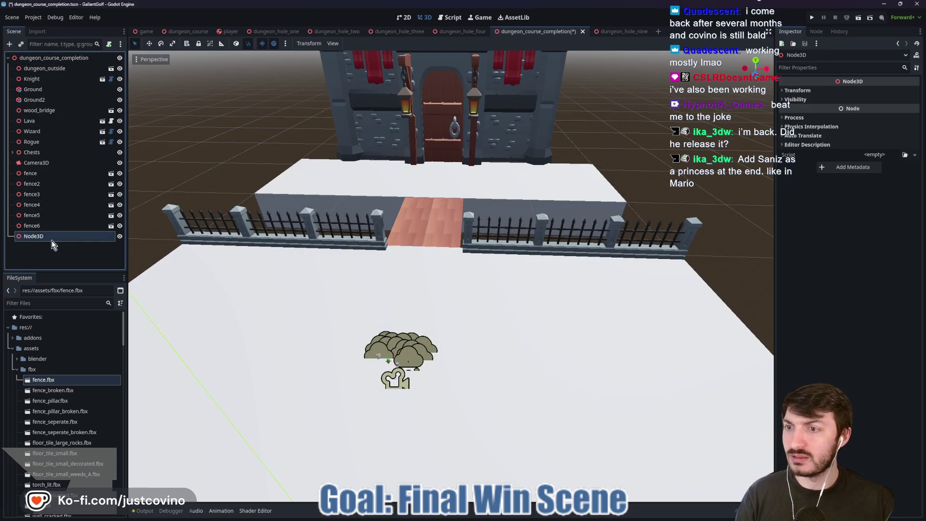
double_click(51, 237)
type("Fences")
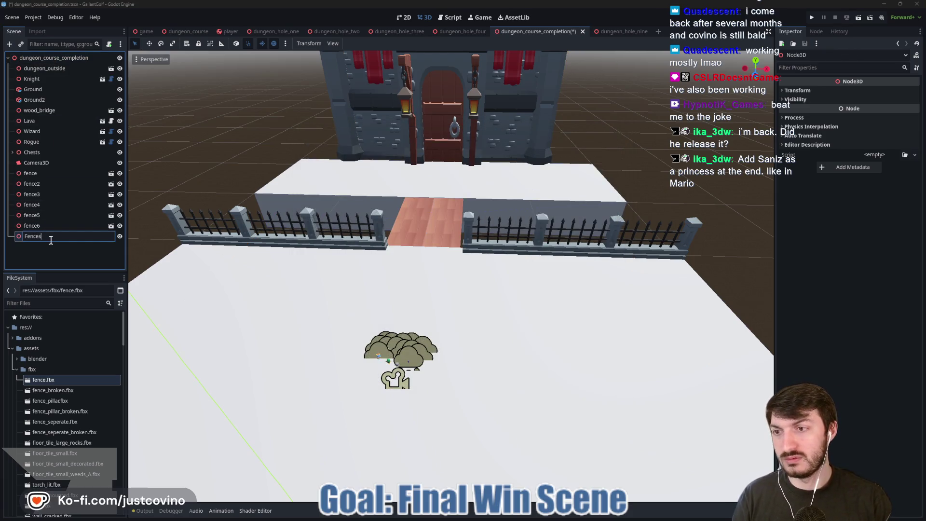
left_click(41, 174)
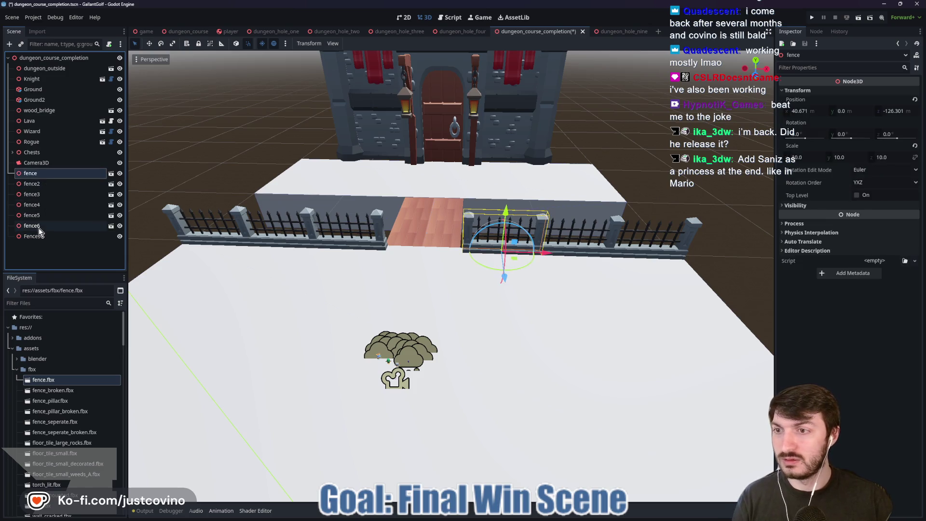
left_click(39, 226, "shift")
left_click_drag(42, 236, 43, 236)
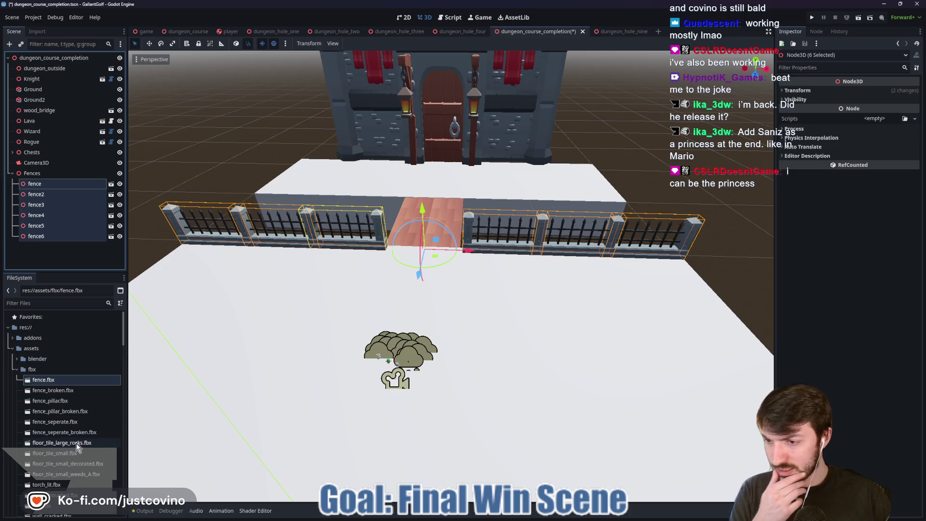
scroll(78, 448, "down", 3)
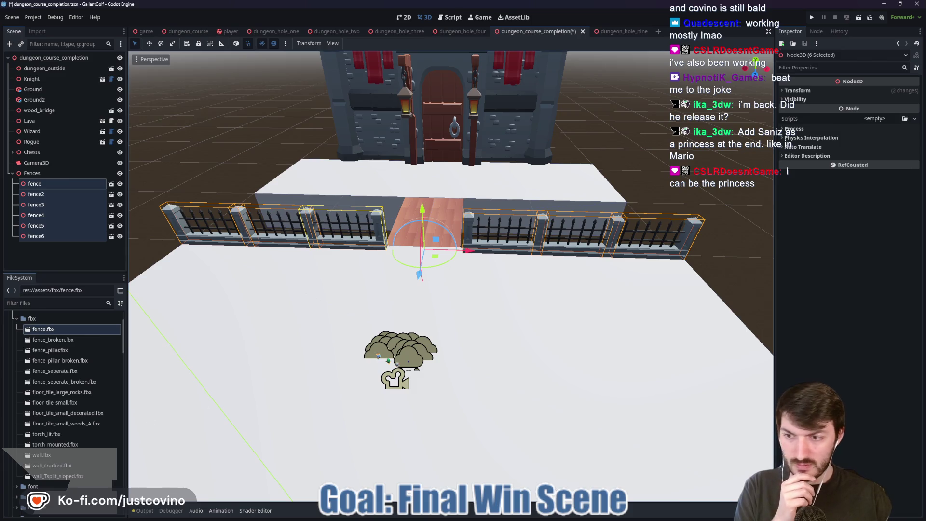
Find arch_gate.fbx in Eagle's 3DModels folder and export it to gallant_golf\assets\fbx
left_click(534, 516)
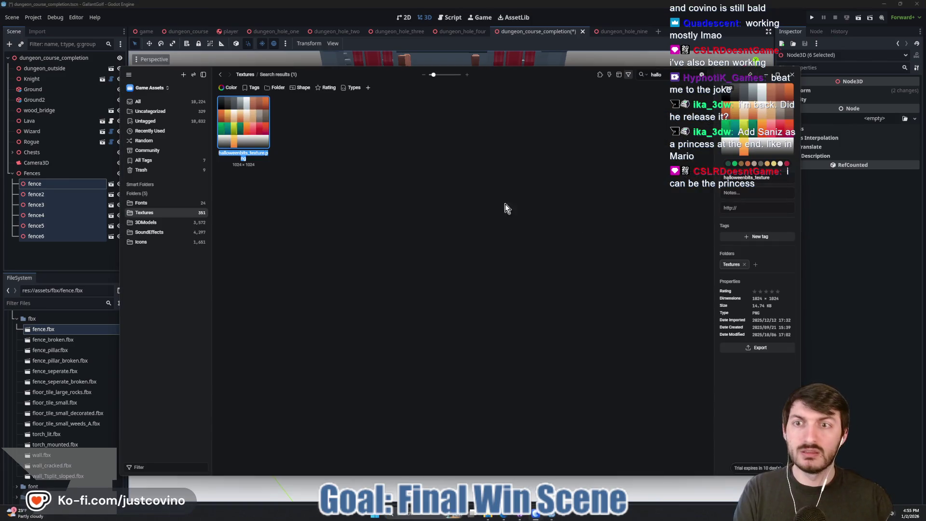
left_click(153, 223)
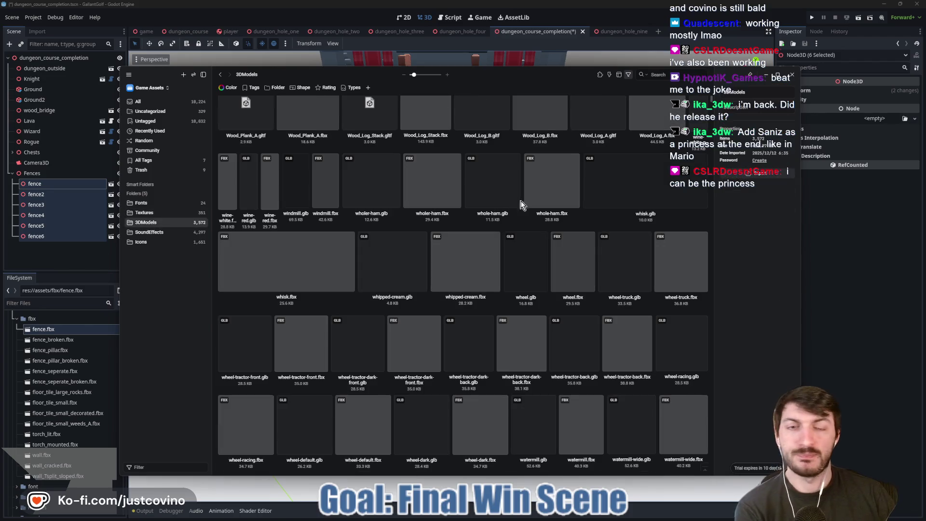
left_click(660, 75)
type("gate")
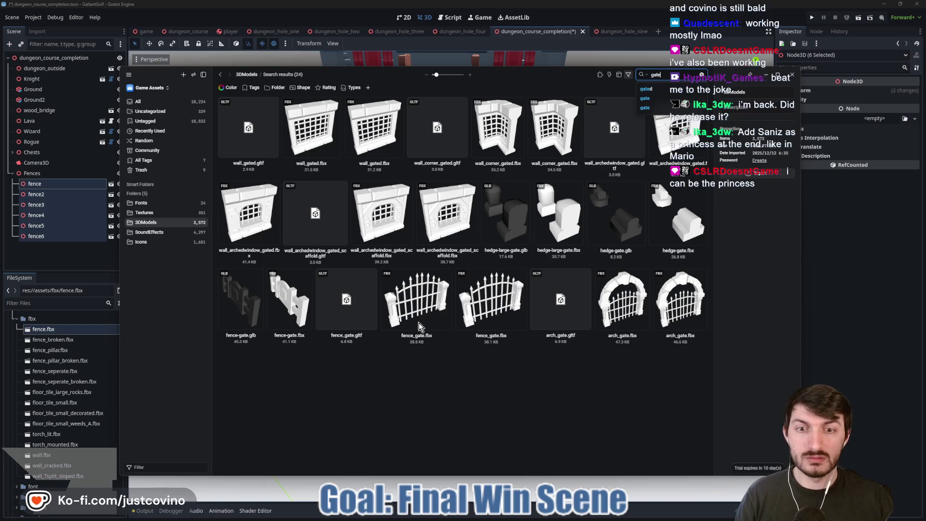
left_click(628, 301)
right_click(635, 345)
left_click(665, 360)
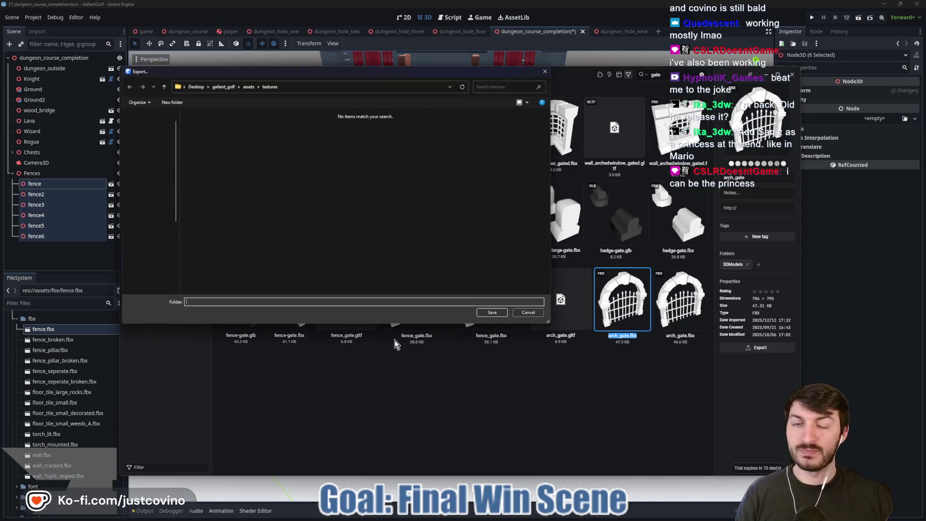
left_click(248, 87)
double_click(197, 134)
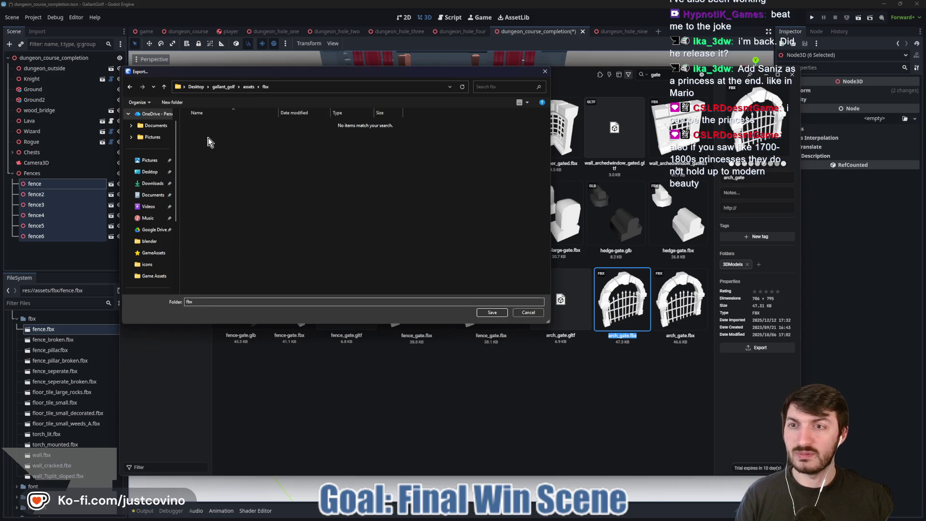
left_click(492, 312)
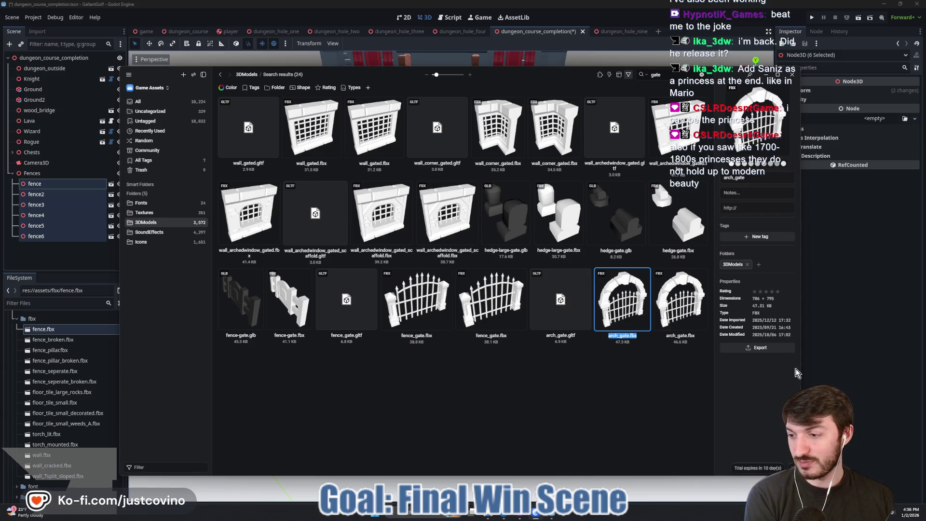
left_click(843, 343)
left_click(83, 250)
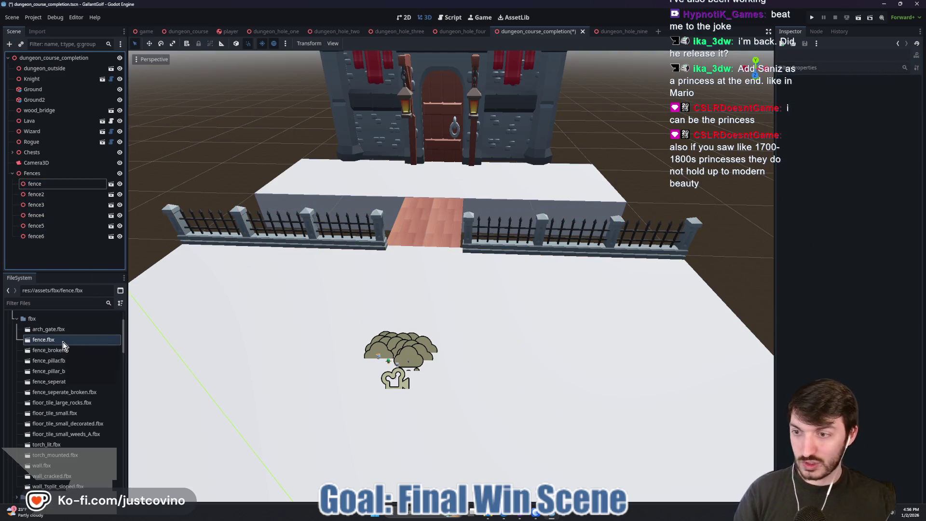
Drop arch_gate.fbx into the viewport, move it toward the wooden bridge, and open its Transform scale
mouse_move(65, 330)
left_mouse_down()
mouse_move(407, 256)
mouse_move(426, 191)
left_mouse_up()
scroll(426, 191, "down", 2)
scroll(510, 250, "down", 3)
mouse_move(524, 239)
left_mouse_down()
mouse_move(285, 302)
mouse_move(497, 183)
mouse_move(489, 233)
left_mouse_up()
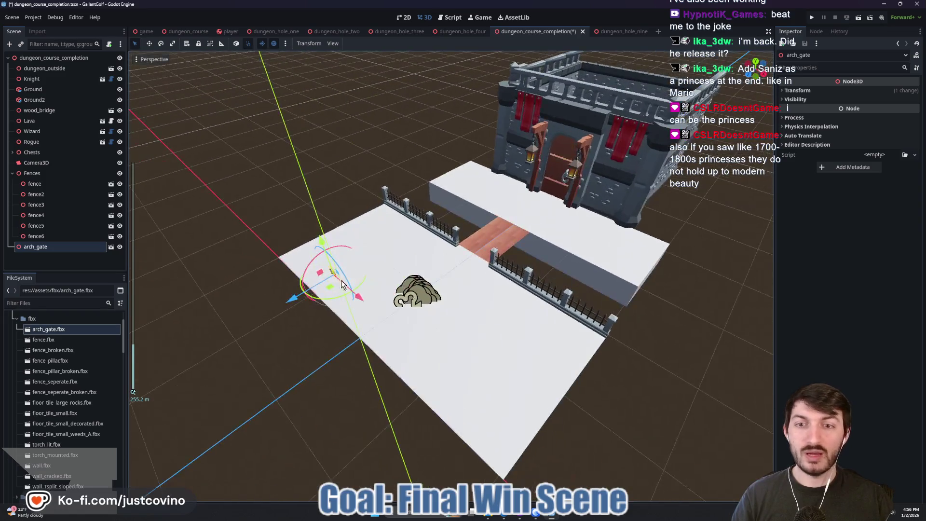
scroll(489, 233, "up", 3)
left_click_drag(434, 280, 391, 338)
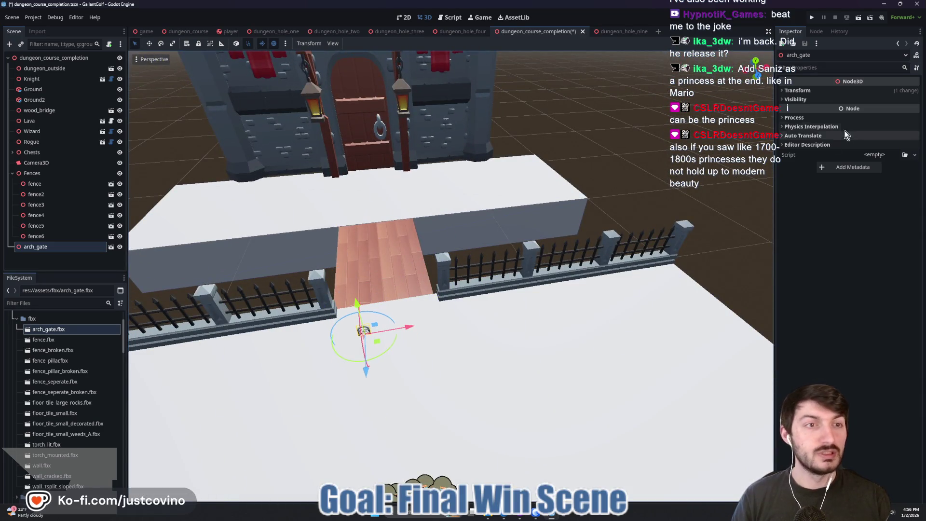
left_click(800, 90)
left_click(804, 159)
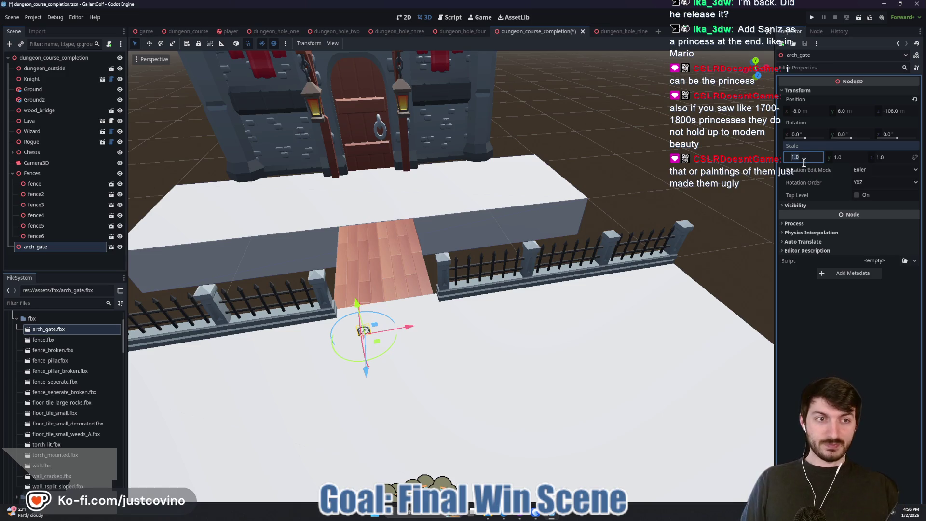
left_click(515, 259)
left_click(526, 283)
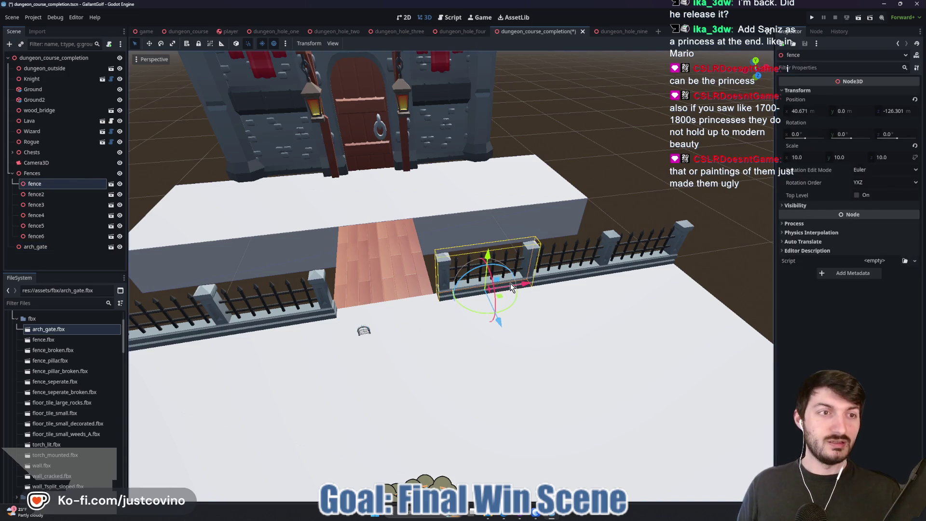
left_click(366, 332)
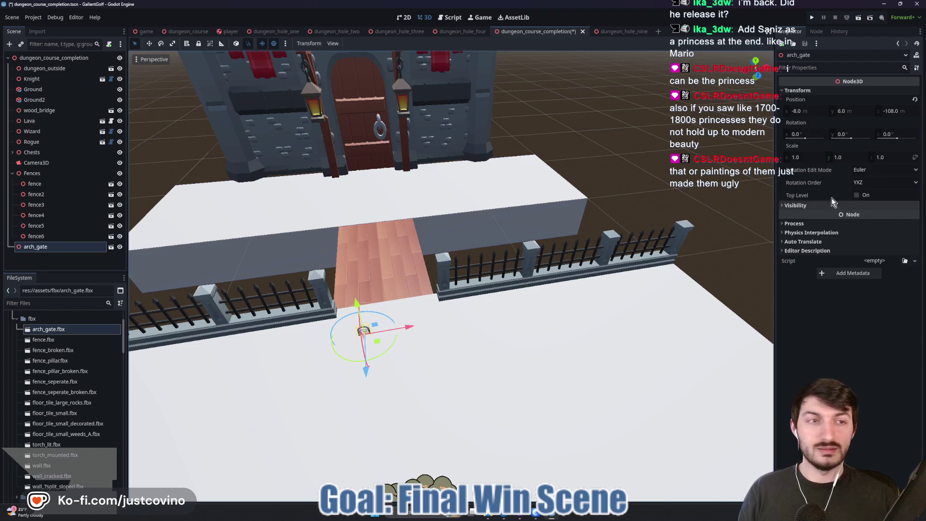
Set the arch gate's scale to 10 on X, Y and Z
left_click(805, 158)
key("Tab")
type("10")
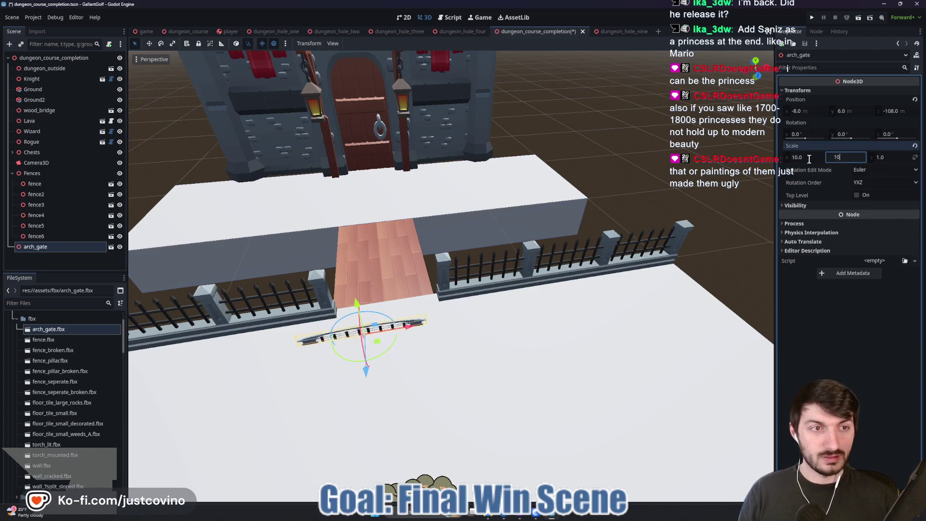
key("Tab")
type("10")
key("Return")
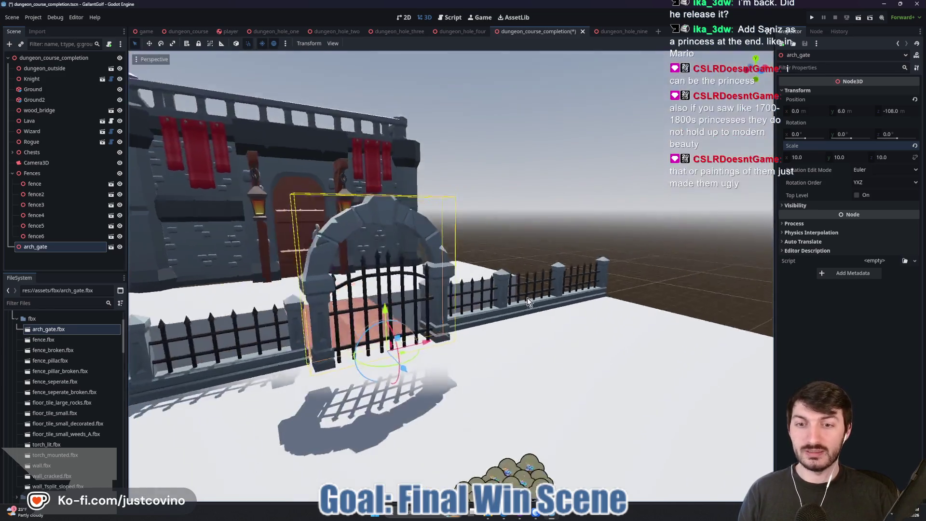
Drop the gate to Y 0 and slide it along Z to -126 into the fence gap
key("y")
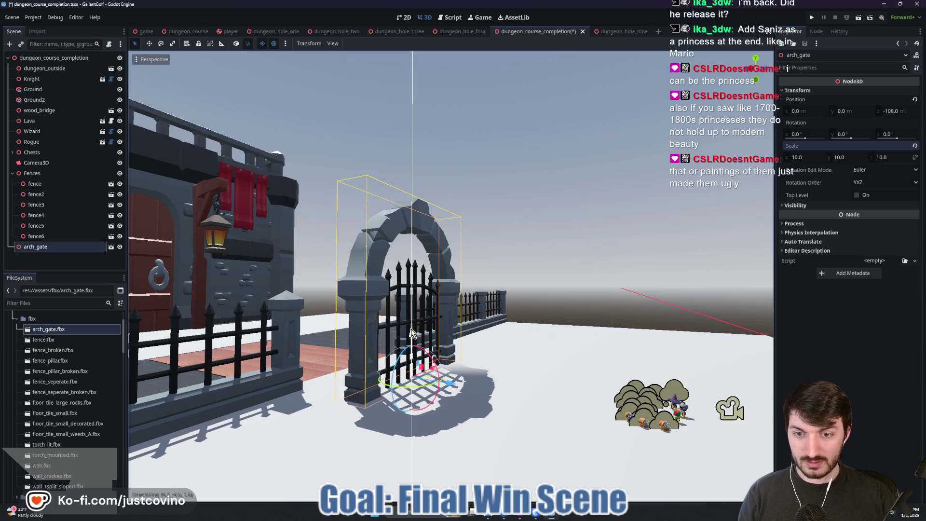
key("z")
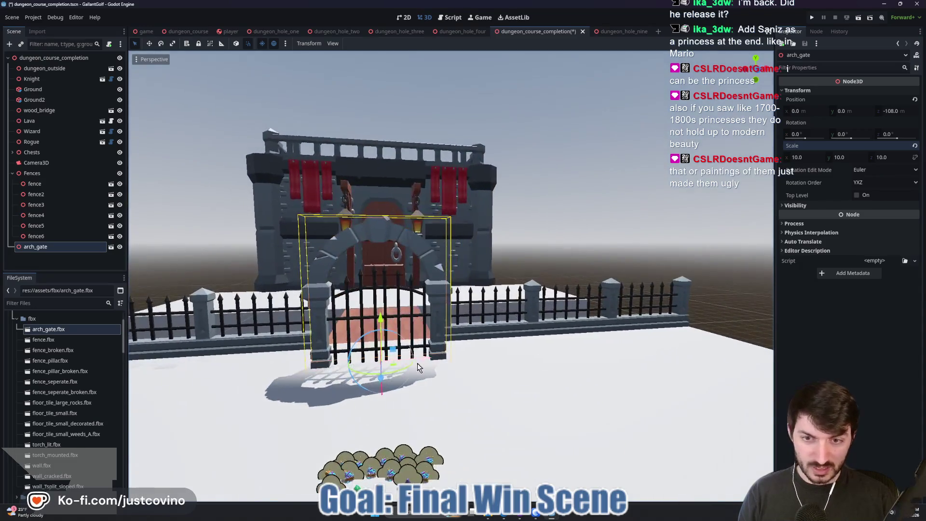
left_click(380, 360)
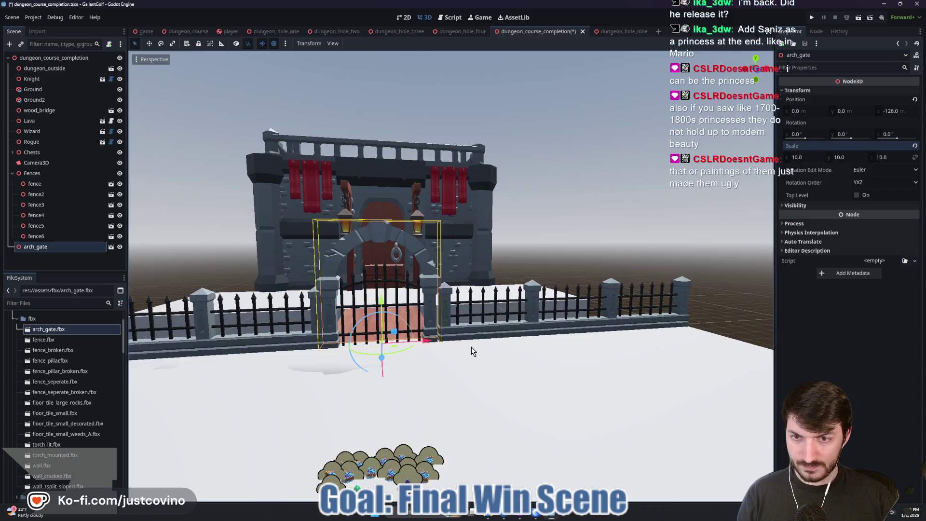
scroll(443, 348, "up", 3)
scroll(457, 354, "up", 3)
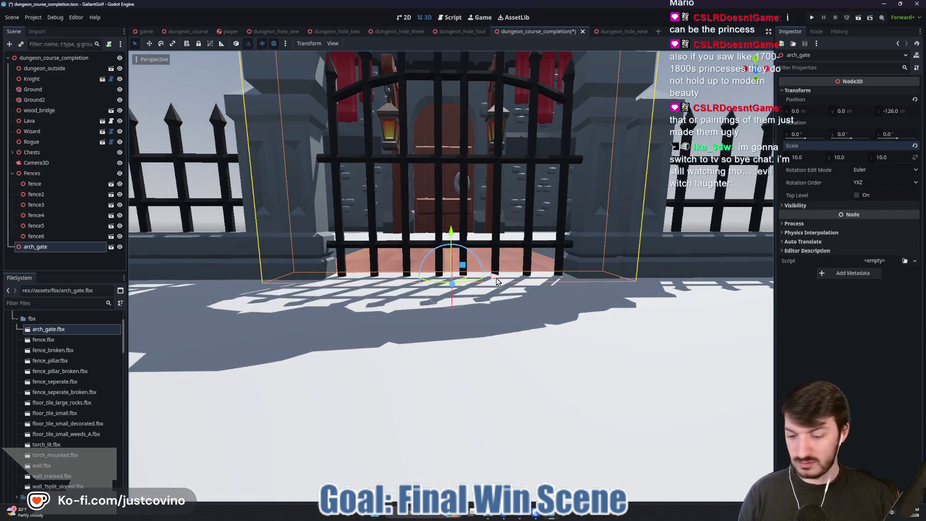
In front view, nudge the gate sideways to centre it in the gap (X 0.859)
key("KP_1")
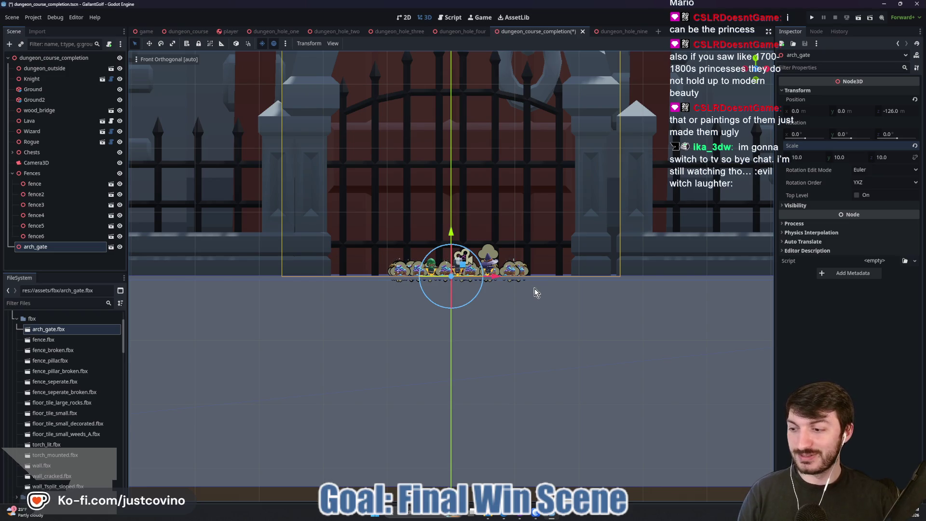
left_click_drag(499, 278, 507, 278)
left_click_drag(544, 230, 560, 308)
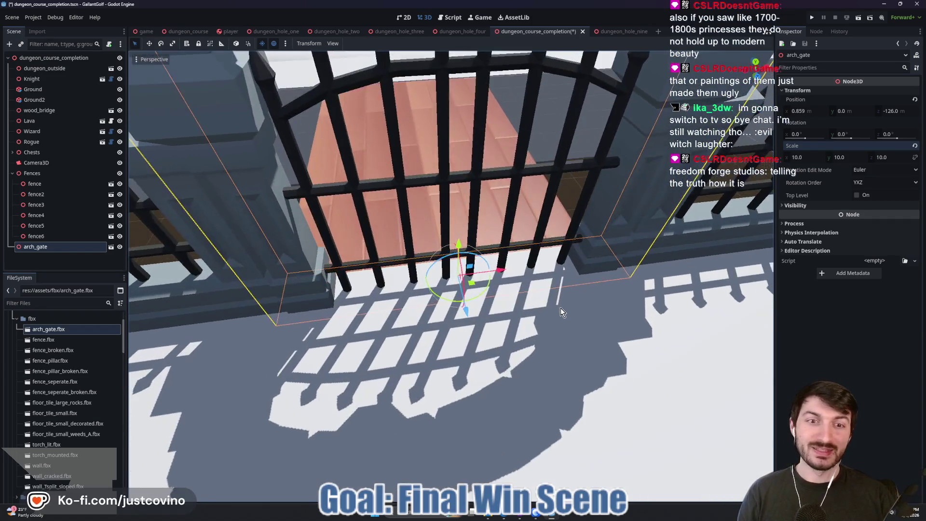
scroll(560, 307, "down", 5)
left_click(482, 221)
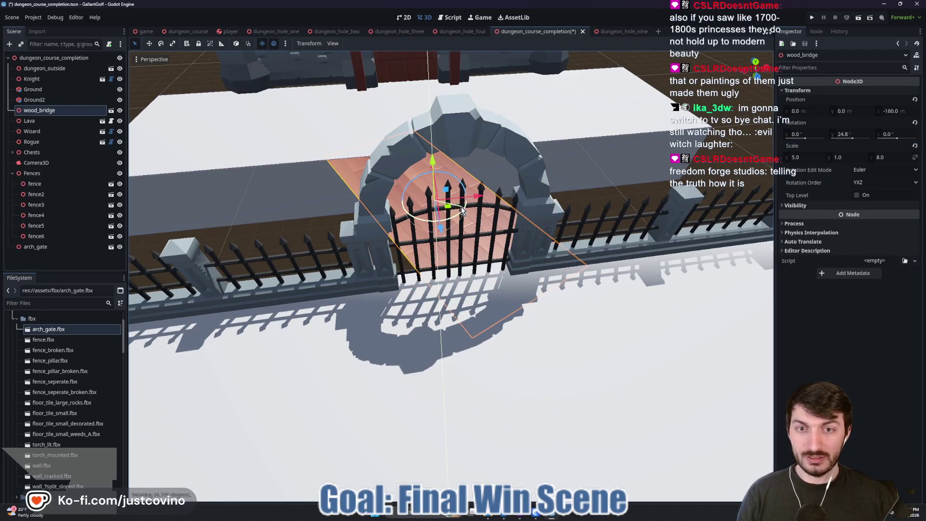
left_click(541, 199)
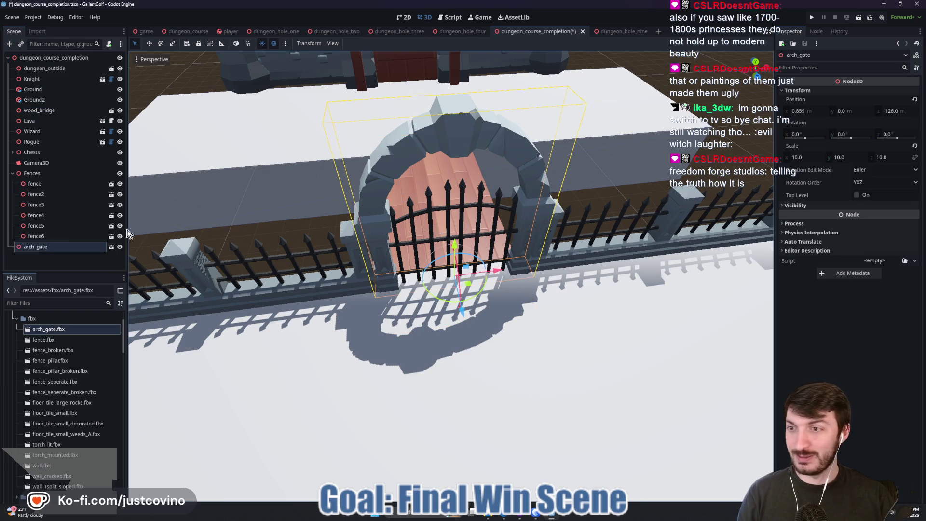
right_click(40, 252)
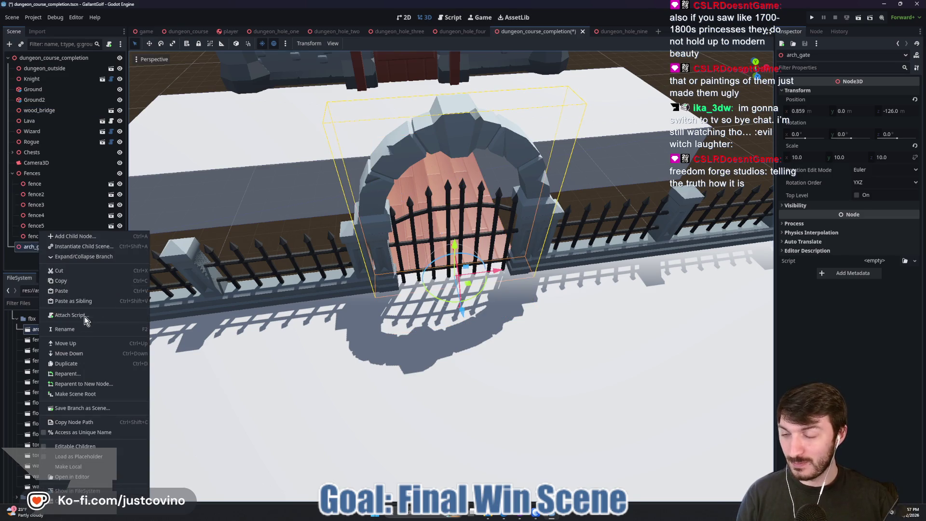
Make arch_gate's children editable and rotate arch_gate_left and arch_gate_right open
left_click(74, 441)
scroll(64, 260, "down", 1)
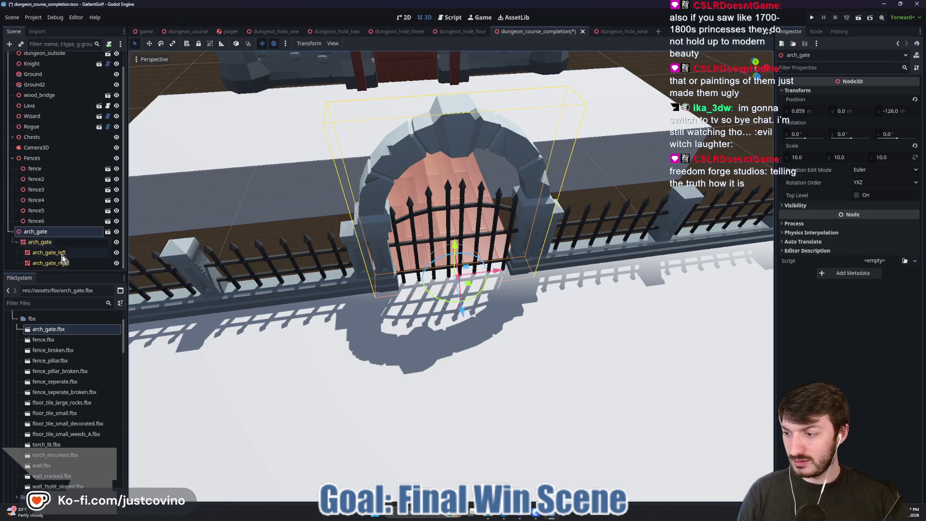
left_click(51, 252)
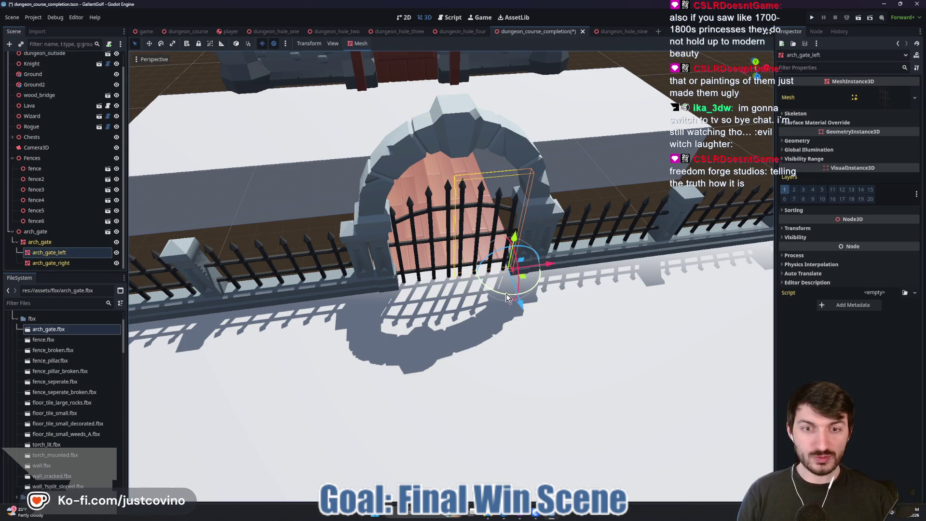
left_click_drag(502, 295, 485, 273)
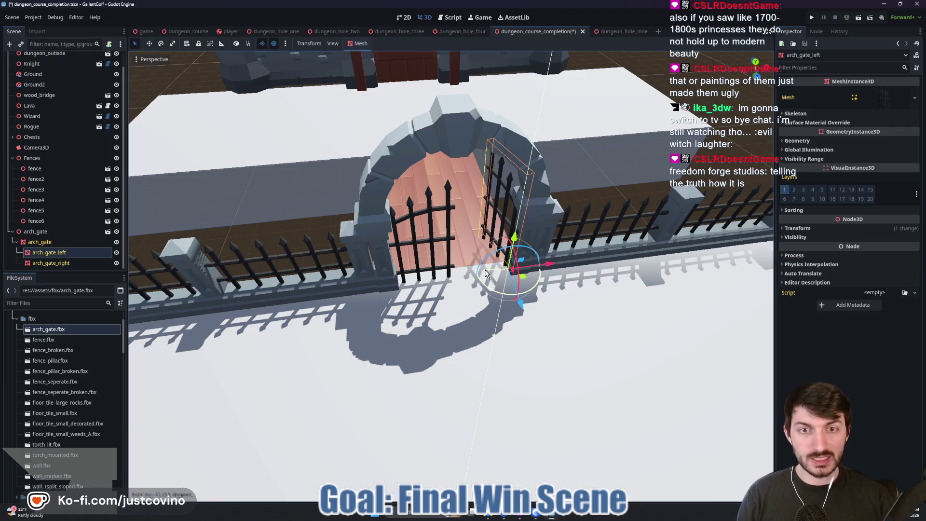
left_click(61, 262)
left_click_drag(419, 303, 418, 279)
Check the open gate from a low front angle and save the scene
left_click_drag(505, 331, 663, 134)
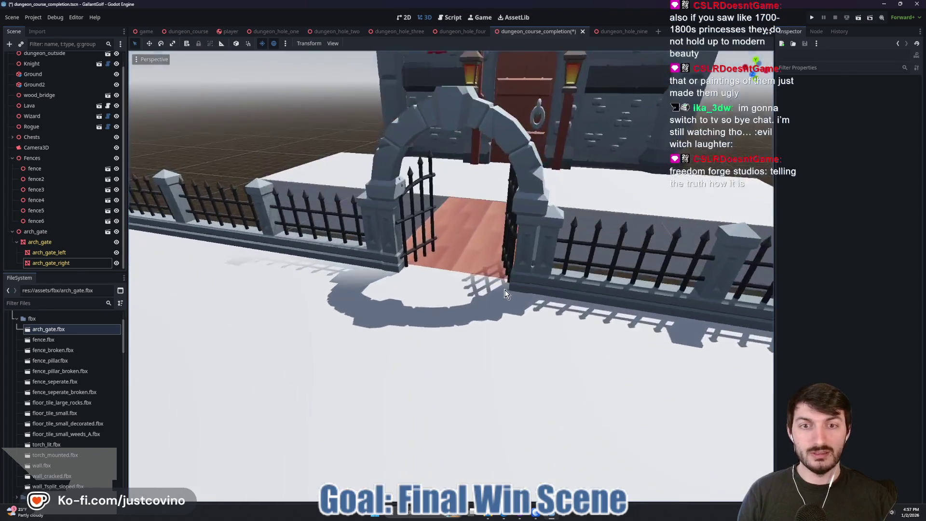
scroll(528, 302, "down", 5)
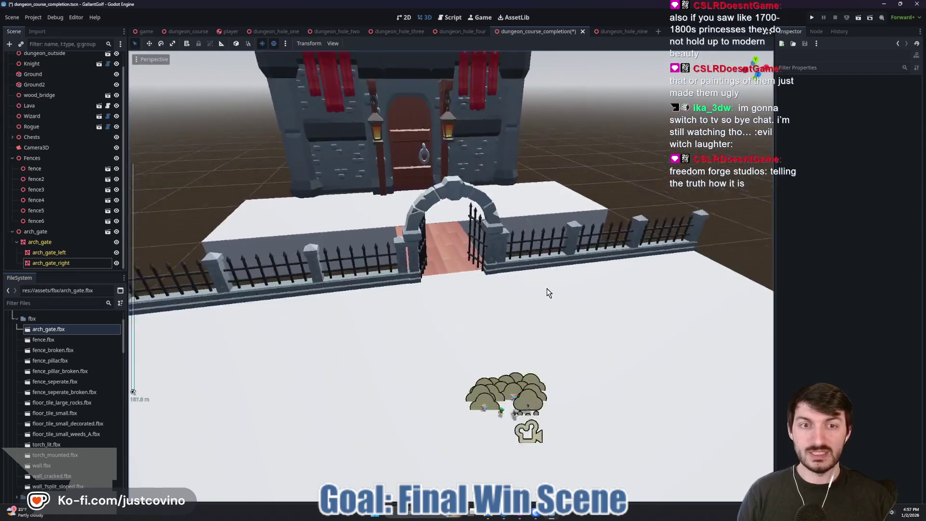
key("ctrl+s")
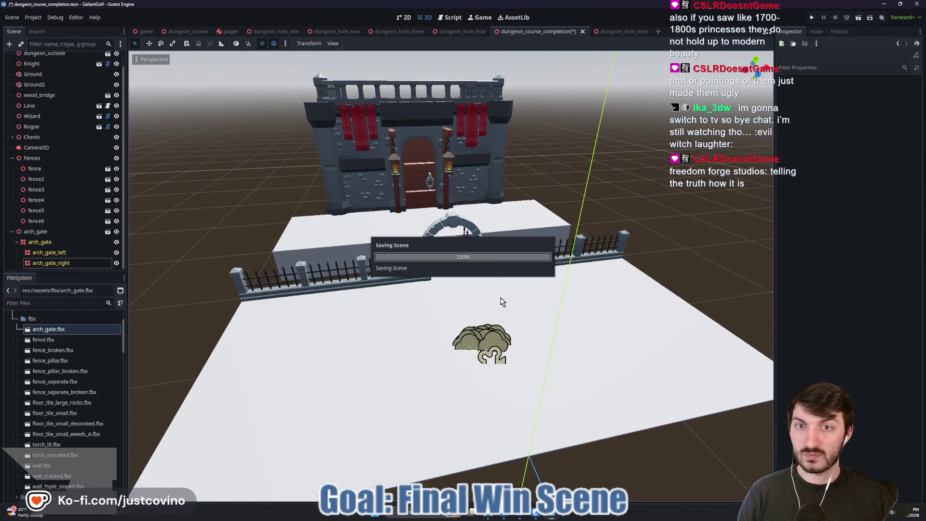
Delete fence_pillar.fbx from the project after a look at its import settings
scroll(562, 284, "up", 2)
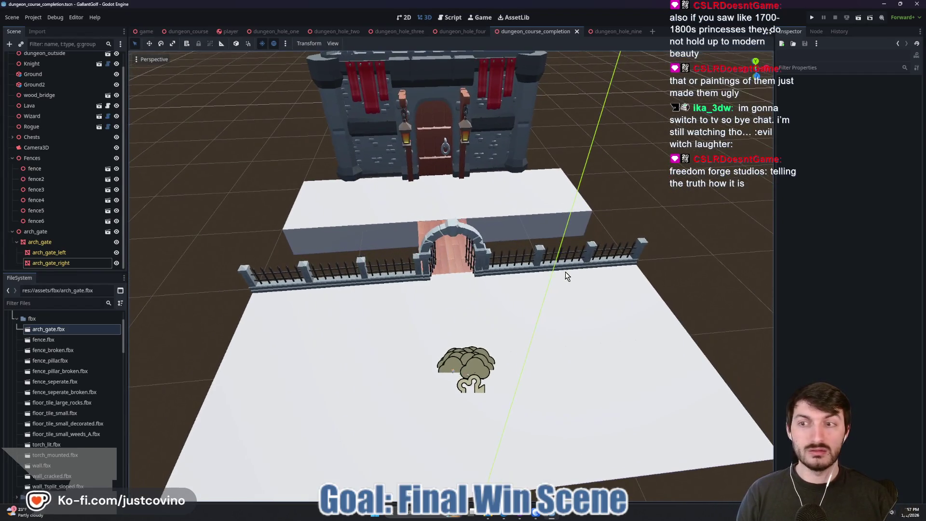
double_click(63, 362)
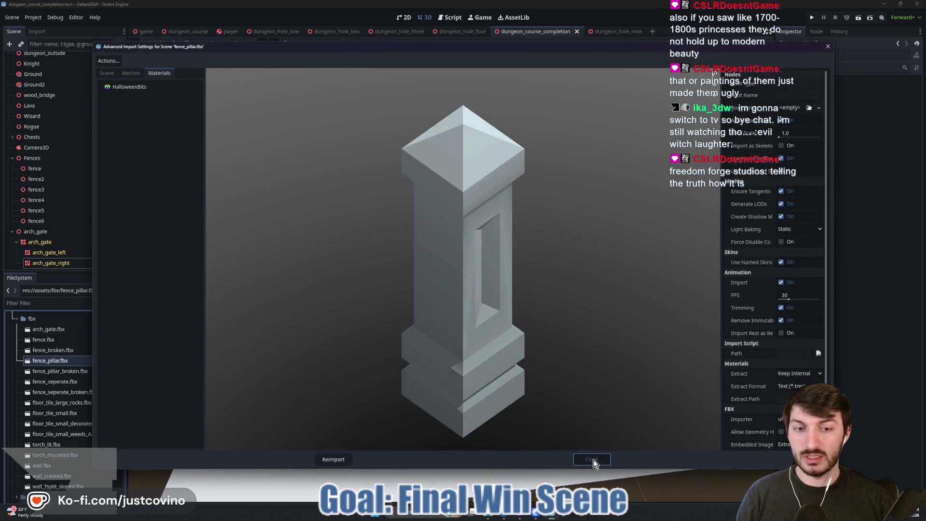
left_click(594, 460)
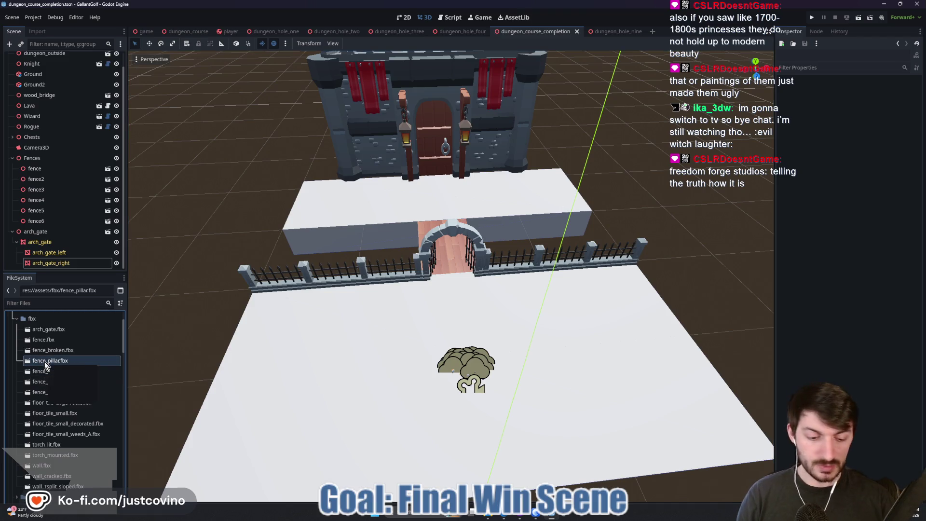
key("Delete")
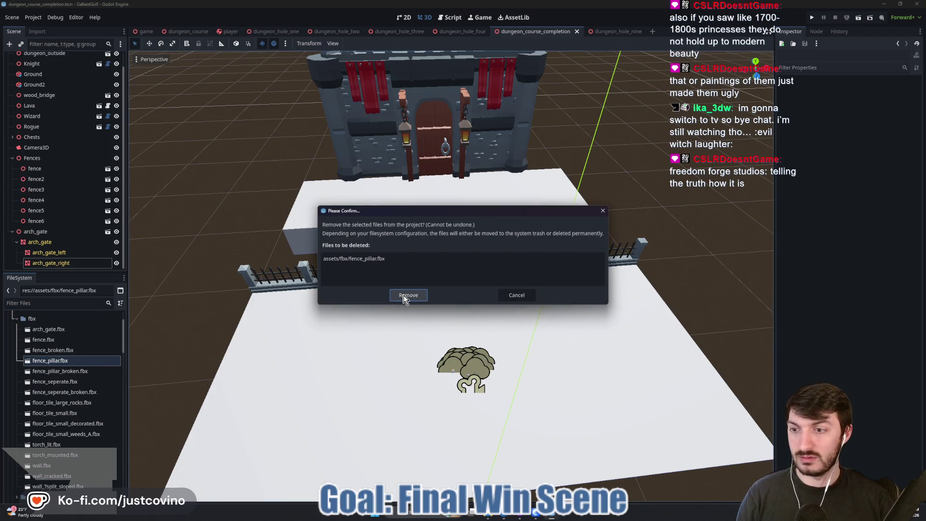
left_click(408, 295)
Place fence_pillar_broken.fbx in the scene and reset its position to 0
mouse_move(76, 359)
left_mouse_down()
mouse_move(402, 250)
mouse_move(371, 211)
mouse_move(423, 305)
left_mouse_up()
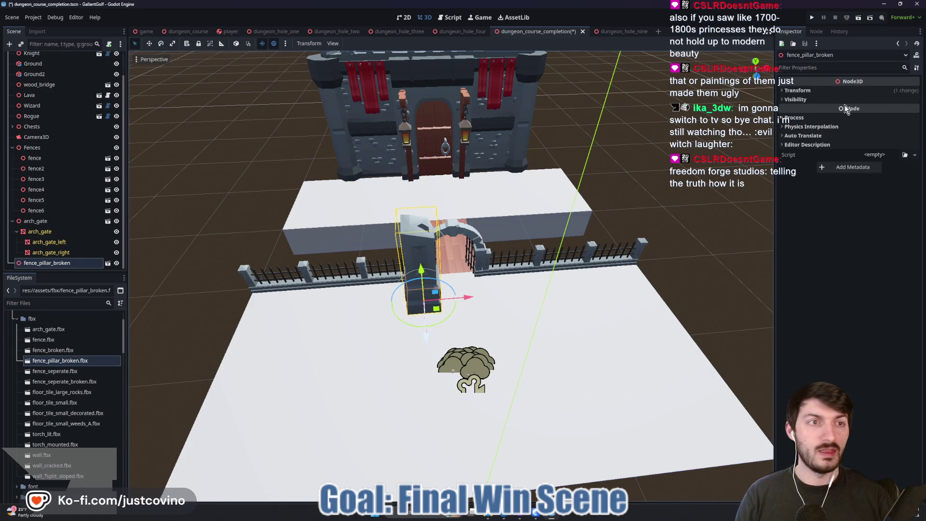
left_click(797, 90)
left_click(806, 111)
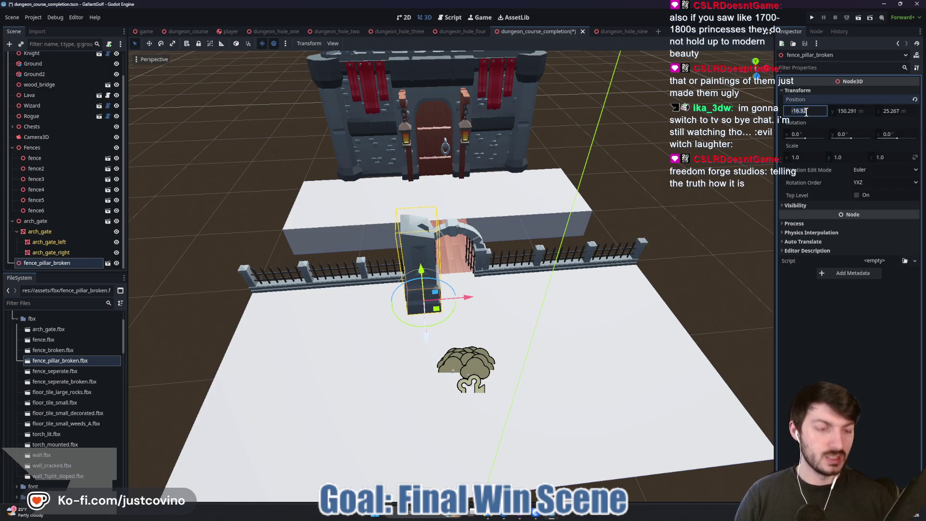
type("0")
key("Tab")
type("0")
key("Tab")
type("0")
Scale the broken fence pillar to 10 on all three axes
left_click(811, 158)
type("10")
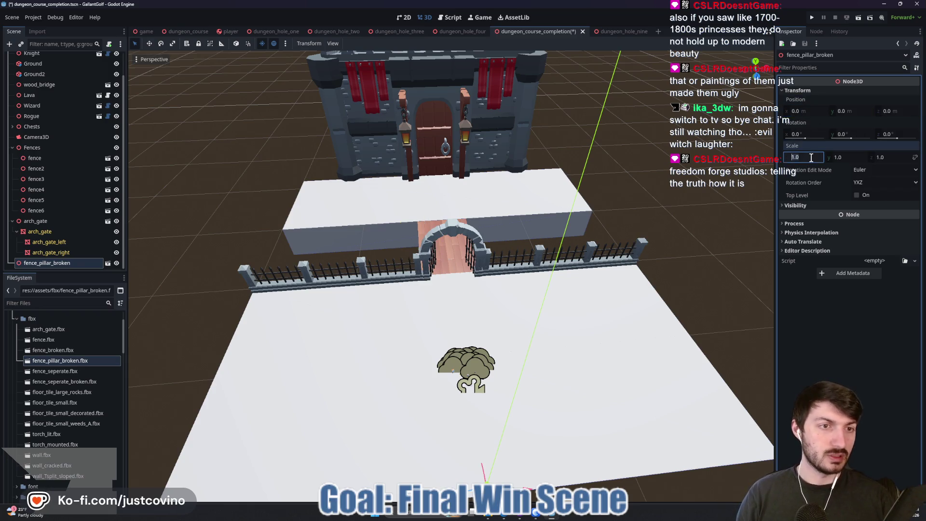
key("Tab")
type("10")
key("Tab")
type("10")
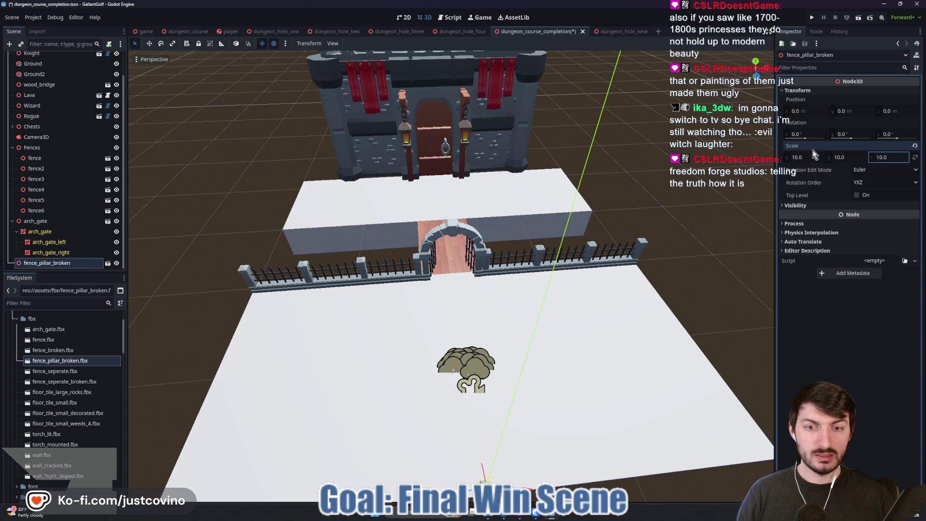
key("Return")
Move the pillar onto the castle platform and duplicate it into four pillars spread along it
scroll(613, 362, "down", 5)
left_click_drag(484, 421, 442, 224)
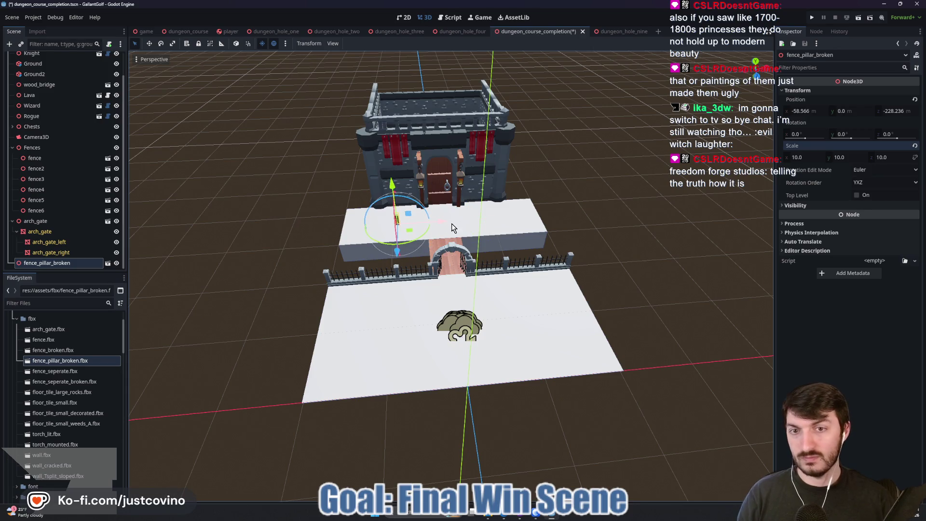
scroll(454, 250, "up", 5)
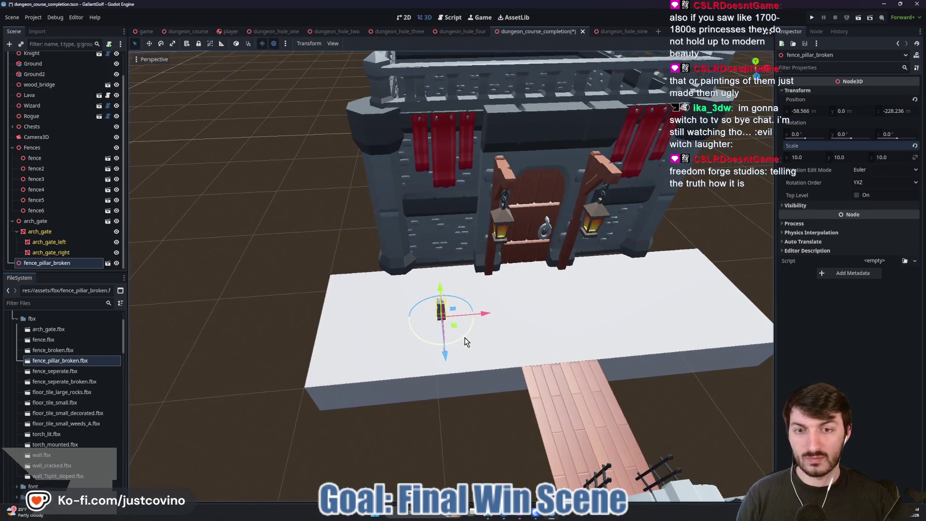
key("ctrl+d")
mouse_move(482, 321)
left_mouse_down()
mouse_move(514, 315)
mouse_move(489, 340)
mouse_move(508, 330)
mouse_move(517, 311)
mouse_move(680, 339)
mouse_move(642, 294)
mouse_move(572, 261)
left_mouse_up()
key("ctrl+d")
key("ctrl+d")
mouse_move(643, 272)
left_mouse_down()
mouse_move(700, 311)
mouse_move(733, 311)
left_mouse_up()
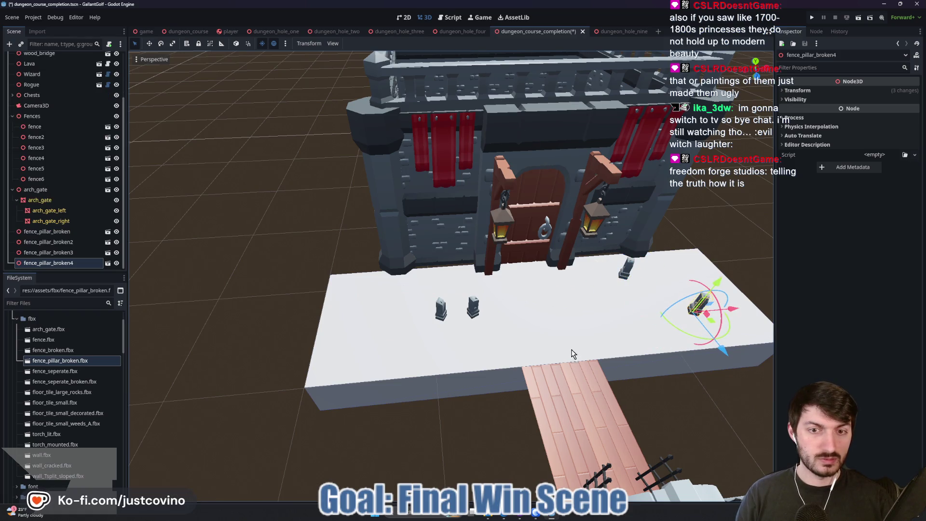
left_click(442, 313)
left_click_drag(443, 316, 392, 320)
left_click_drag(396, 356, 381, 368)
Deselect everything and save the scene
scroll(593, 334, "down", 5)
scroll(664, 335, "down", 2)
left_click(619, 261)
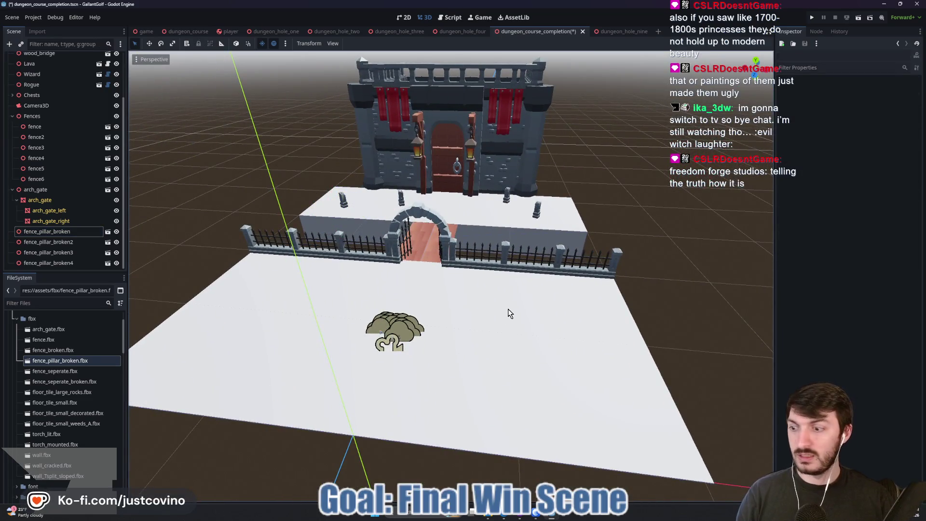
key("ctrl+s")
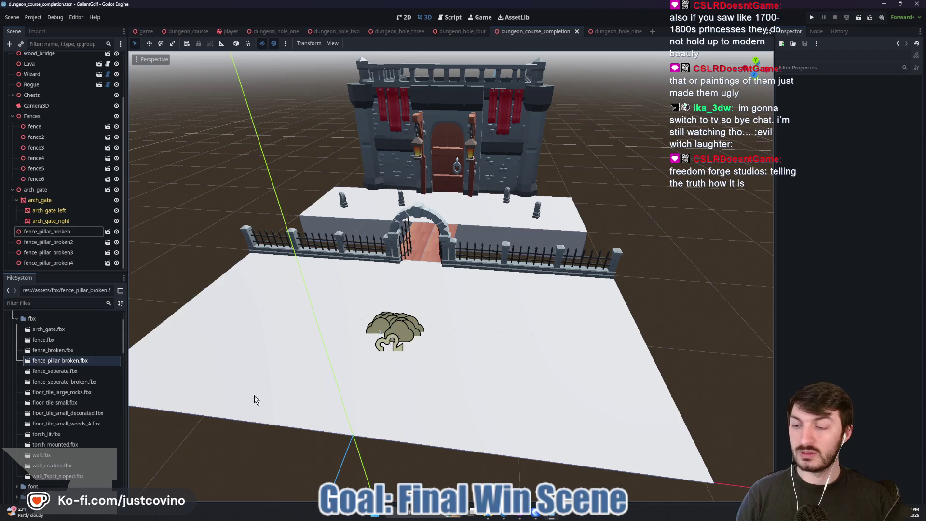
left_click(534, 514)
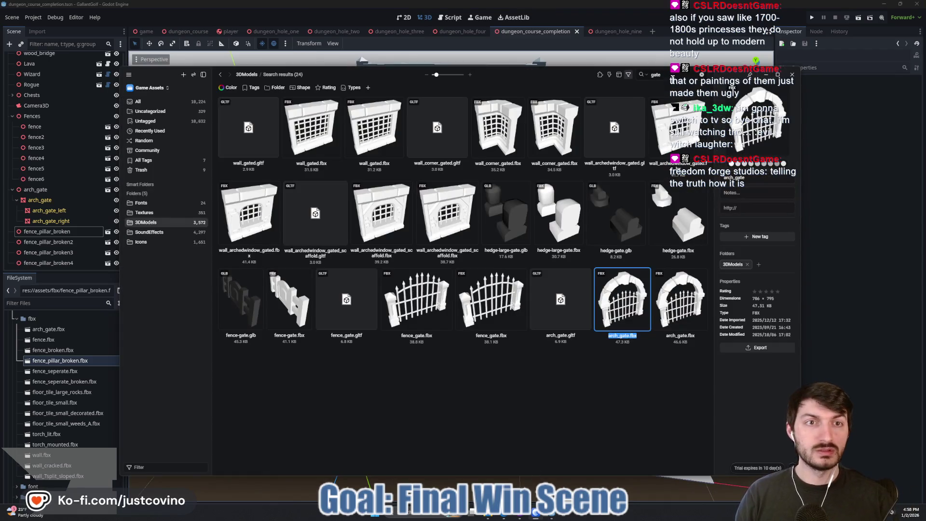
Filter the Eagle library by 'tree' and select tree_dead_large_decorated
left_click(656, 74)
type("tree")
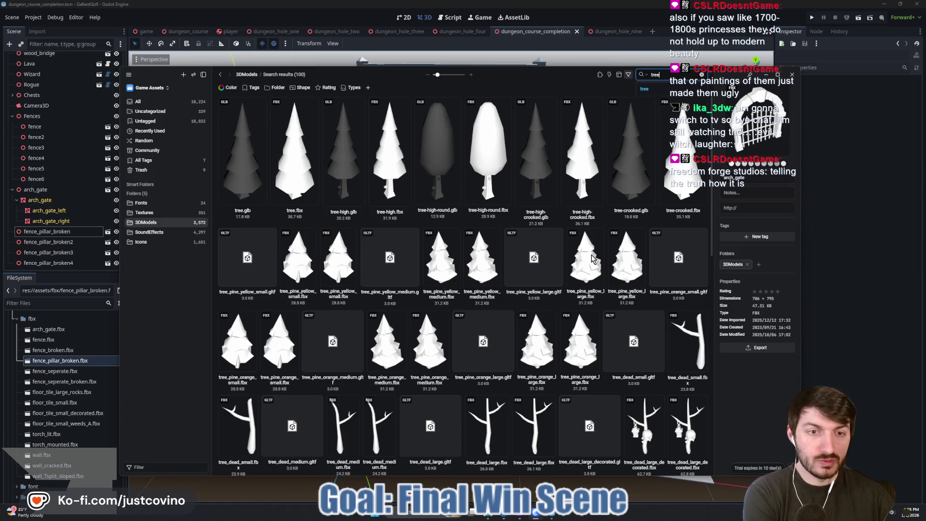
scroll(590, 264, "down", 2)
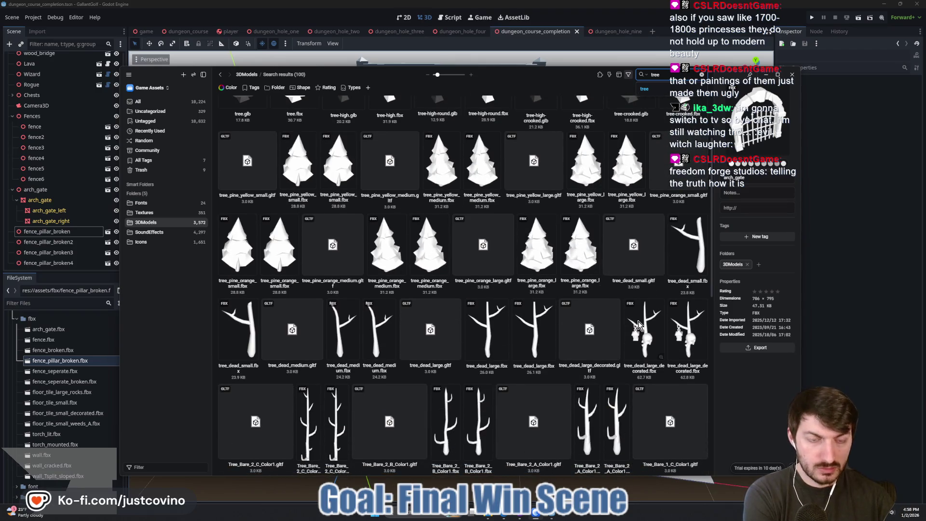
left_click(642, 325)
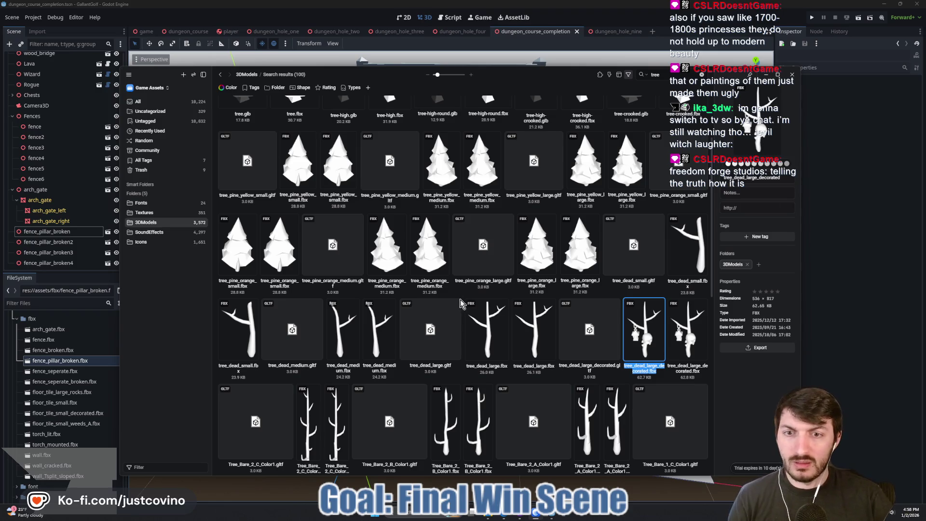
Add tree_dead_small and tree_pine_yellow_small to the selection
scroll(574, 268, "up", 2)
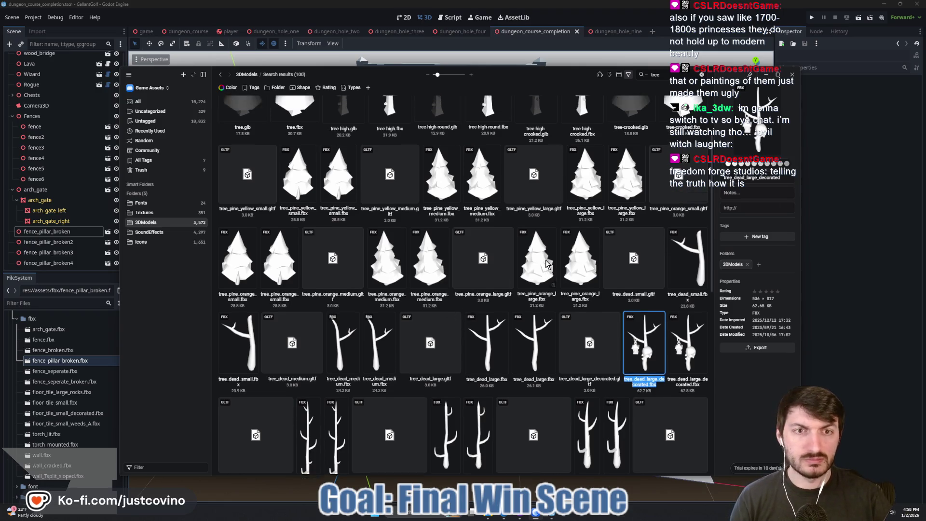
scroll(573, 267, "down", 3)
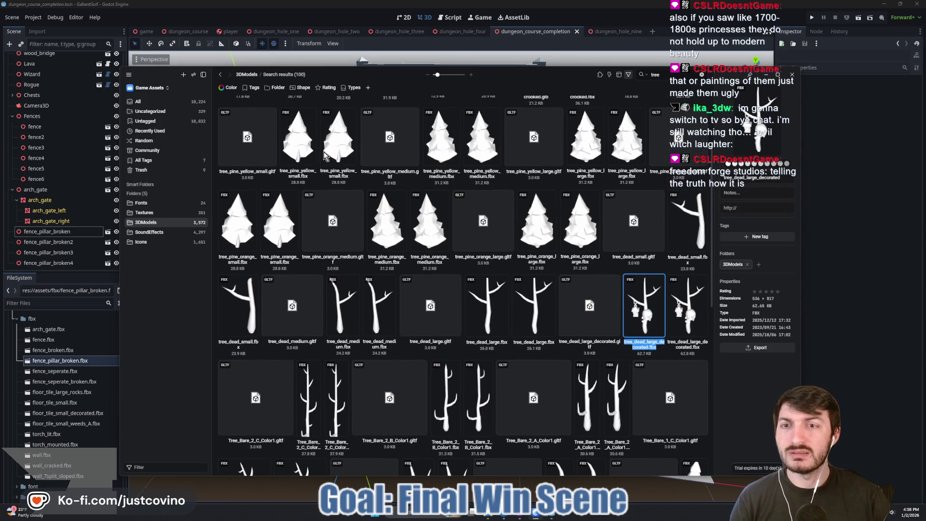
scroll(462, 241, "down", 8)
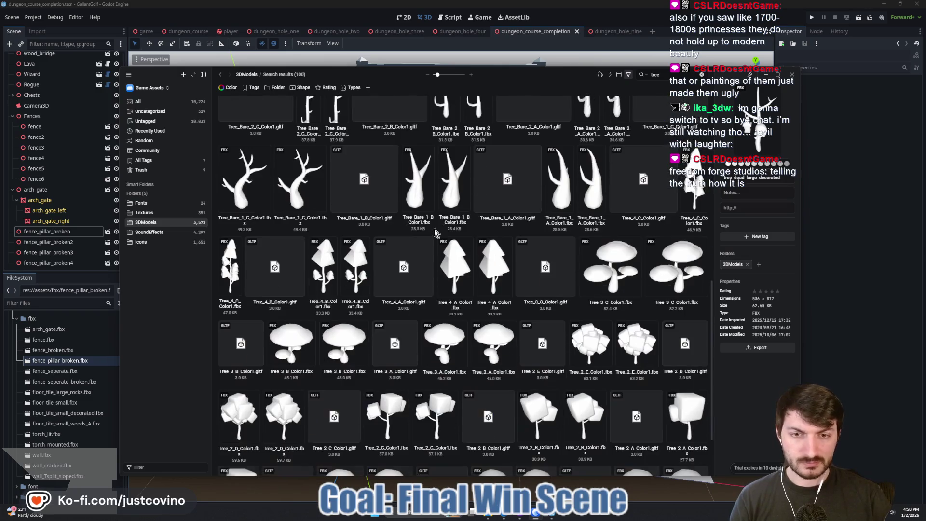
scroll(461, 241, "down", 2)
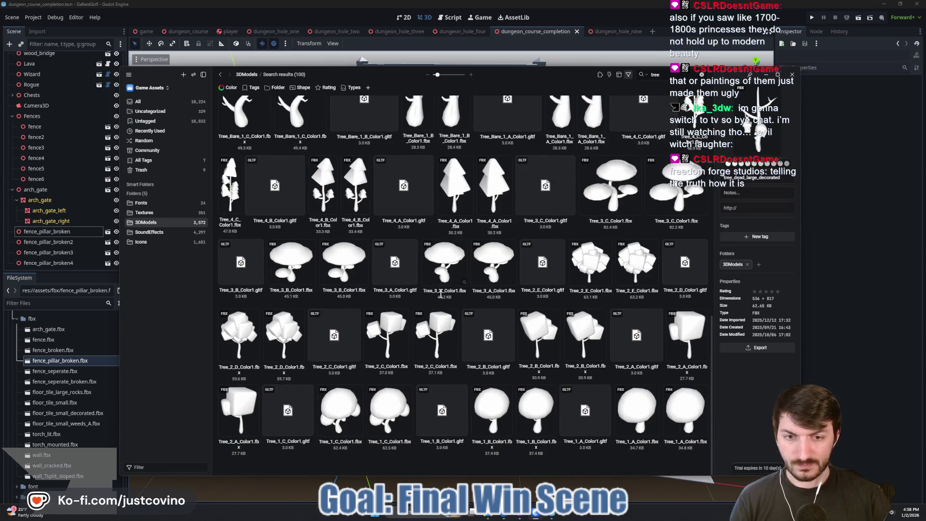
scroll(594, 304, "up", 5)
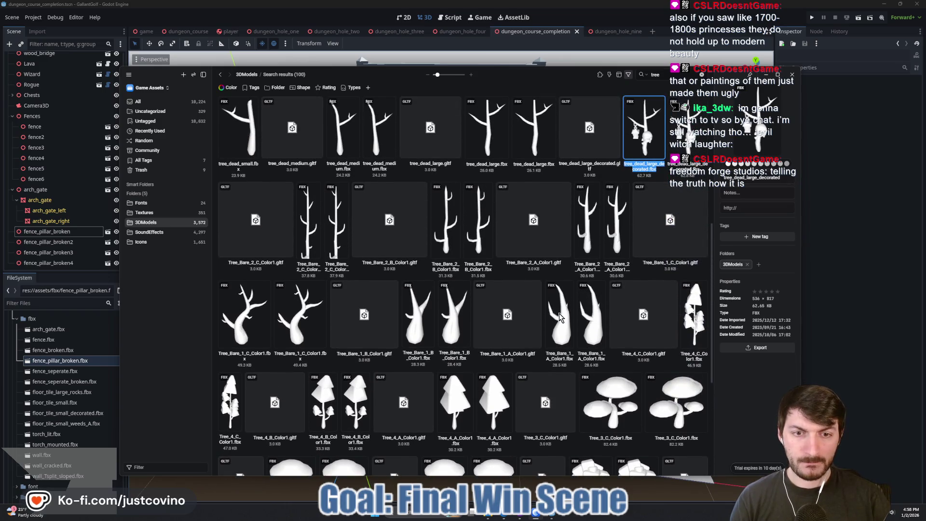
scroll(560, 313, "up", 2)
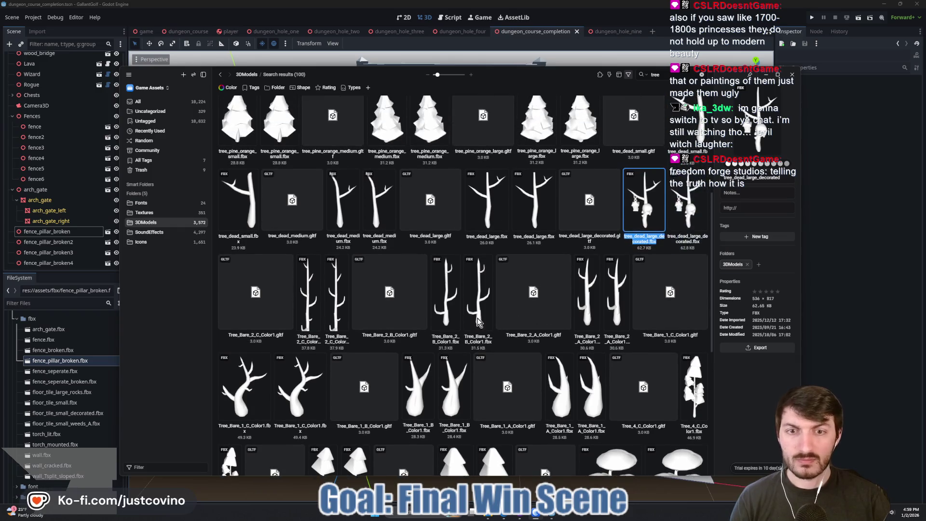
scroll(450, 319, "up", 1)
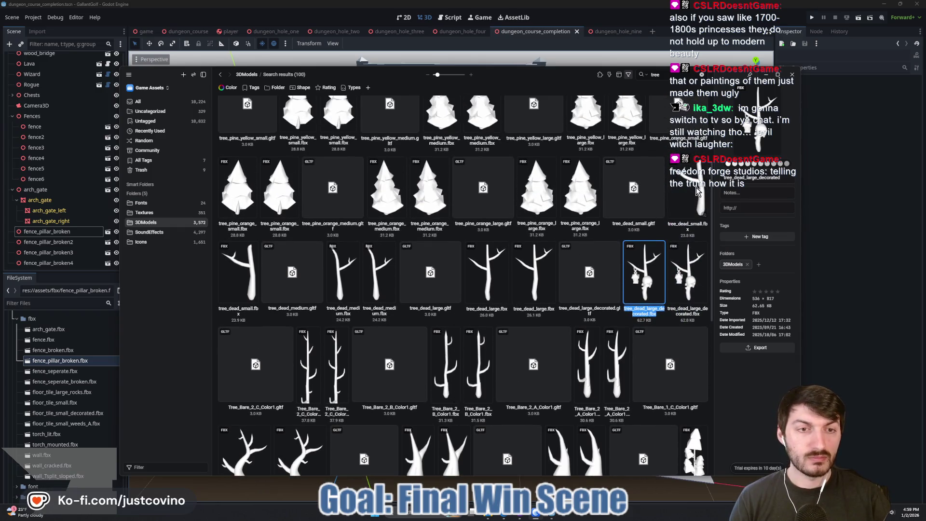
left_click(687, 197, "ctrl")
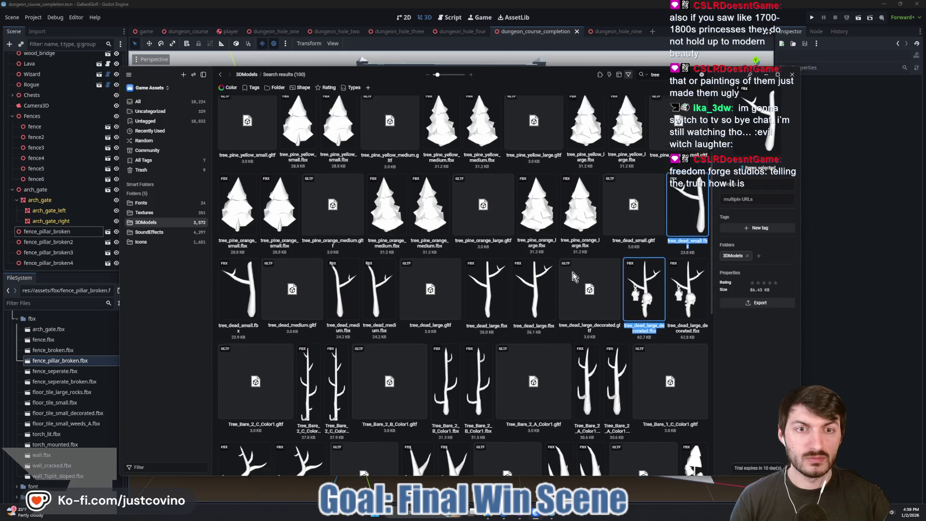
scroll(627, 193, "up", 2)
scroll(501, 215, "up", 1)
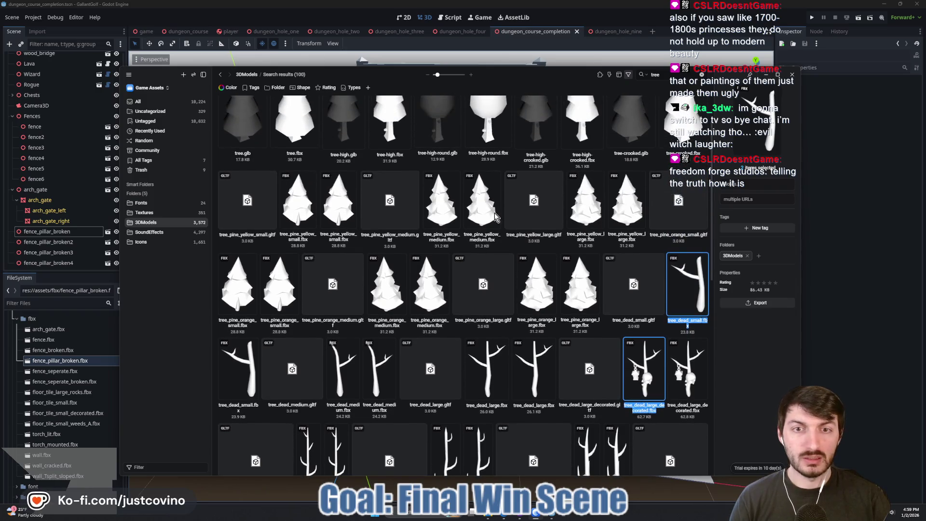
scroll(474, 215, "up", 1)
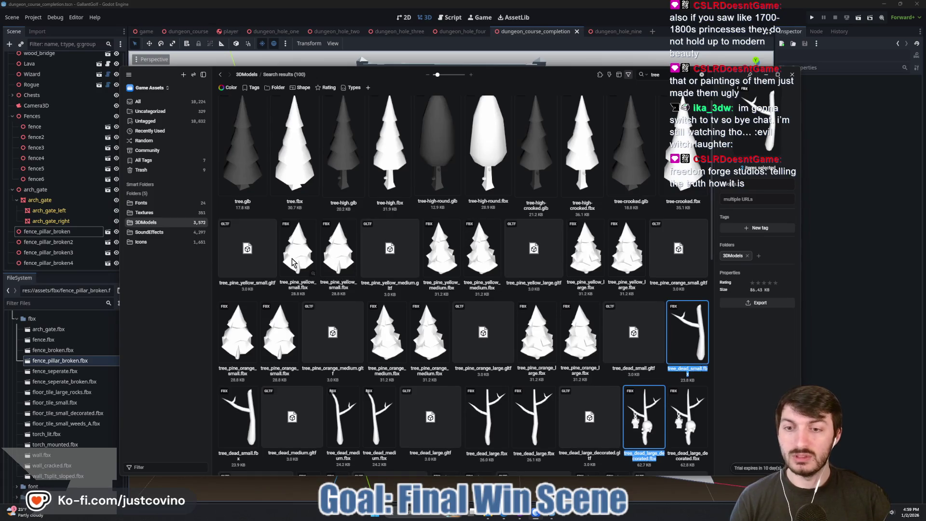
scroll(405, 268, "up", 1)
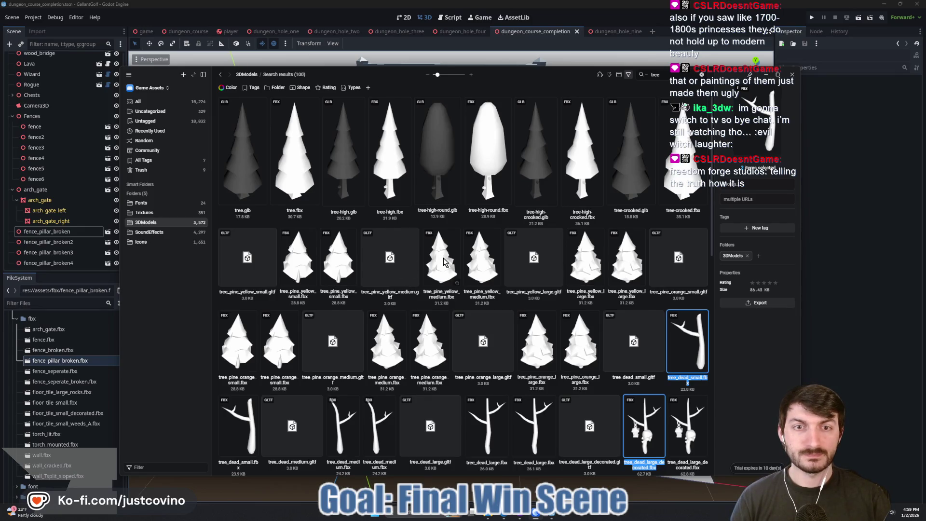
left_click(306, 278, "ctrl")
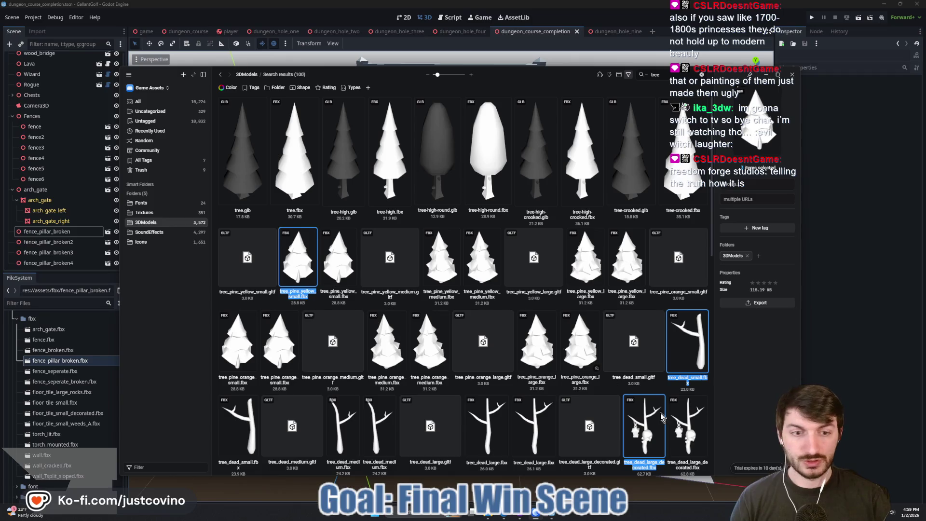
Export the three selected models to the Desktop/gallant_golf/assets/fbx folder
left_click(746, 309)
left_click(673, 321)
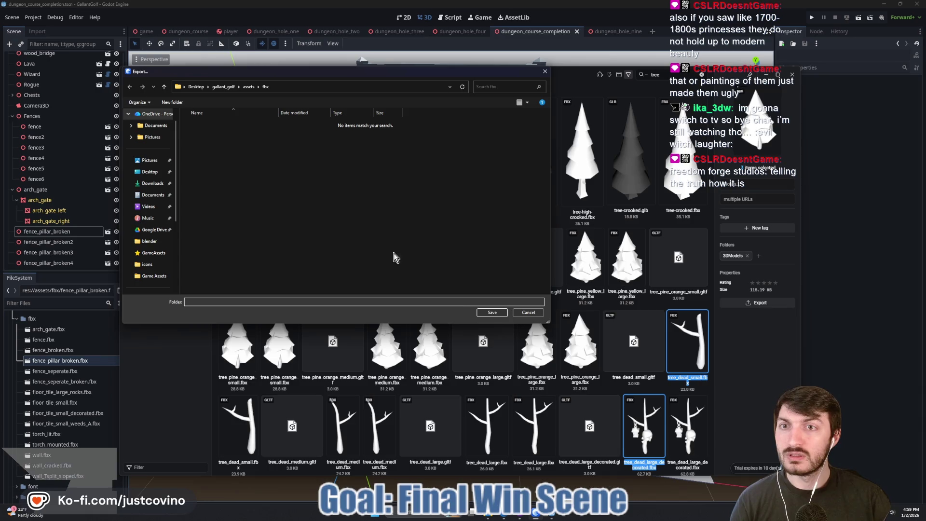
left_click(491, 313)
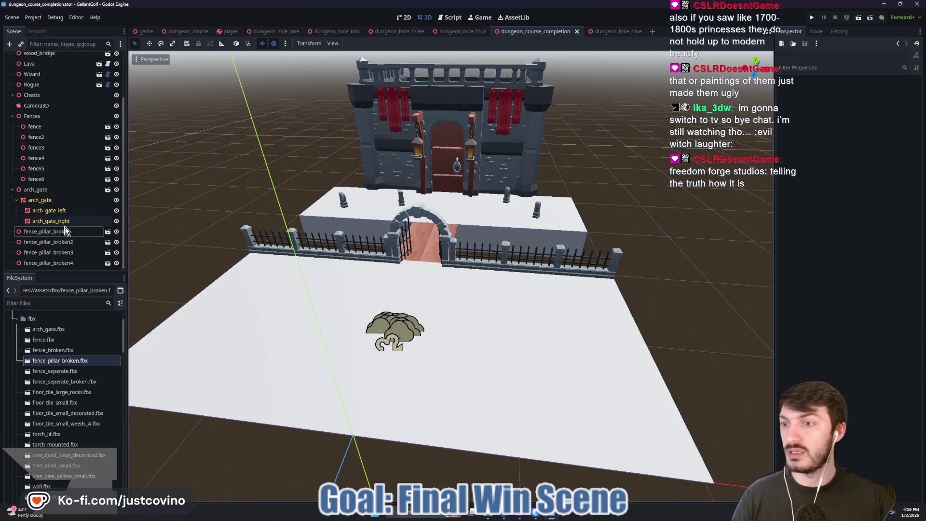
Drop tree_dead_large_decorated into the scene, scale it to 8 and seat it on the castle platform
left_click(85, 455)
mouse_move(88, 458)
left_mouse_down()
mouse_move(413, 320)
mouse_move(507, 351)
mouse_move(434, 368)
mouse_move(422, 399)
left_mouse_up()
scroll(223, 319, "down", 5)
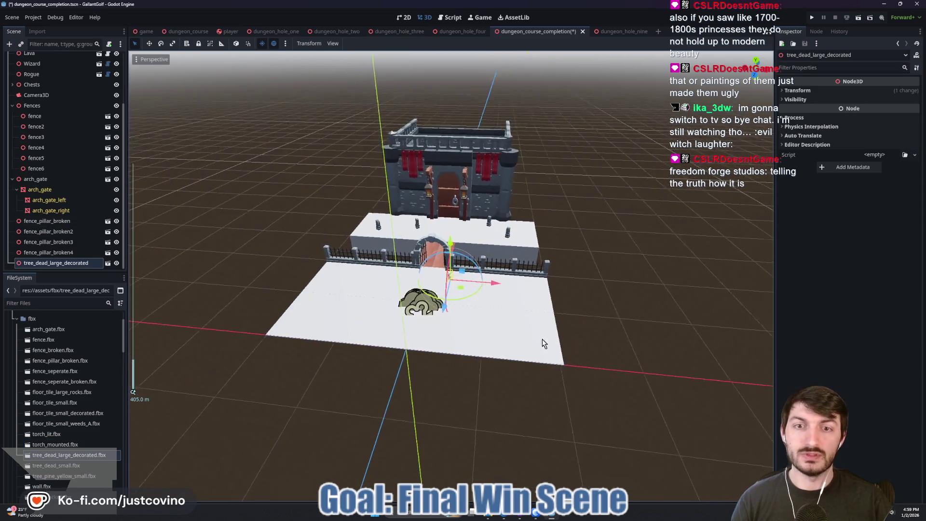
mouse_move(223, 319)
left_mouse_down()
mouse_move(548, 129)
mouse_move(535, 154)
mouse_move(484, 166)
left_mouse_up()
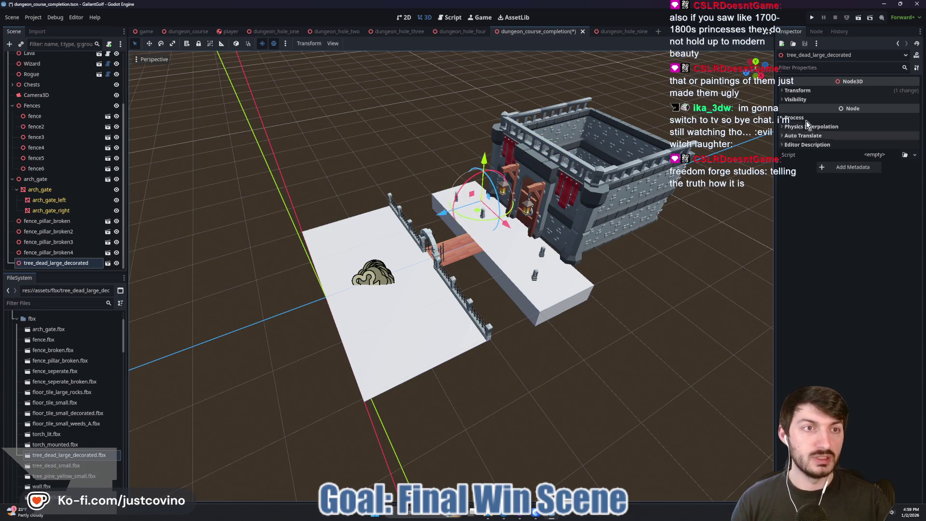
left_click(797, 90)
type("8")
key("Return")
scroll(551, 250, "up", 3)
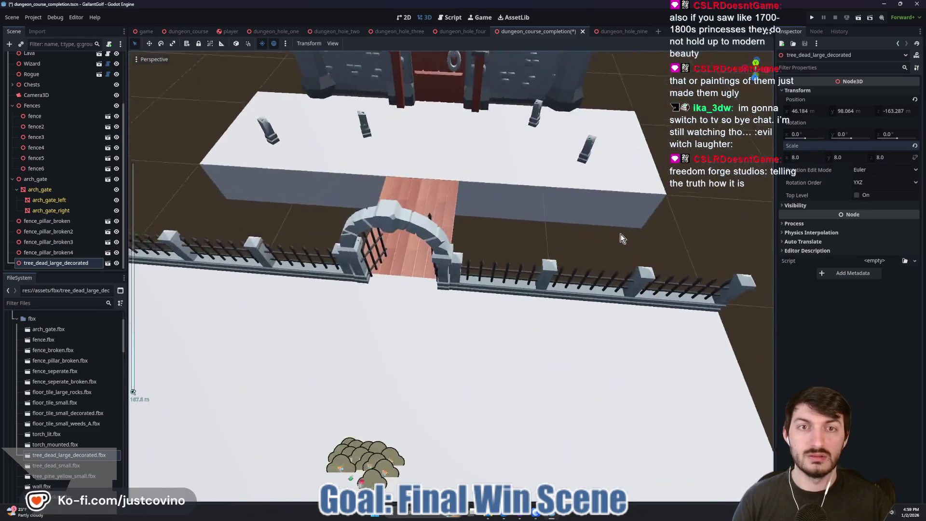
scroll(551, 250, "down", 5)
mouse_move(502, 105)
left_mouse_down()
mouse_move(497, 231)
mouse_move(461, 227)
mouse_move(472, 214)
mouse_move(447, 142)
mouse_move(474, 178)
left_mouse_up()
scroll(497, 231, "up", 10)
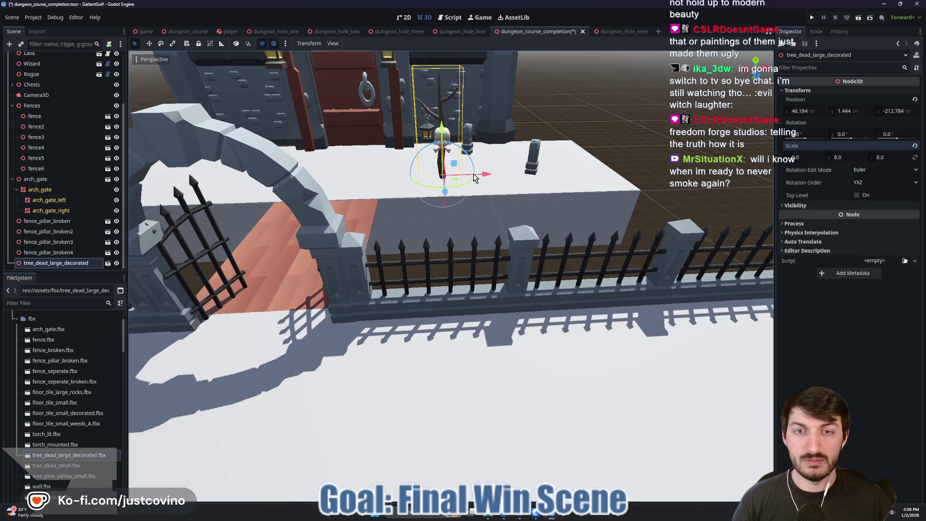
Duplicate the dead tree and slide the copy left along the platform
left_click(450, 243)
scroll(450, 243, "down", 4)
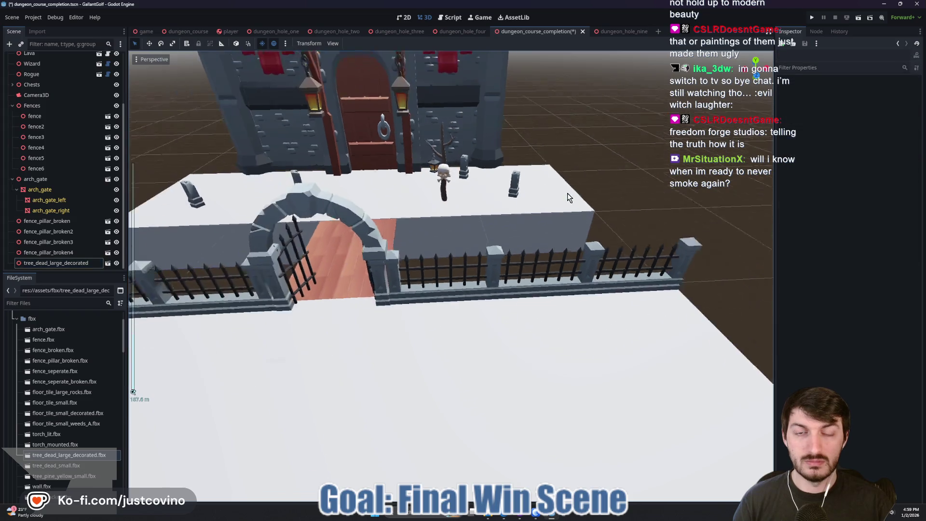
scroll(450, 241, "down", 3)
left_click(542, 285)
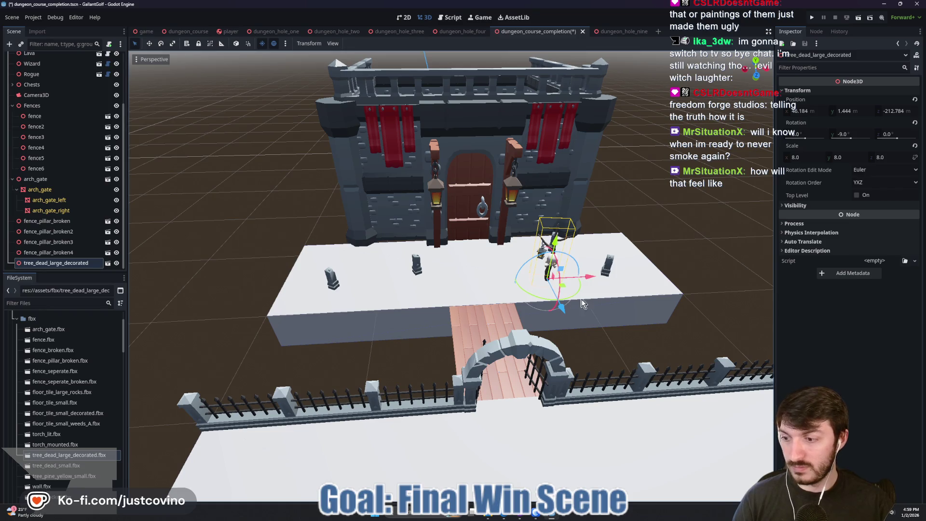
key("ctrl+d")
mouse_move(594, 279)
left_mouse_down()
mouse_move(466, 299)
mouse_move(581, 289)
mouse_move(370, 288)
left_mouse_up()
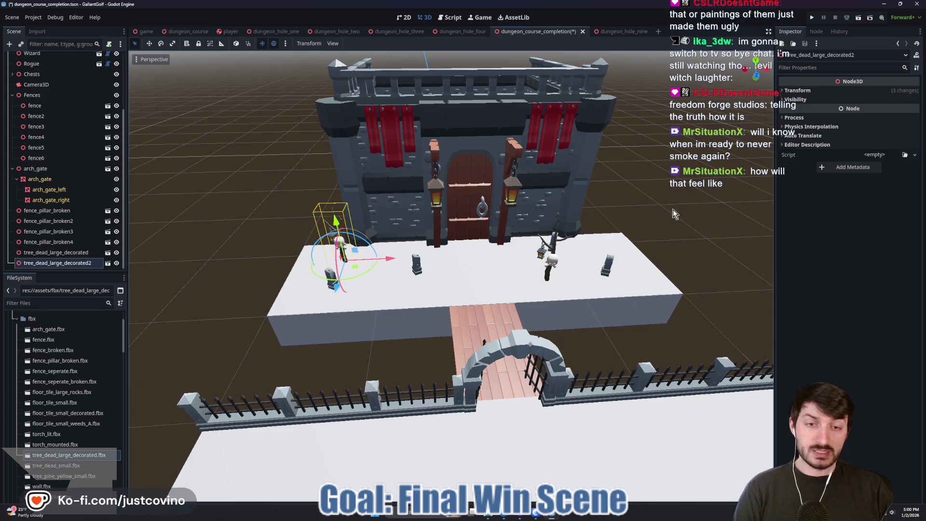
scroll(674, 214, "up", 5)
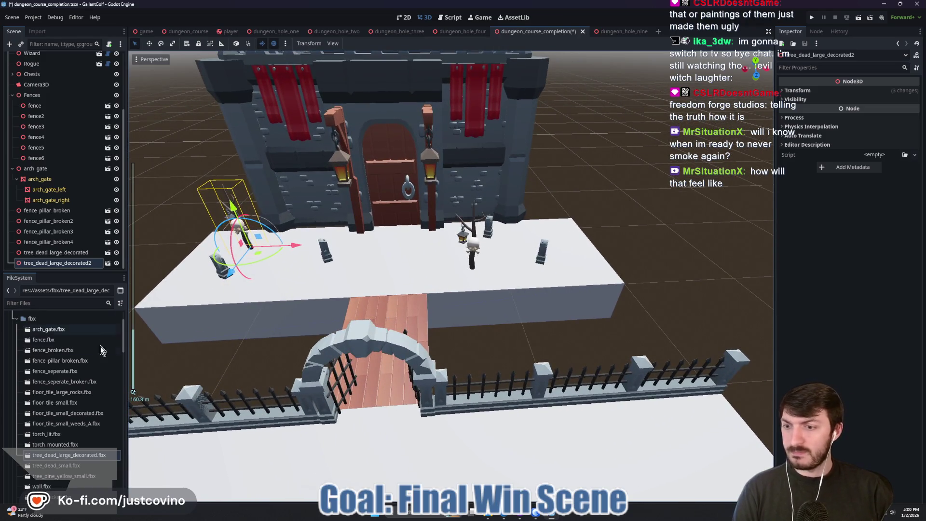
left_click(70, 468)
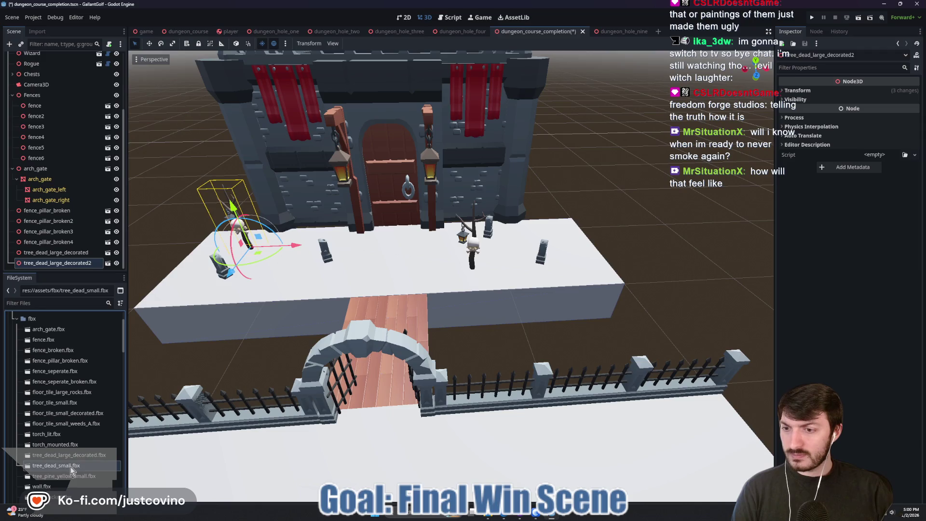
Add tree_dead_small to the scene with scale 6 on all axes and X position 0
left_click_drag(70, 470, 416, 322)
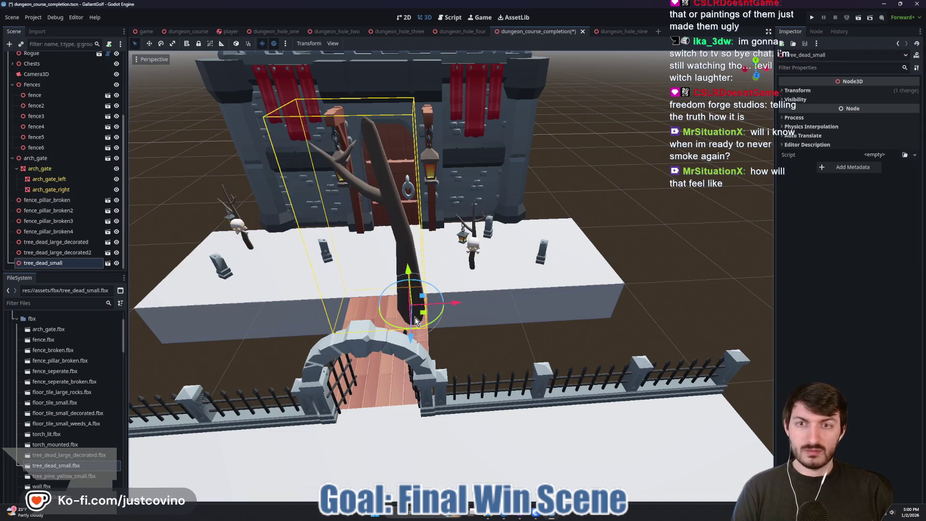
left_click(815, 89)
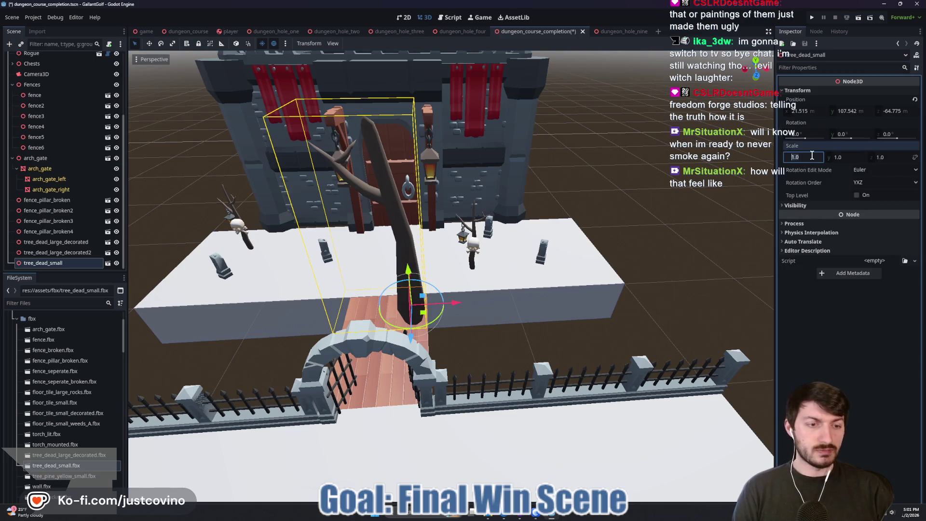
type("6")
key("Tab")
type("6")
key("Tab")
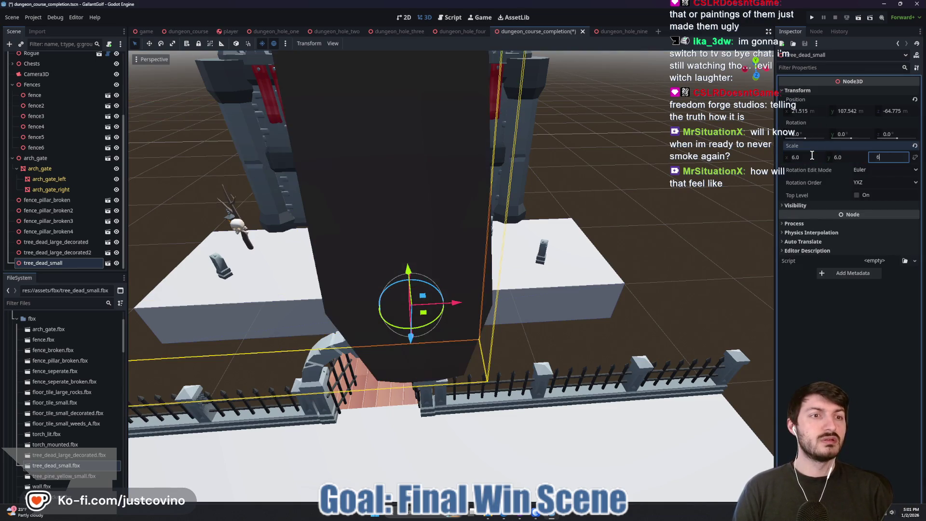
type("6")
key("Return")
left_click(801, 111)
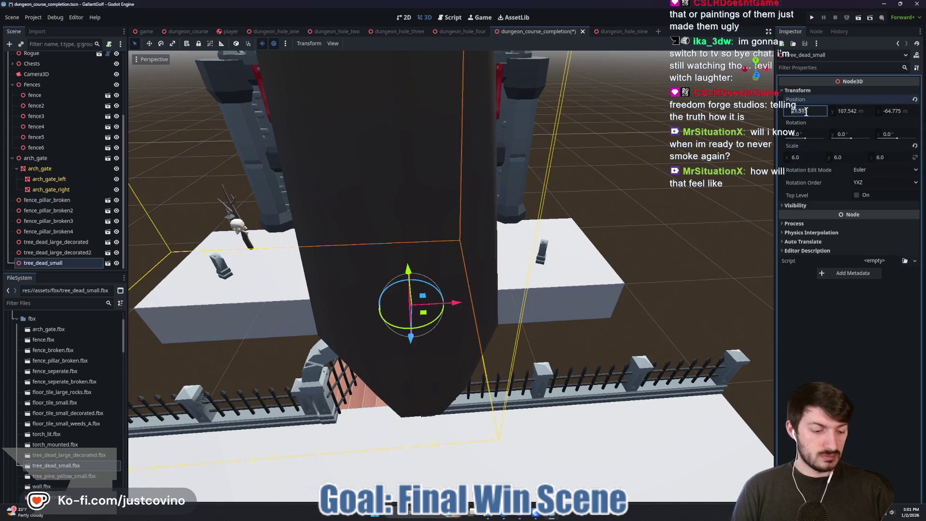
type("0")
key("Tab")
Move the small dead tree toward the castle gate and turn it about its vertical axis
scroll(448, 419, "down", 8)
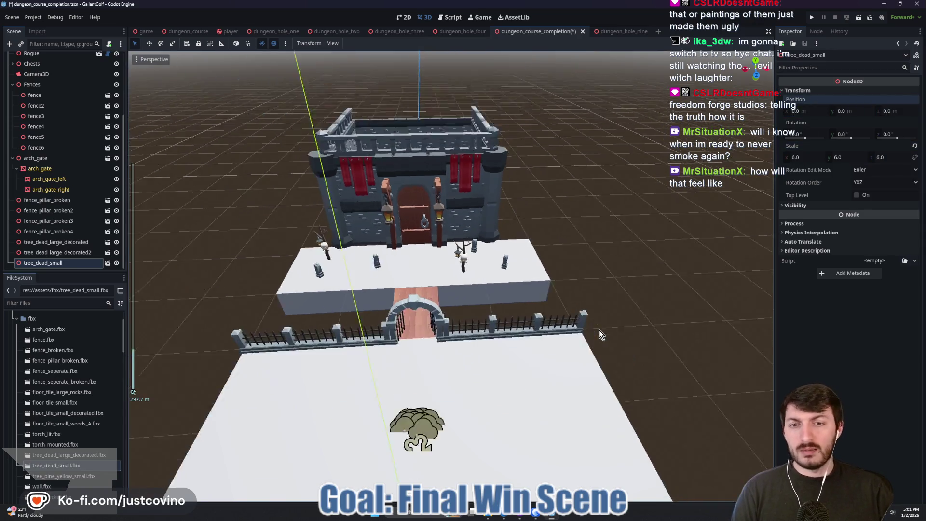
mouse_move(454, 389)
left_mouse_down()
mouse_move(492, 289)
mouse_move(514, 290)
left_mouse_up()
key("f")
scroll(514, 300, "up", 5)
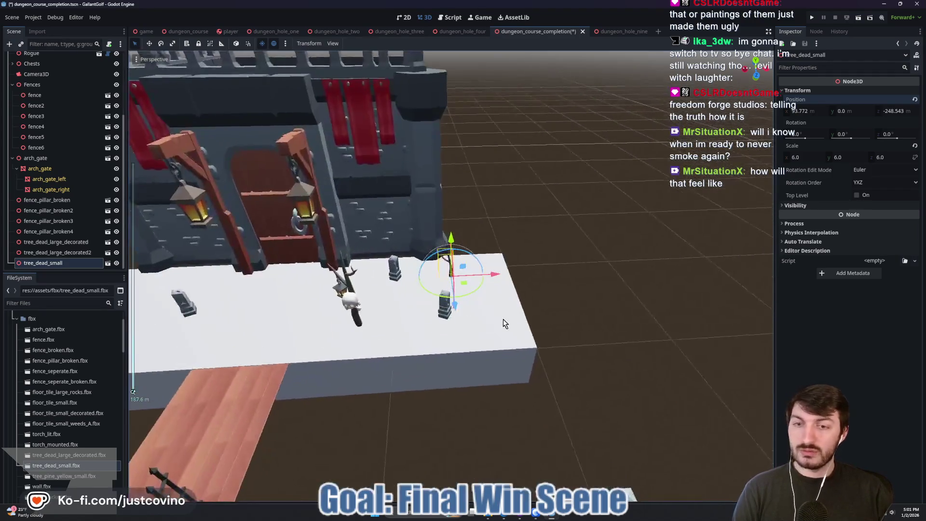
mouse_move(450, 302)
left_mouse_down()
mouse_move(489, 304)
mouse_move(446, 248)
mouse_move(467, 212)
left_mouse_up()
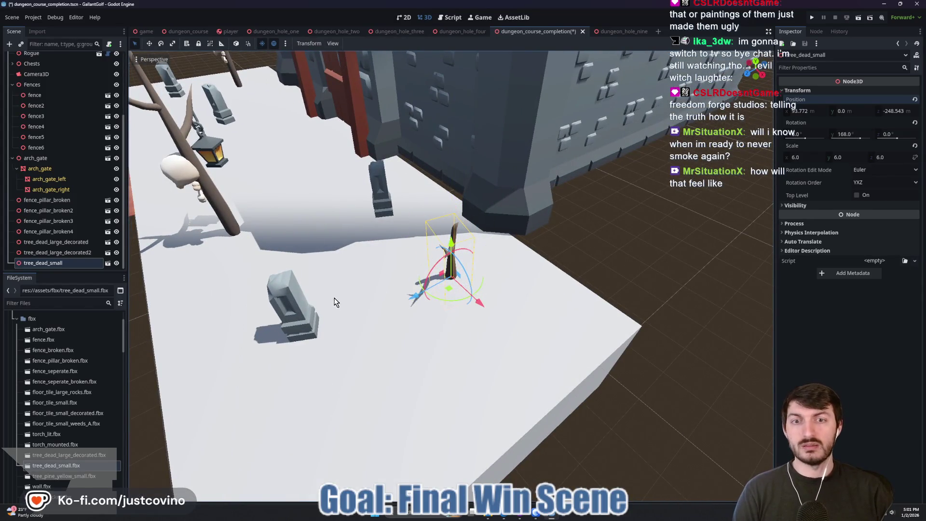
scroll(424, 314, "down", 4)
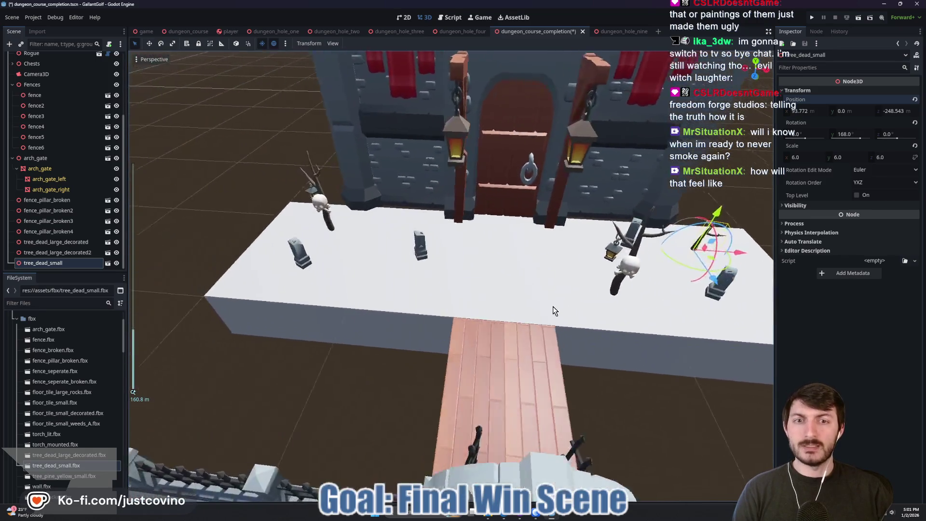
Duplicate the small dead tree to the platform's centre-left, then drop in tree_pine_yellow_small
key("ctrl+d")
left_click_drag(717, 273, 403, 303)
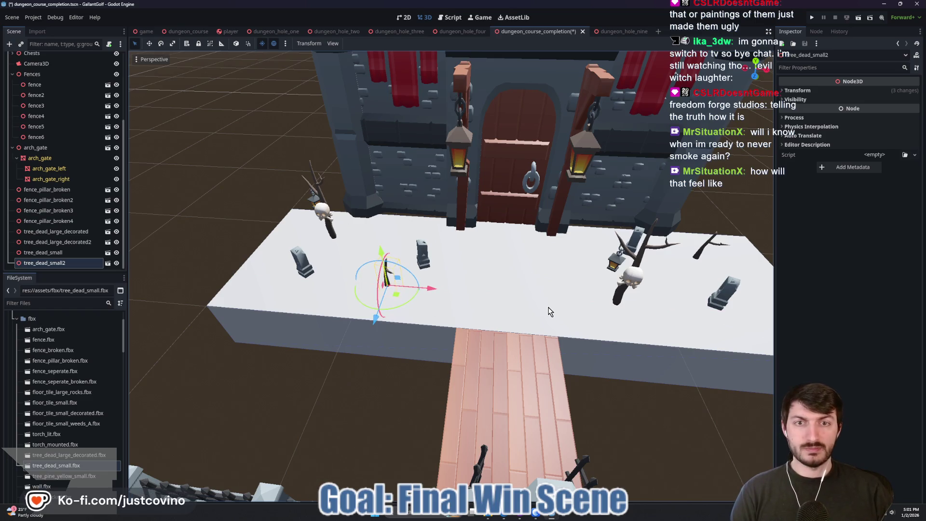
mouse_move(525, 312)
left_mouse_down()
mouse_move(463, 299)
mouse_move(535, 292)
left_mouse_up()
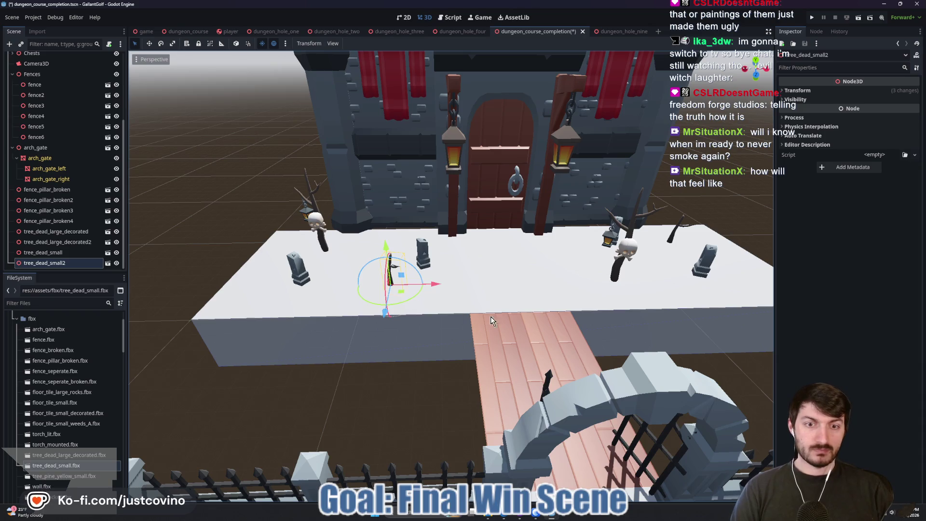
scroll(559, 325, "down", 5)
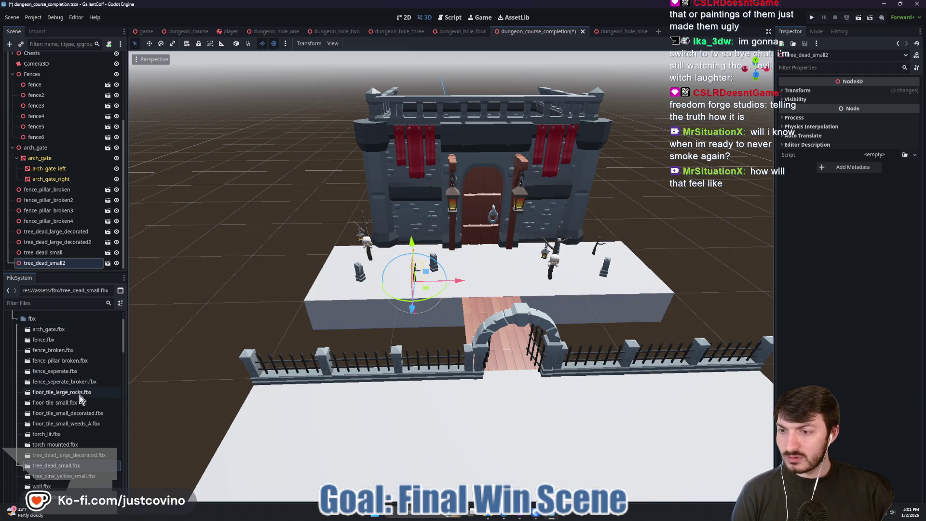
mouse_move(63, 474)
left_mouse_down()
mouse_move(289, 424)
mouse_move(481, 405)
left_mouse_up()
scroll(507, 395, "down", 5)
Zero the yellow pine's X, Y and Z position
scroll(510, 394, "up", 5)
scroll(514, 386, "down", 3)
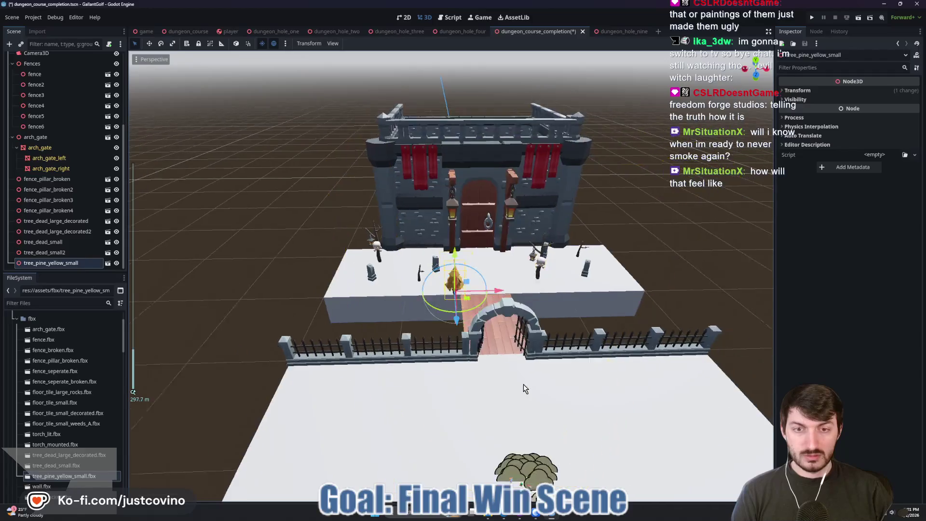
left_click(797, 90)
left_click(814, 111)
type("0")
key("Tab")
type("0")
key("Tab")
type("0")
key("Return")
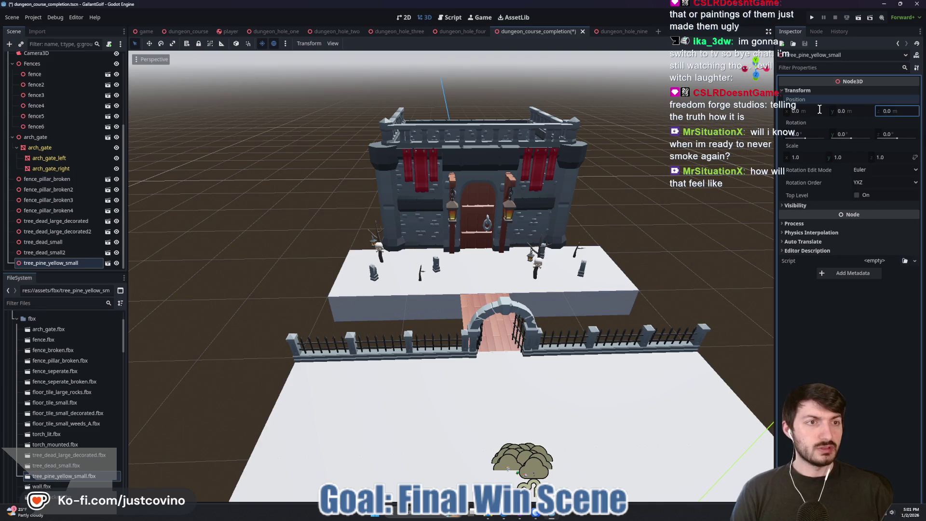
Move the pine toward the castle gate and frame it from a low view
scroll(578, 345, "down", 3)
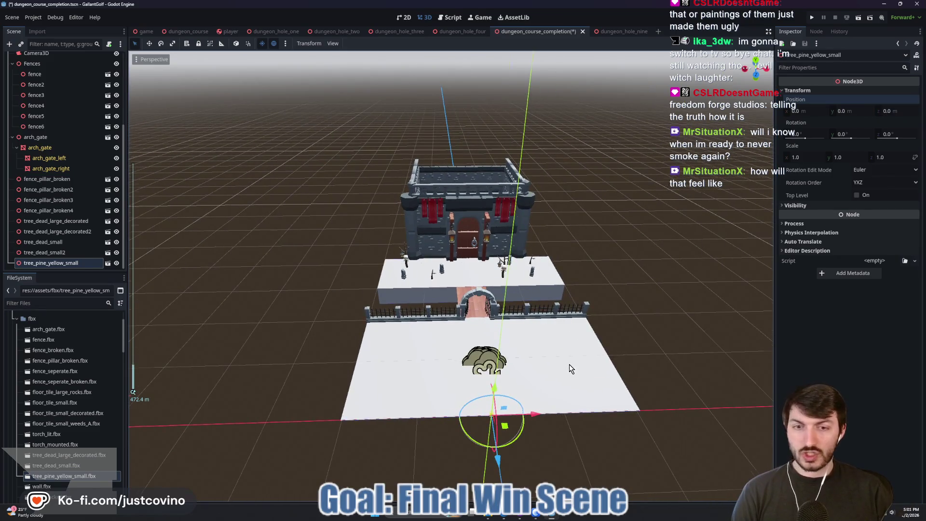
scroll(564, 362, "up", 10)
left_click_drag(560, 351, 446, 346)
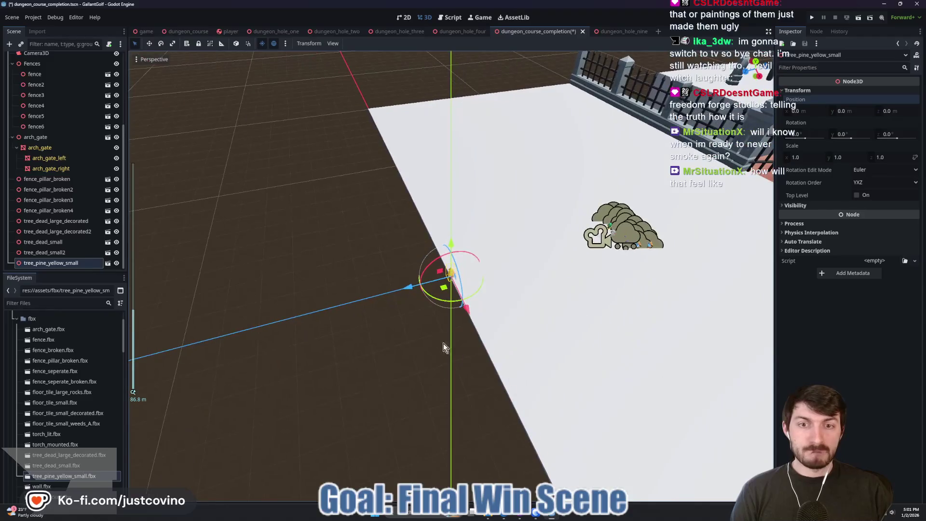
left_click_drag(406, 288, 675, 230)
key("f")
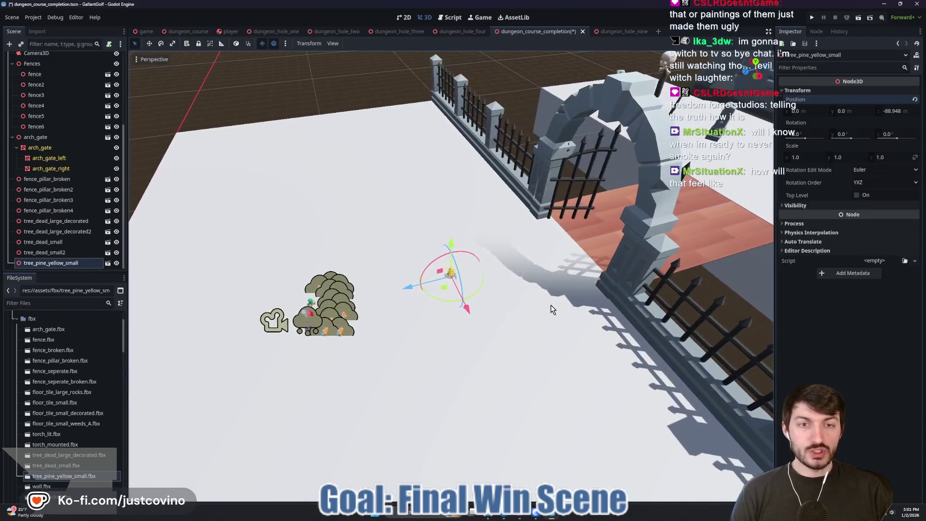
scroll(592, 289, "up", 5)
mouse_move(552, 328)
left_mouse_down()
mouse_move(547, 346)
mouse_move(658, 300)
left_mouse_up()
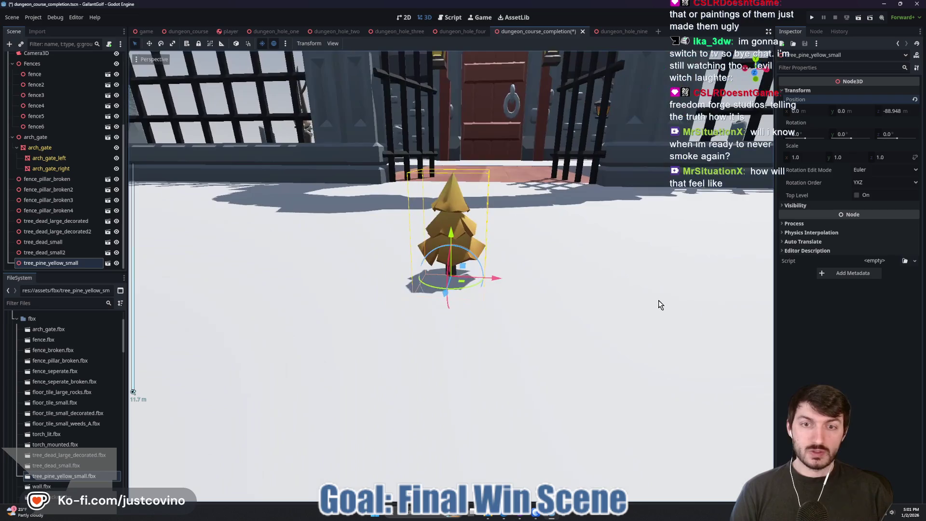
Scale the pine to 5 on all axes and adjust its height above the ground
left_click(810, 157)
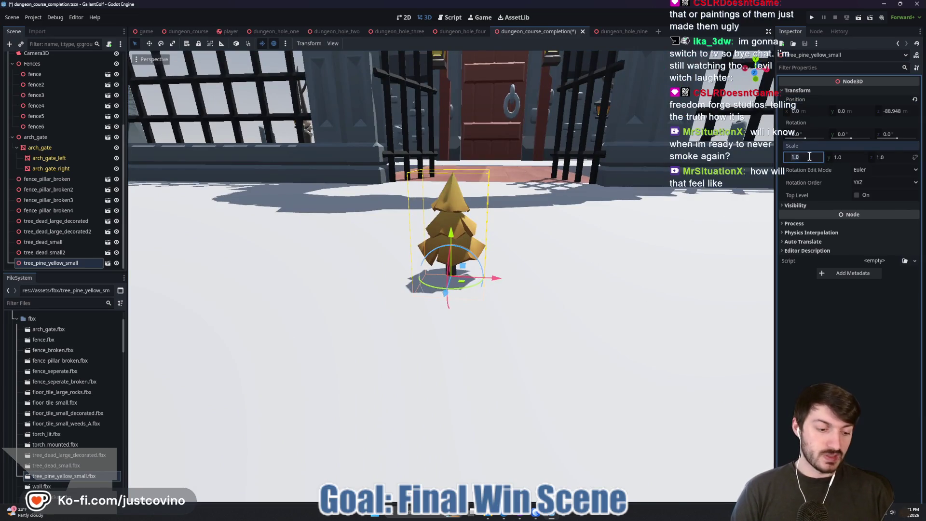
type("5")
key("Tab")
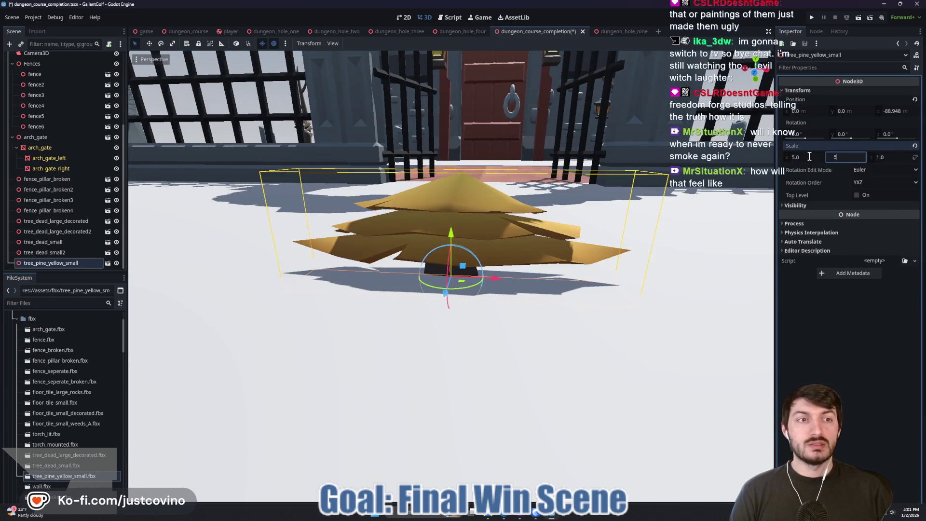
type("5")
key("Tab")
type("5")
key("Return")
scroll(553, 240, "down", 5)
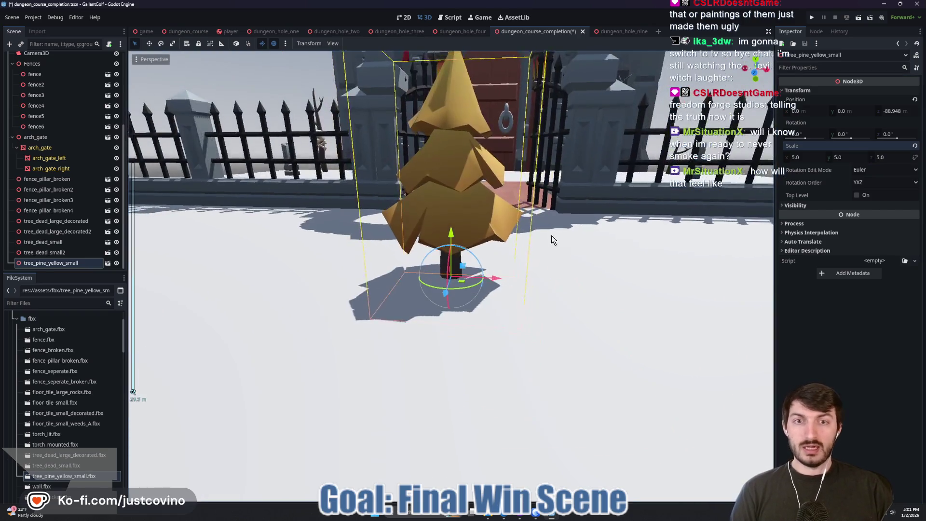
scroll(546, 251, "down", 2)
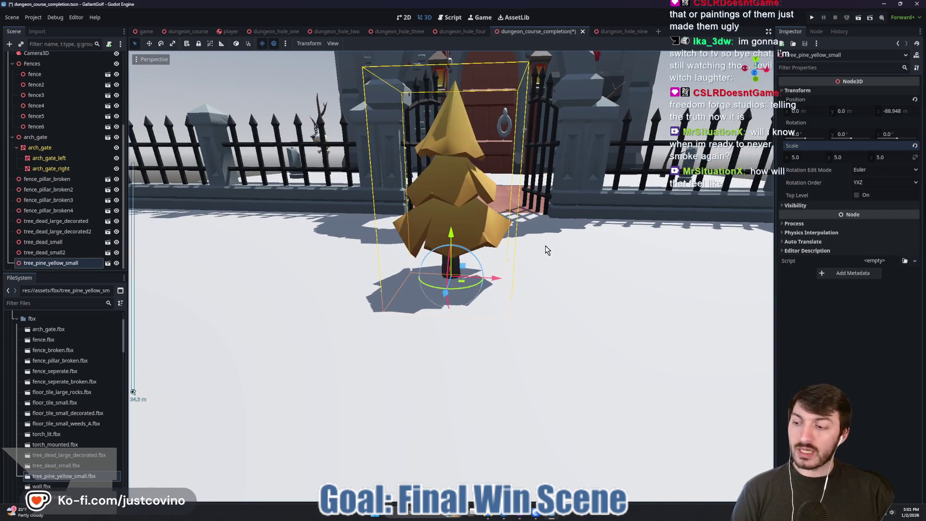
scroll(558, 262, "up", 1)
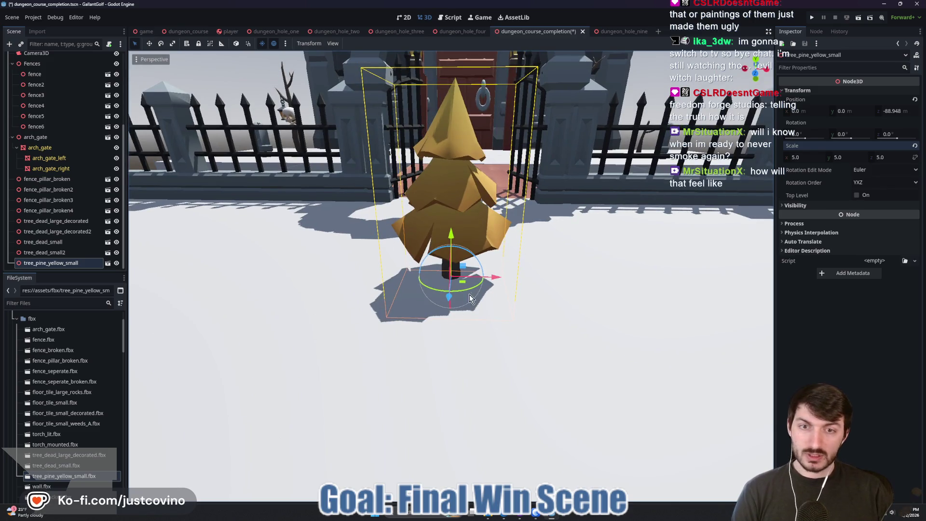
mouse_move(449, 236)
left_mouse_down()
mouse_move(450, 223)
mouse_move(451, 241)
left_mouse_up()
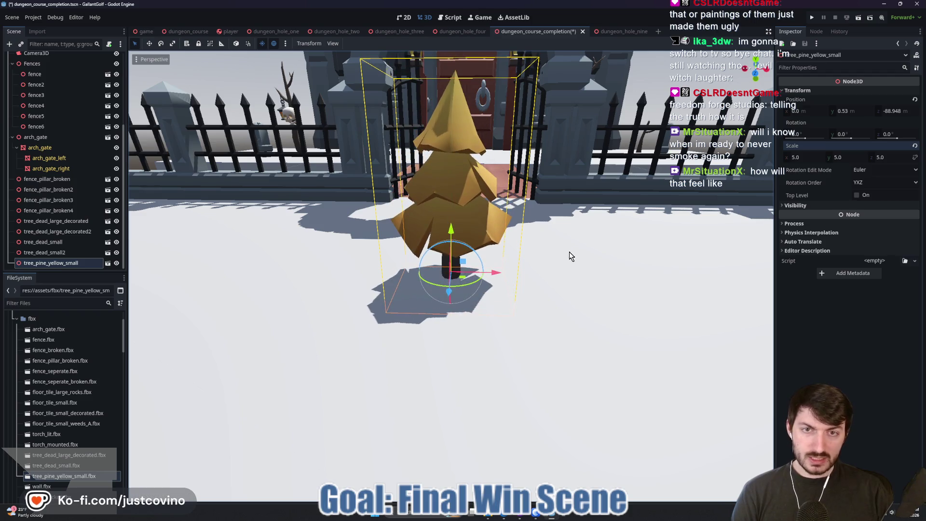
Move the pine left beside the fence and turn it about its vertical axis
scroll(519, 280, "down", 3)
scroll(535, 289, "down", 4)
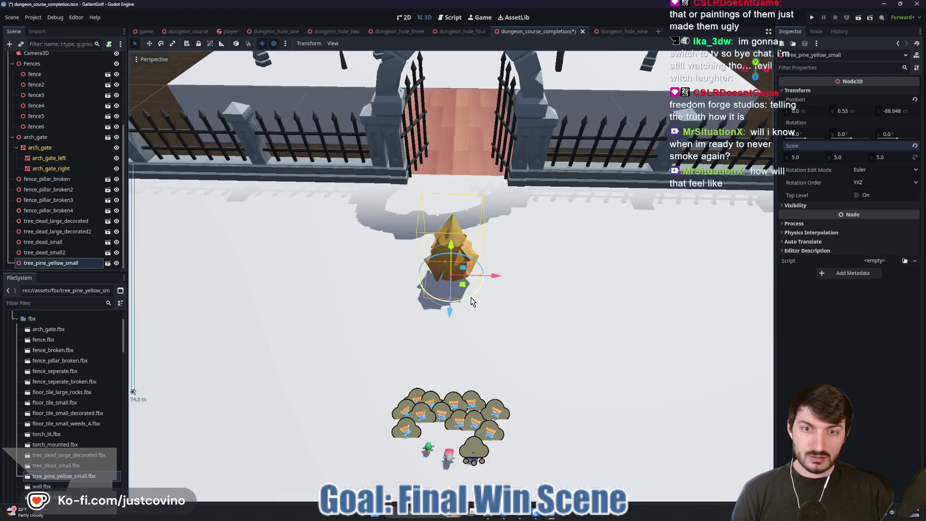
left_click_drag(462, 288, 241, 212)
left_click_drag(284, 243, 312, 236)
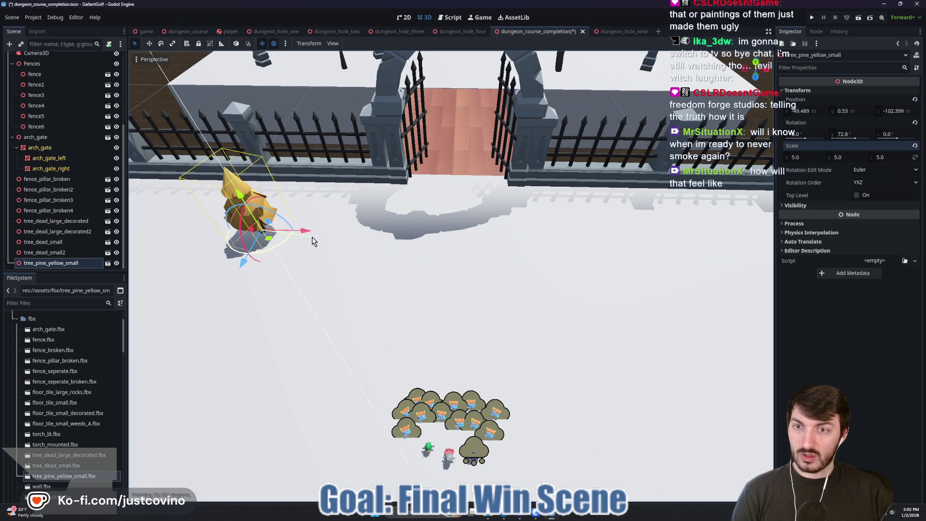
left_click_drag(413, 265, 502, 259)
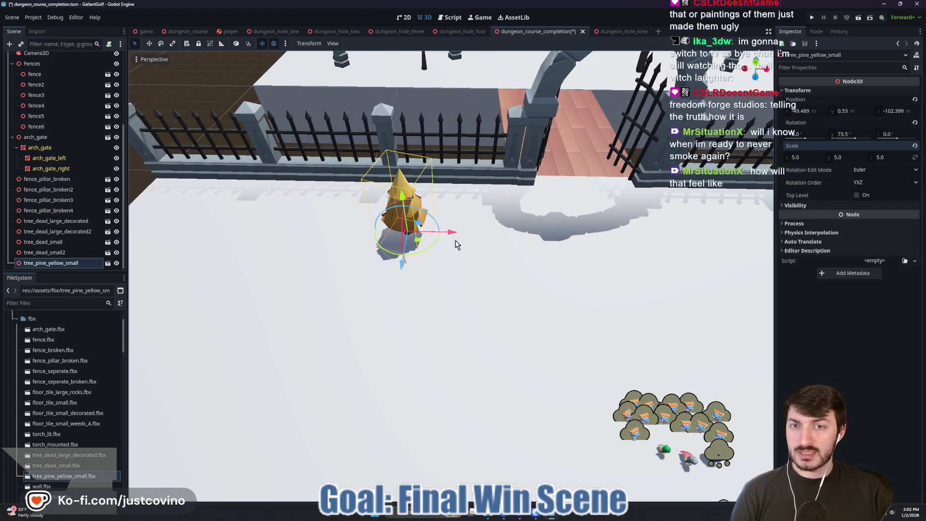
Duplicate the pine repeatedly, sliding each copy left to form a row along the fence
key("ctrl+d")
mouse_move(454, 240)
left_mouse_down()
mouse_move(391, 249)
mouse_move(355, 241)
mouse_move(345, 253)
mouse_move(325, 218)
mouse_move(256, 224)
mouse_move(254, 212)
mouse_move(216, 241)
mouse_move(355, 202)
mouse_move(416, 212)
mouse_move(454, 236)
mouse_move(467, 225)
left_mouse_up()
key("ctrl+d")
key("ctrl+d")
key("ctrl+d")
key("ctrl+d")
key("ctrl+d")
key("ctrl+d")
key("ctrl+d")
key("ctrl+d")
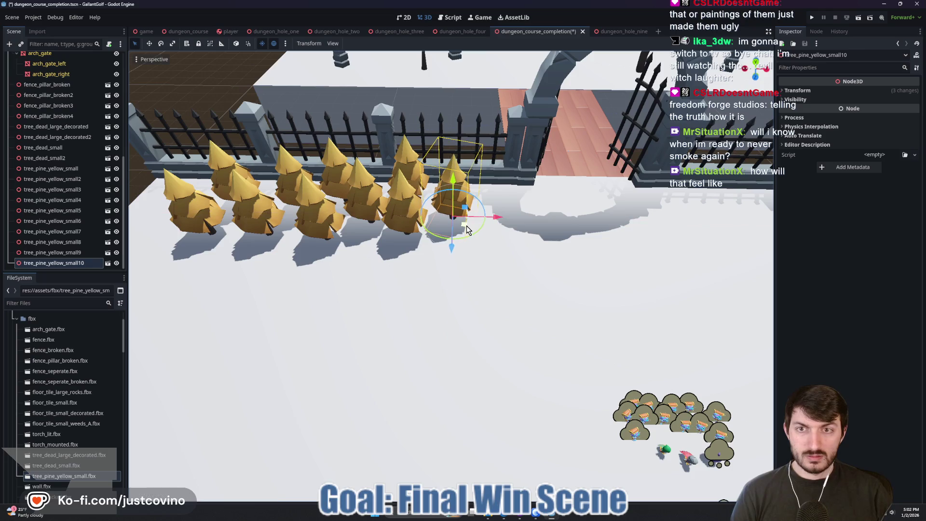
scroll(422, 256, "down", 5)
mouse_move(565, 267)
left_mouse_down()
mouse_move(547, 205)
mouse_move(575, 221)
left_mouse_up()
scroll(595, 256, "up", 4)
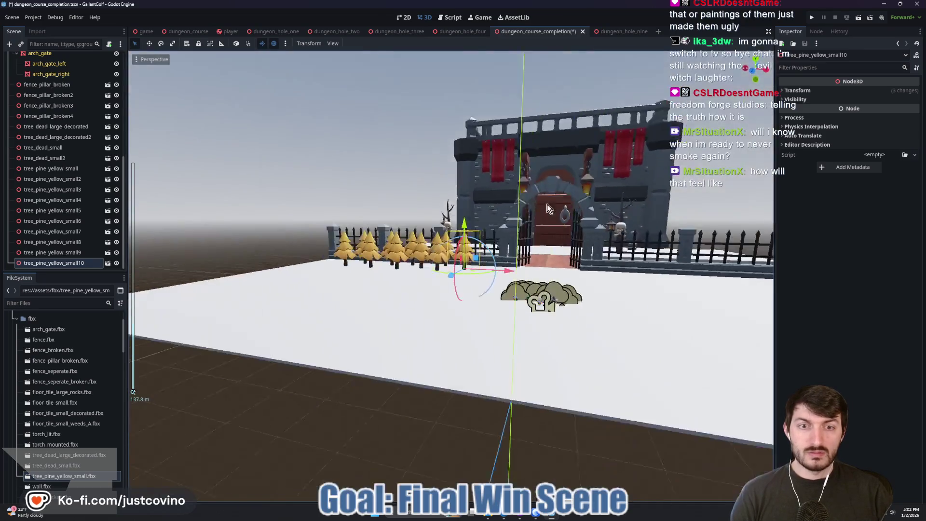
left_click_drag(595, 256, 485, 272)
mouse_move(321, 299)
left_mouse_down()
mouse_move(502, 366)
mouse_move(620, 358)
mouse_move(541, 364)
mouse_move(566, 353)
mouse_move(366, 259)
left_mouse_up()
scroll(568, 352, "up", 3)
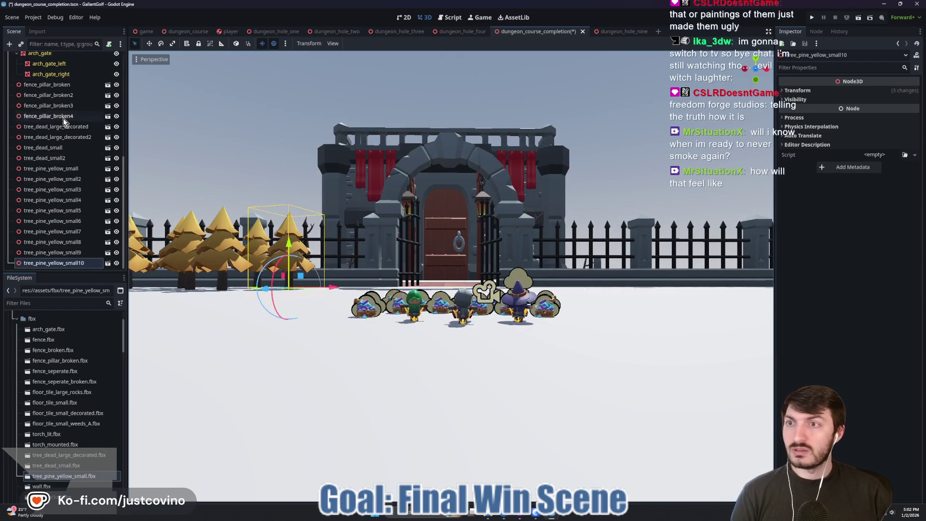
scroll(61, 124, "up", 5)
Preview the scene through the scene camera, toggling its view on and off
left_click(37, 121)
left_click(137, 71)
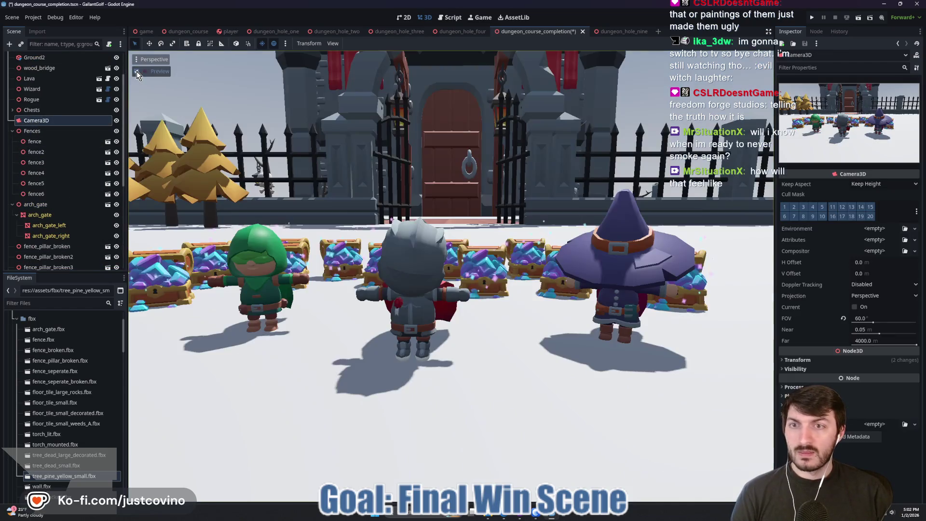
left_click(137, 71)
left_click(137, 72)
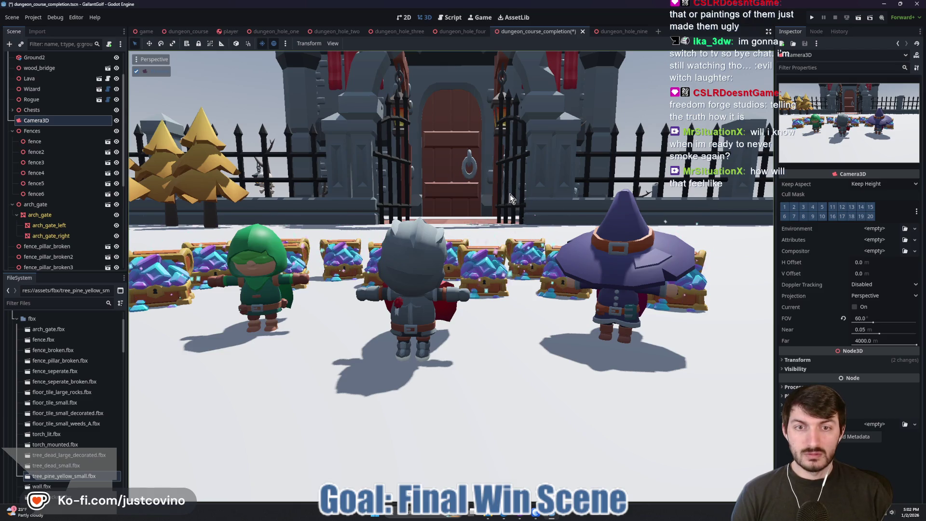
left_click(137, 71)
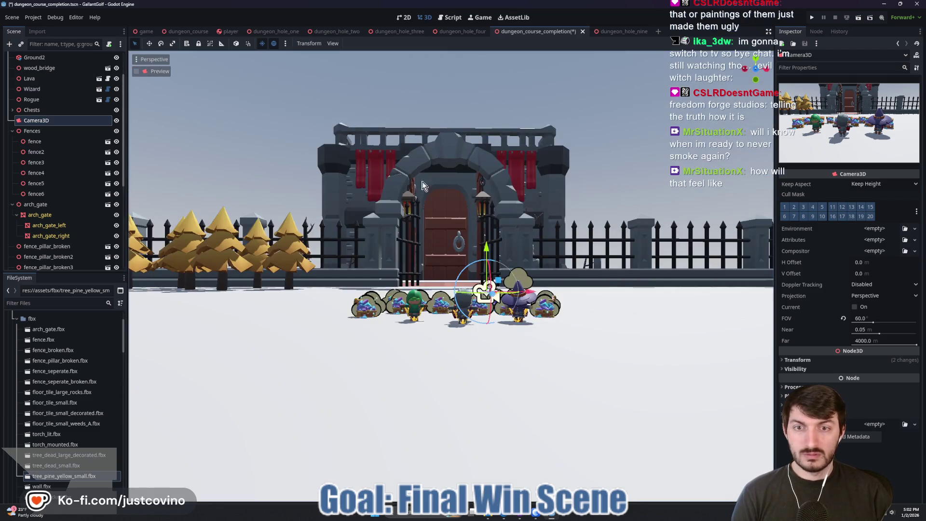
Fly the editor view above the characters and align the scene camera to that view
scroll(531, 270, "up", 5)
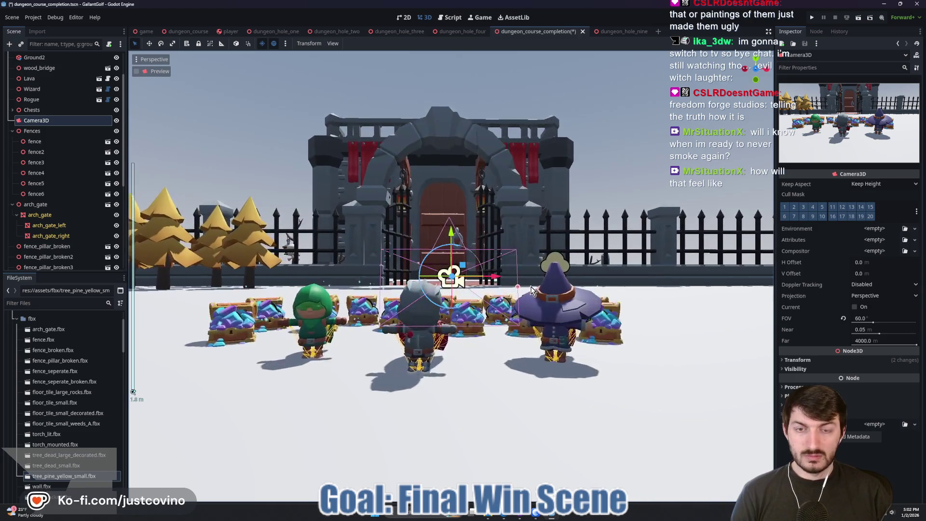
key("s")
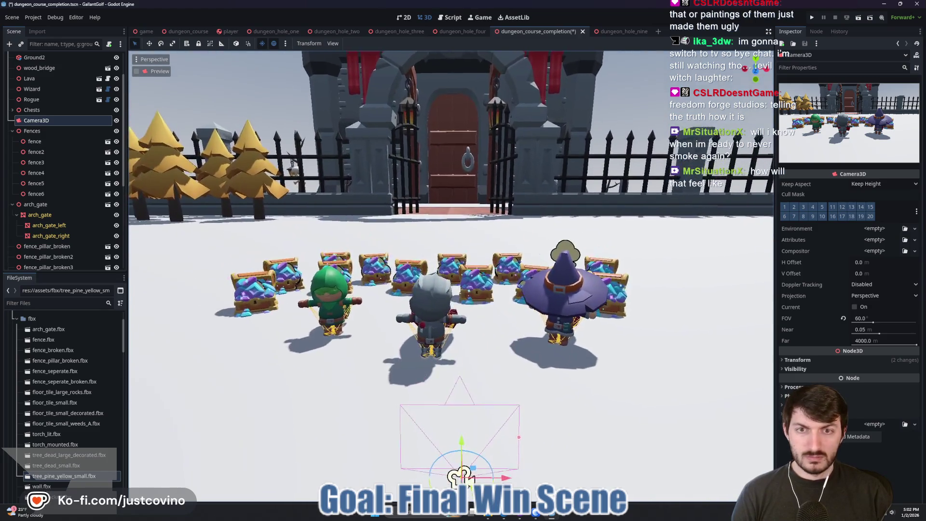
key("s")
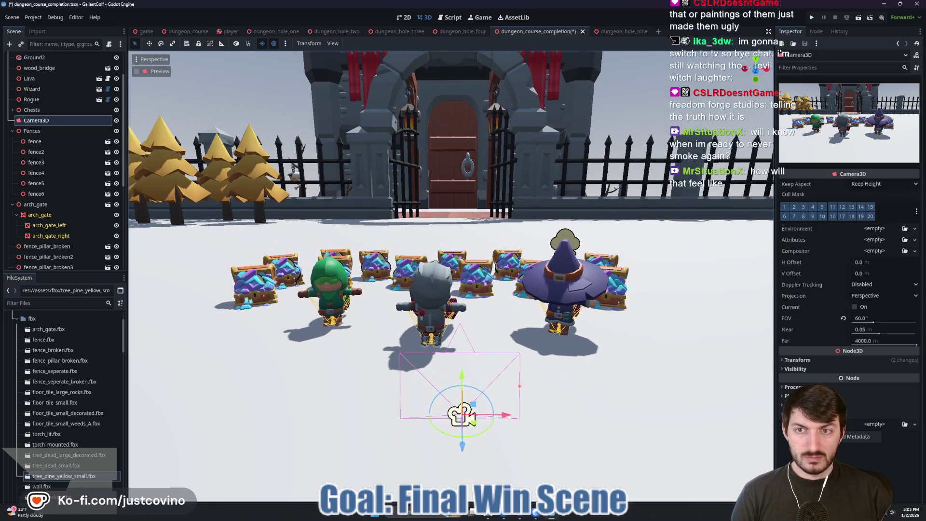
key("a")
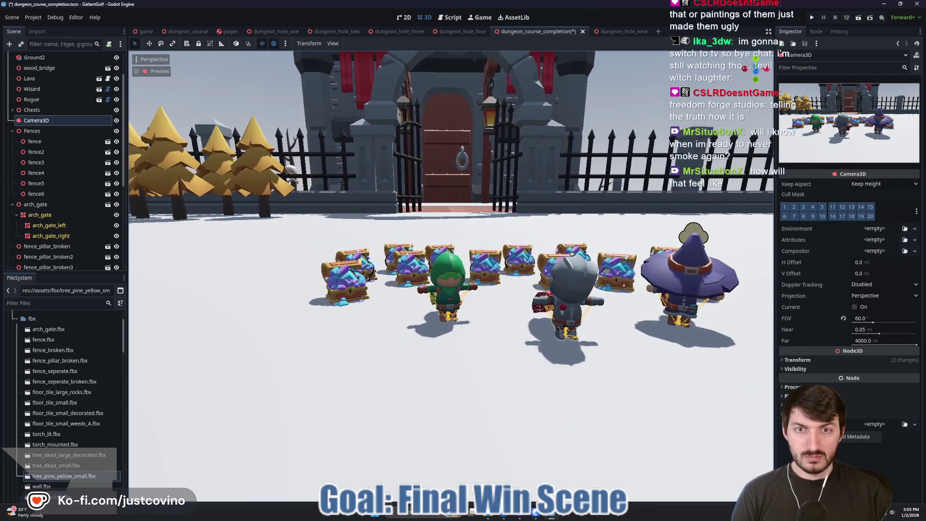
key("e")
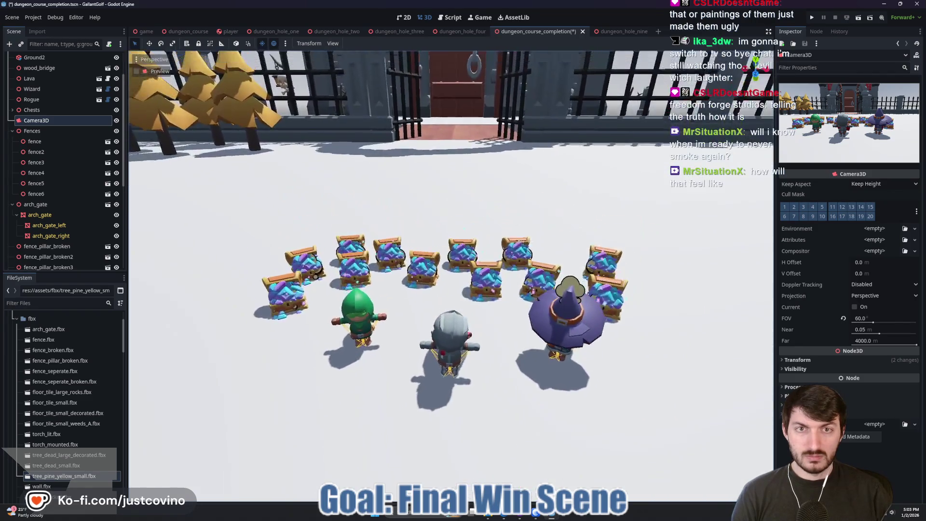
key("q")
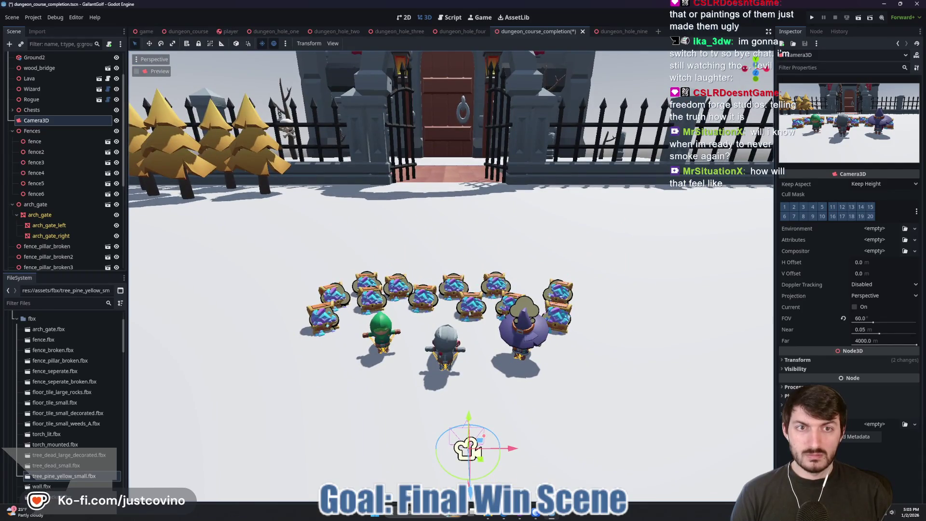
key("a")
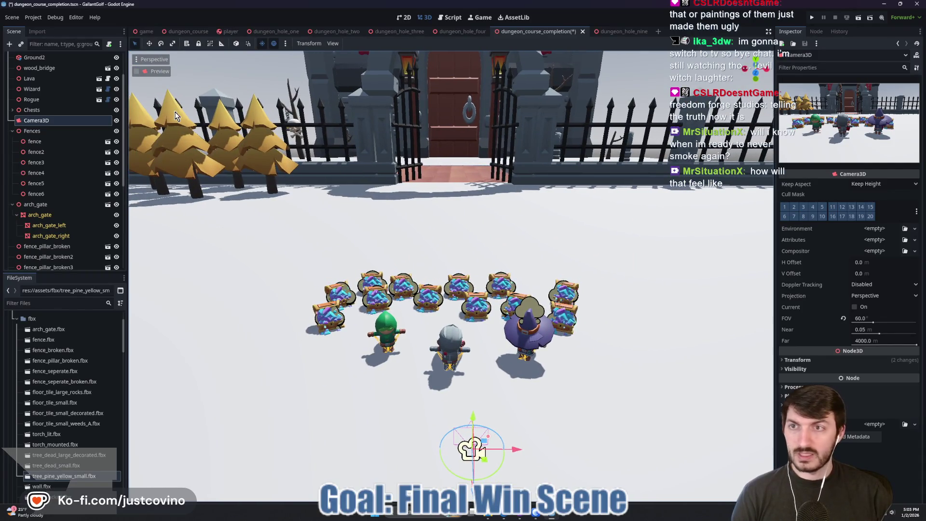
left_click(138, 60)
left_click(179, 395)
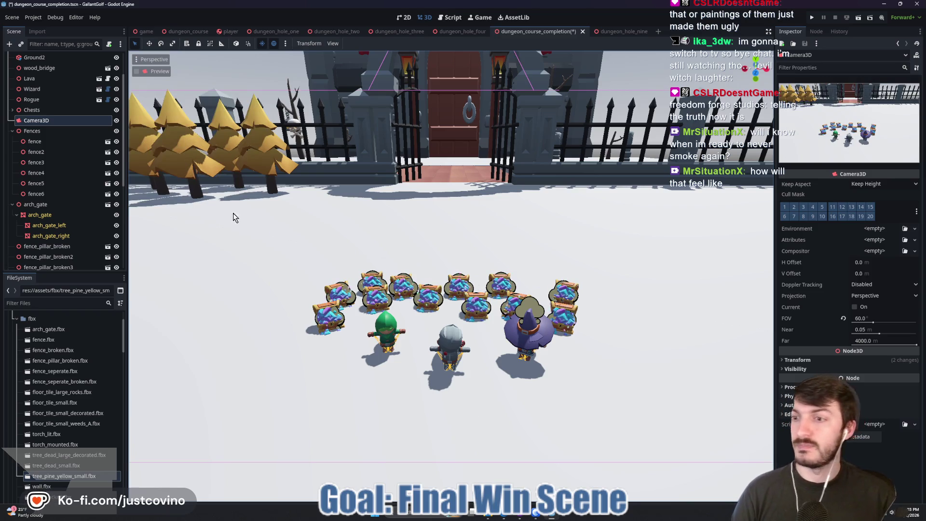
scroll(77, 203, "down", 5)
left_click(73, 263)
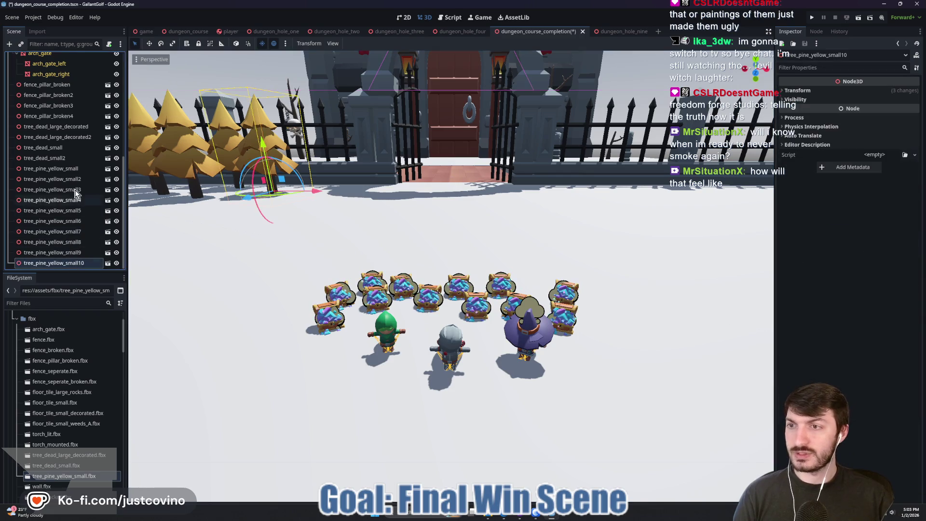
Duplicate the ten pines, move the copies right of the gate, and save the scene
left_click(68, 168, "shift")
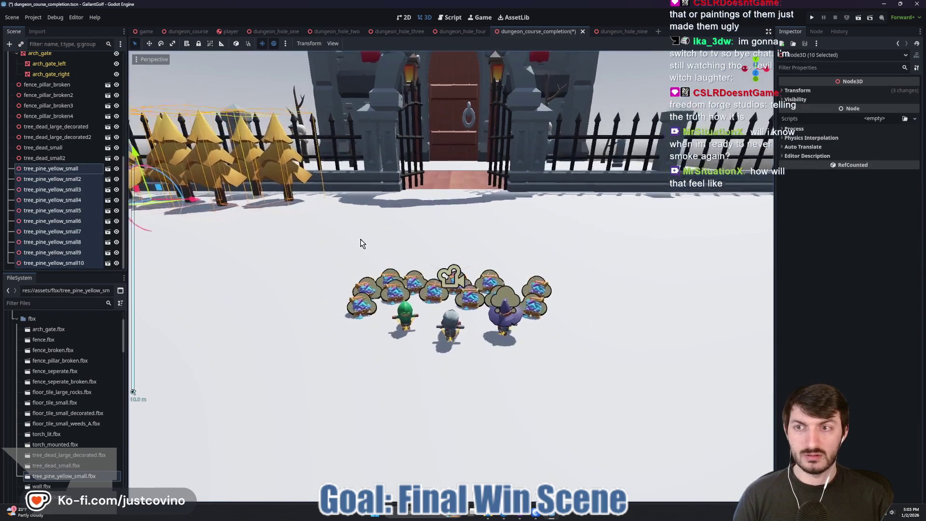
key("ctrl+d")
mouse_move(216, 205)
left_mouse_down()
mouse_move(599, 228)
mouse_move(729, 207)
left_mouse_up()
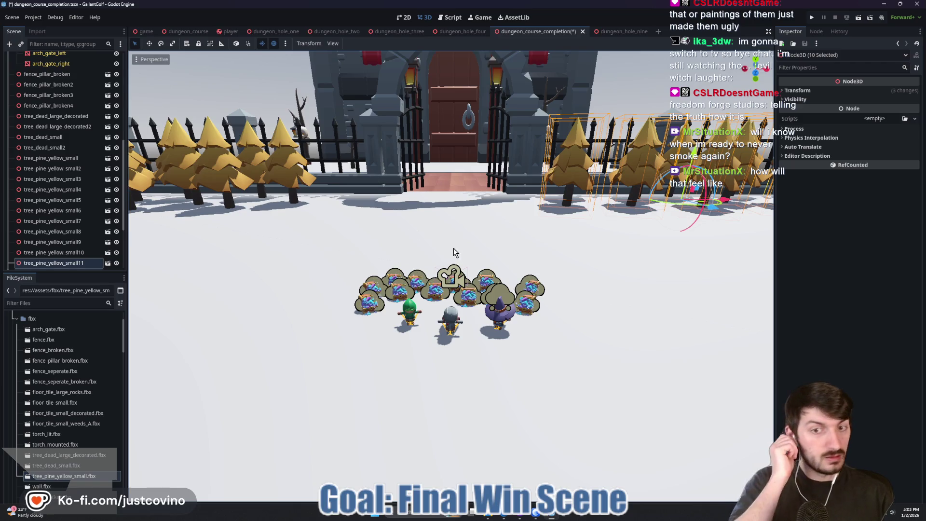
key("ctrl+s")
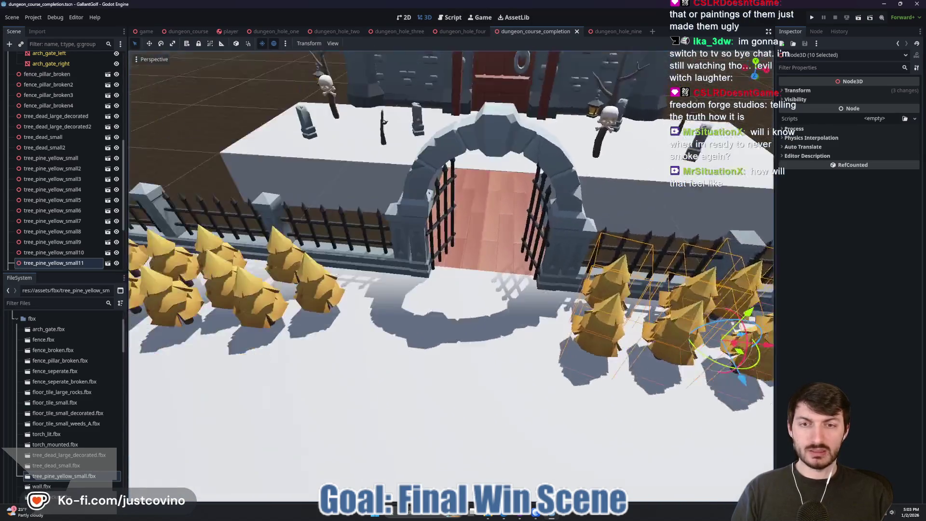
scroll(74, 150, "up", 6)
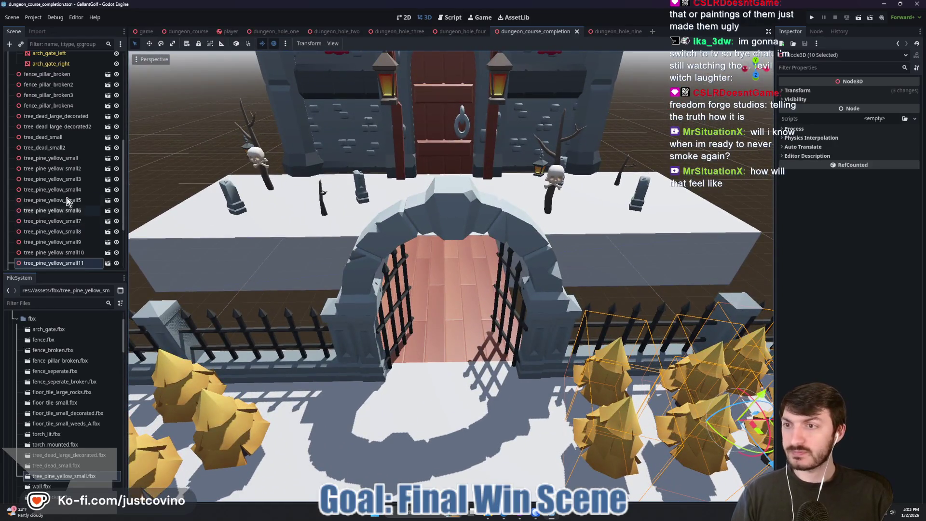
Add a Node3D under the scene root and rename it Trees
scroll(75, 150, "up", 2)
left_click(53, 57)
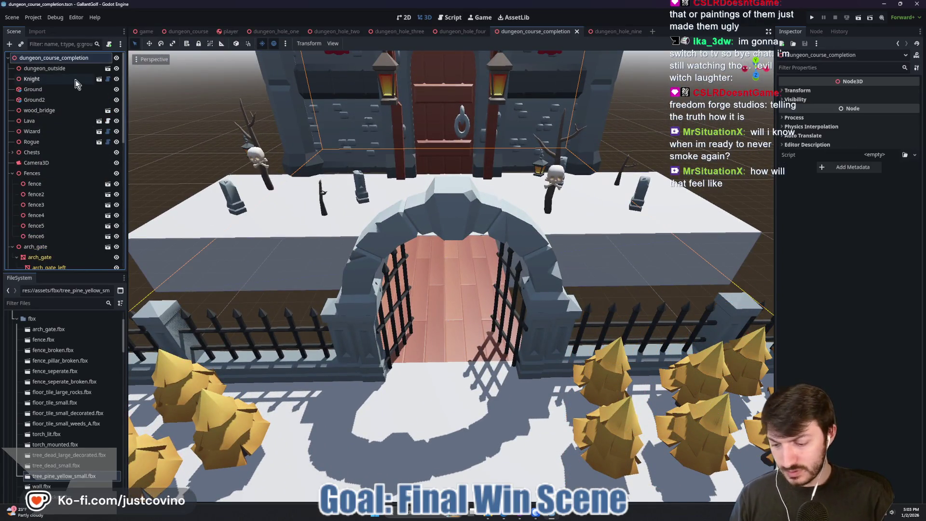
key("ctrl+a")
type("node3d")
key("Return")
double_click(54, 262)
type("T")
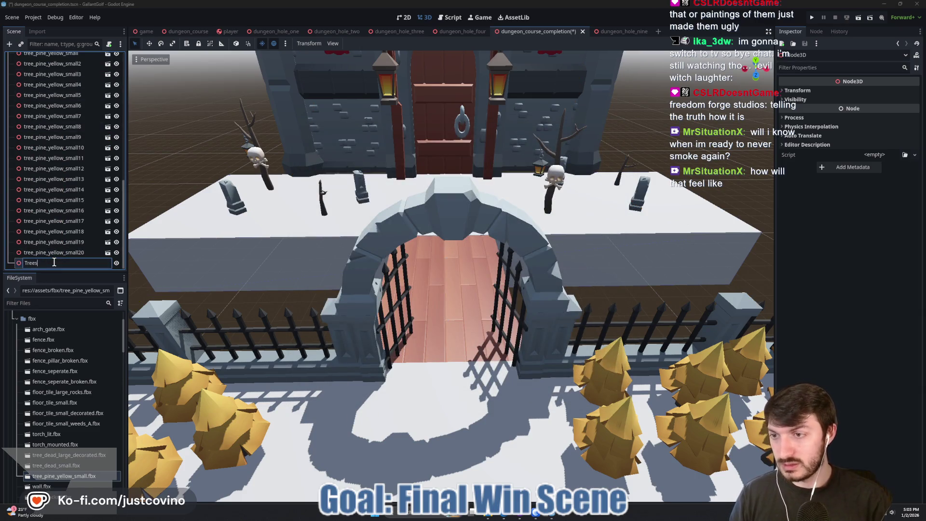
key("Return")
Move all 24 dead and pine tree nodes under the Trees node
left_click(54, 253)
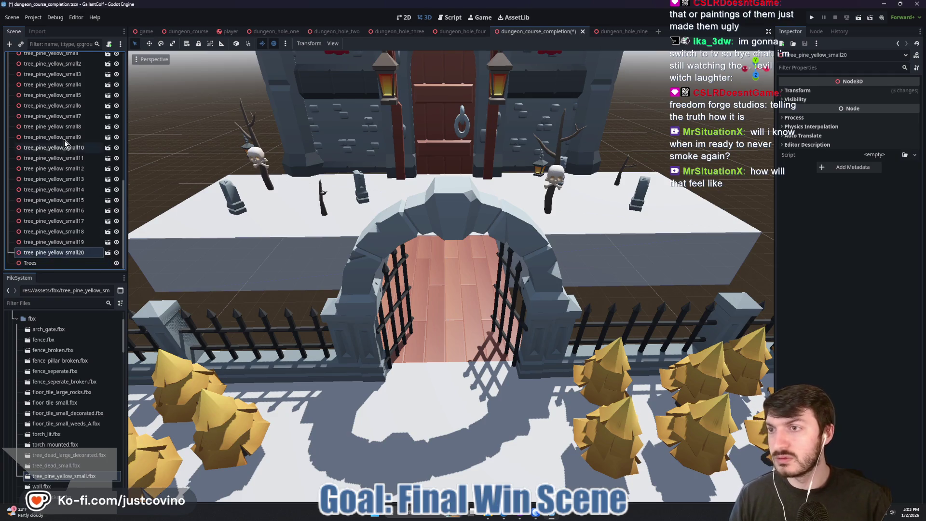
scroll(62, 143, "up", 5)
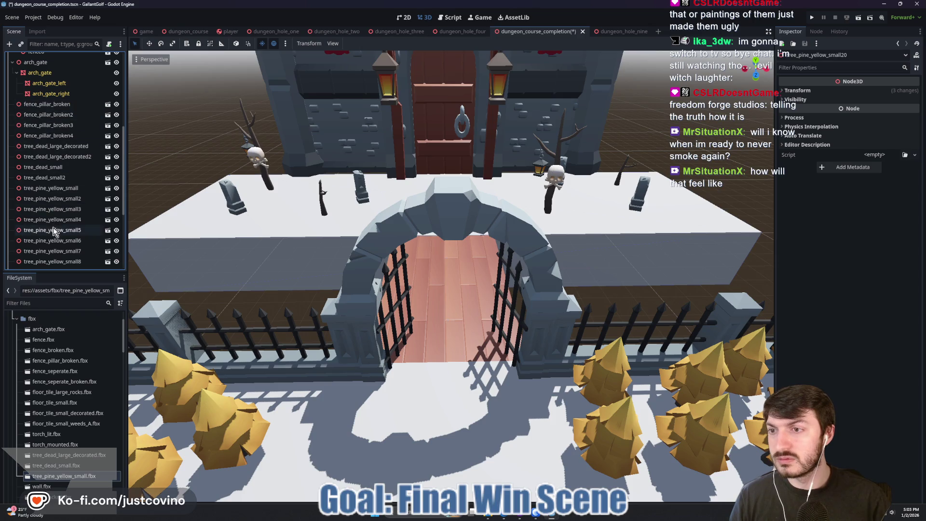
left_click(38, 147, "shift")
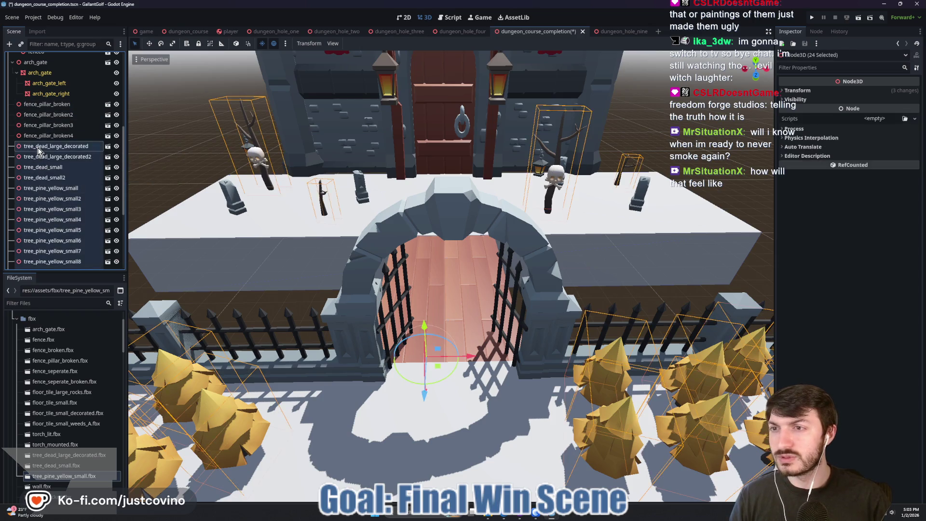
scroll(53, 189, "down", 5)
left_click_drag(52, 190, 46, 265)
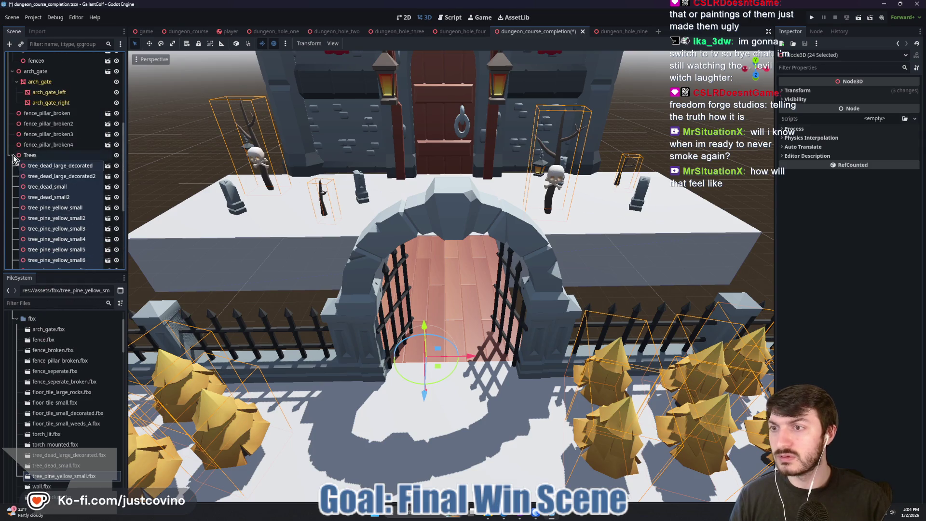
Collapse the groups and move arch_gate and the broken pillars under Fences
left_click(12, 155)
left_click(12, 106)
left_click(12, 179)
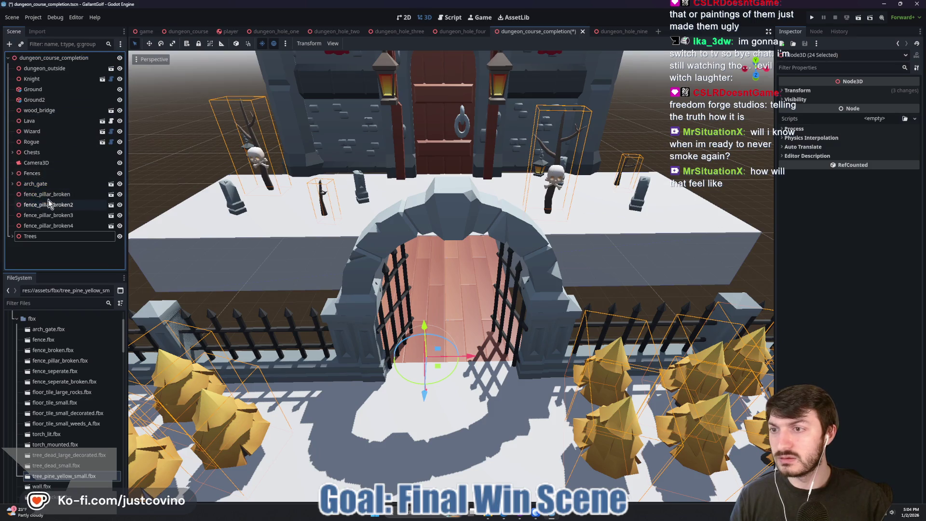
left_click(33, 184)
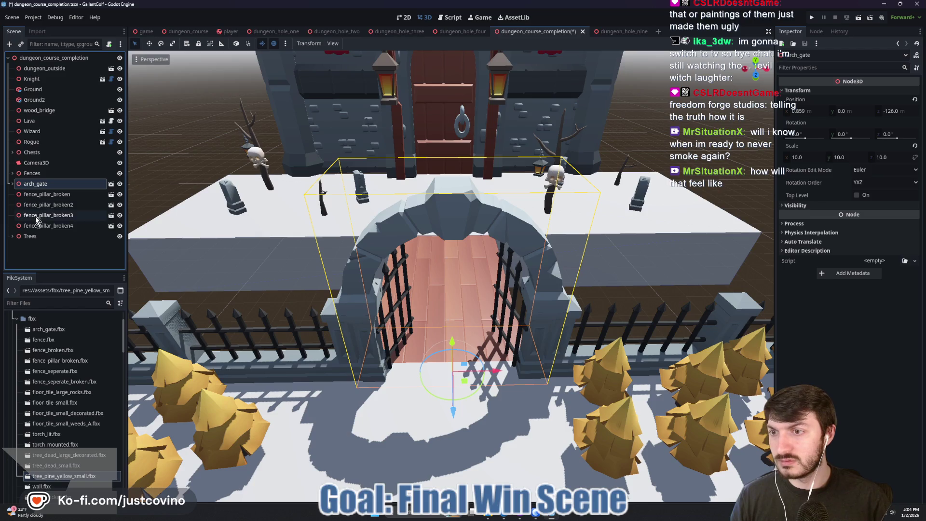
left_click(36, 226, "shift")
left_click_drag(36, 225, 29, 176)
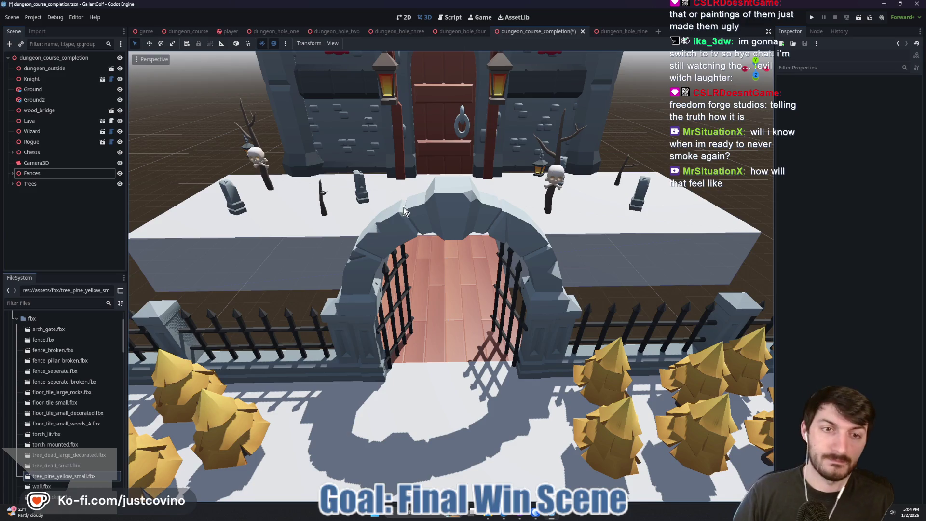
Move Camera3D up the hierarchy to sit between wood_bridge and Lava
left_click_drag(30, 165, 17, 120)
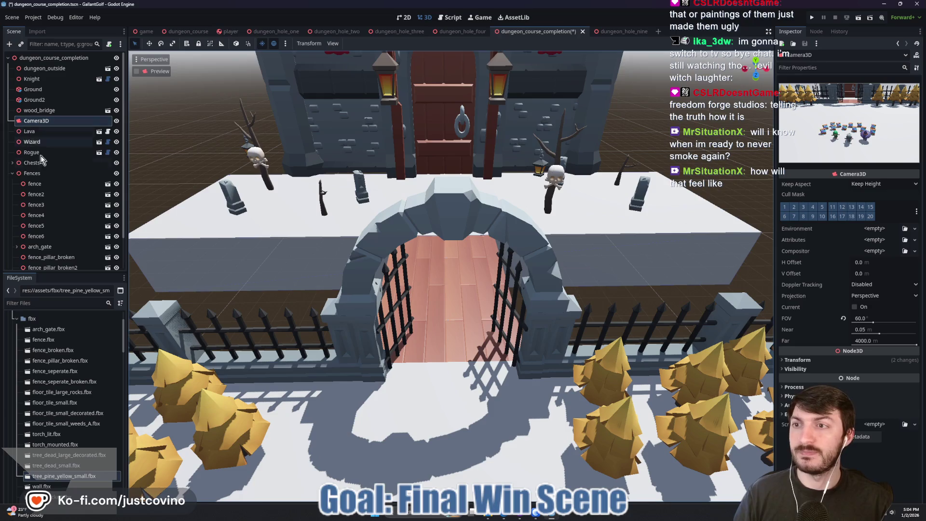
scroll(555, 232, "down", 3)
scroll(645, 243, "up", 3)
scroll(646, 244, "down", 5)
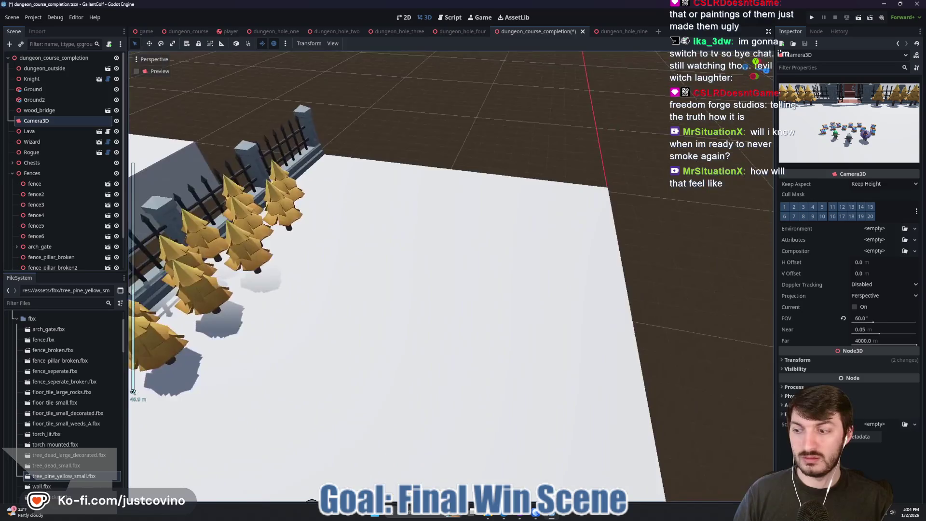
Frame the view on Camera3D, orbit toward the castle gate, and switch to the browser
key("f")
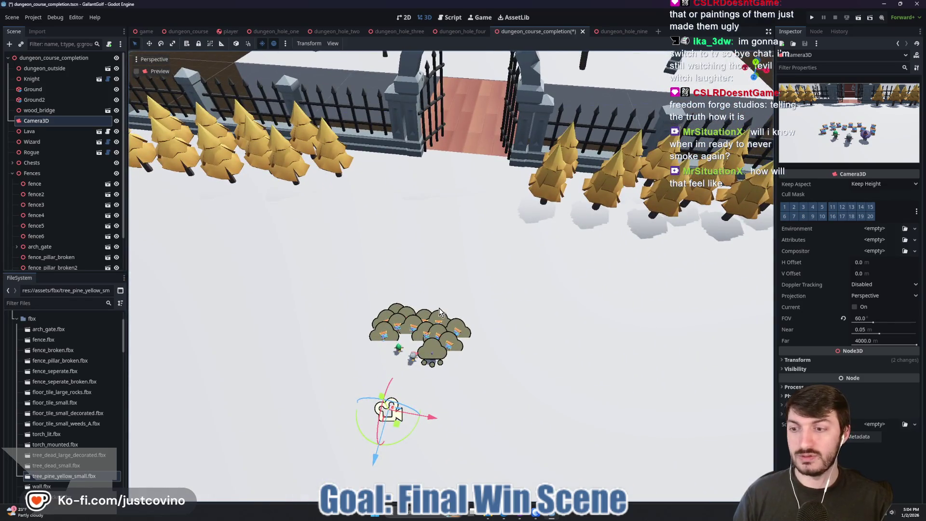
left_click_drag(465, 340, 466, 270)
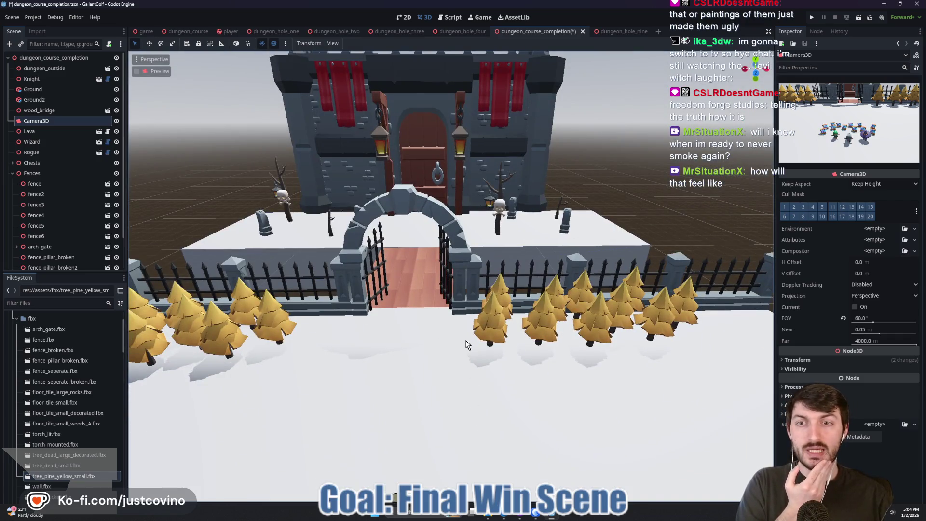
mouse_move(503, 517)
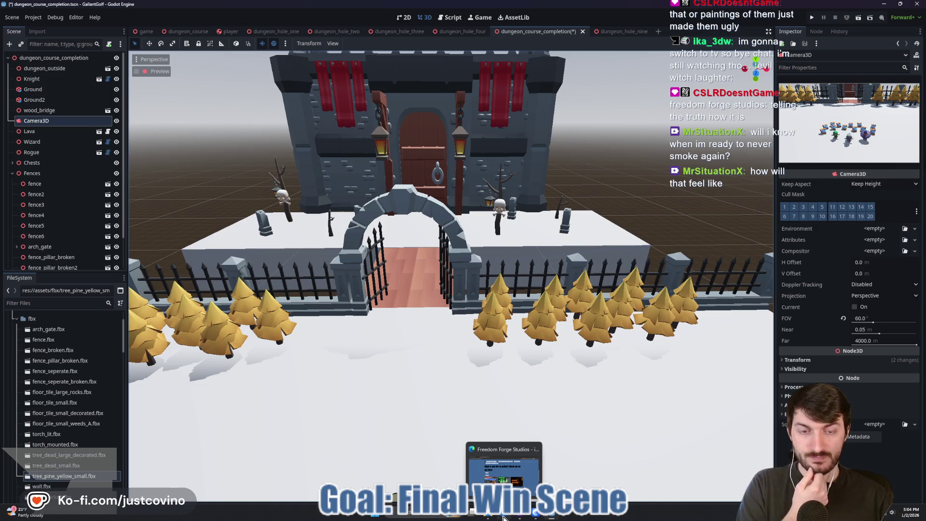
left_click(503, 516)
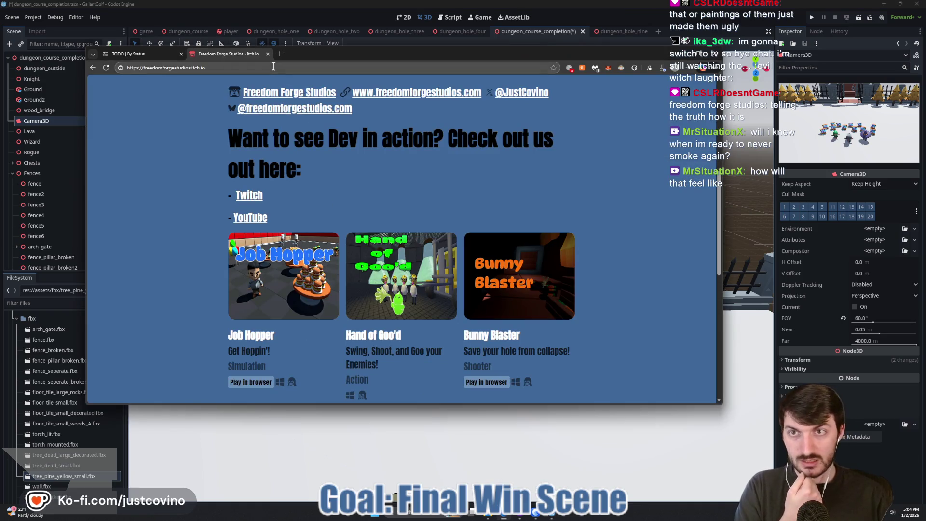
Search the web for 'pbr textures' in the TODO board tab
left_click(162, 54)
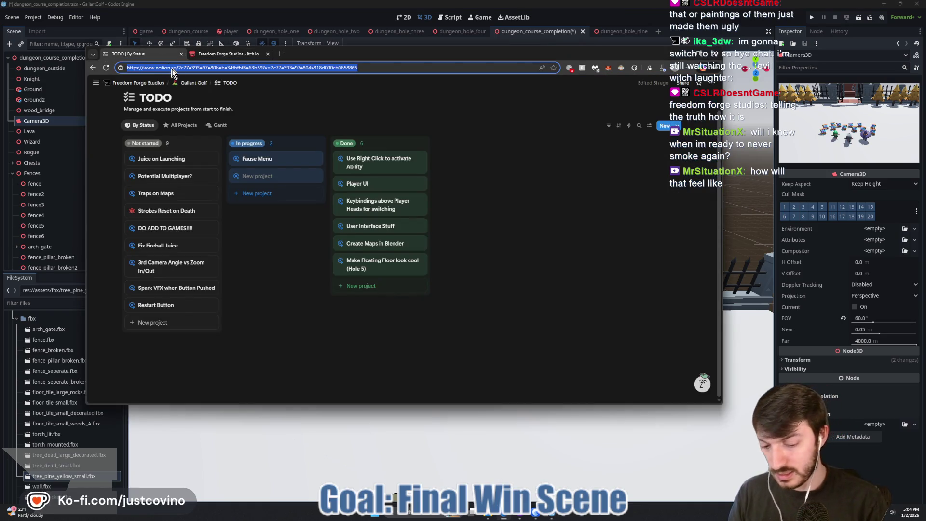
type("pbr")
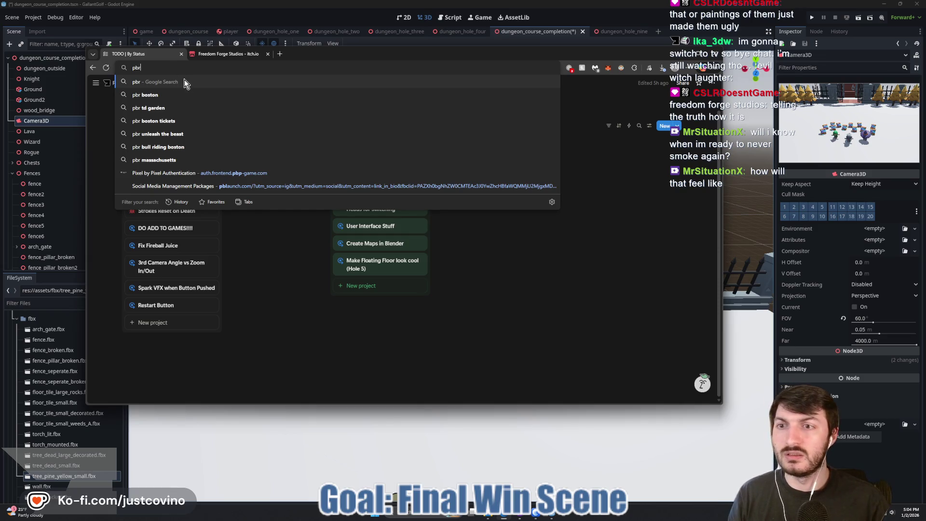
type(" textur")
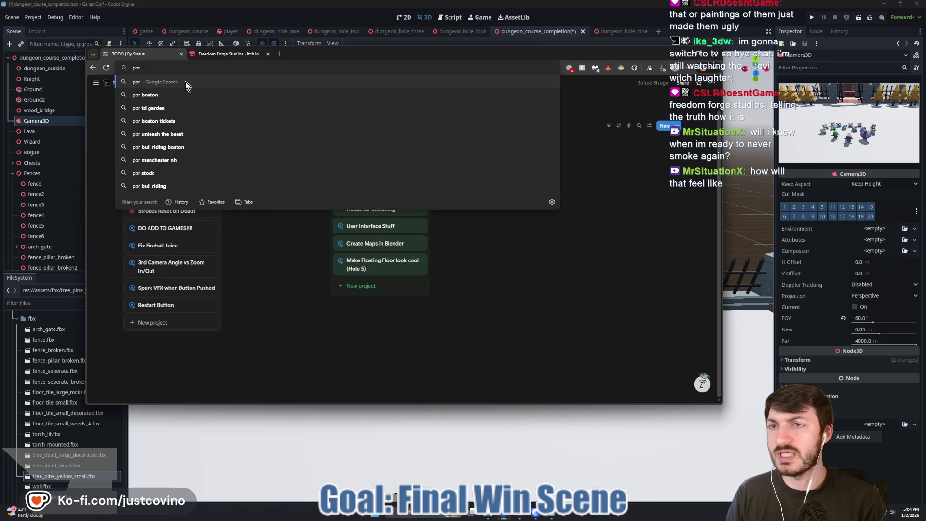
key("Return")
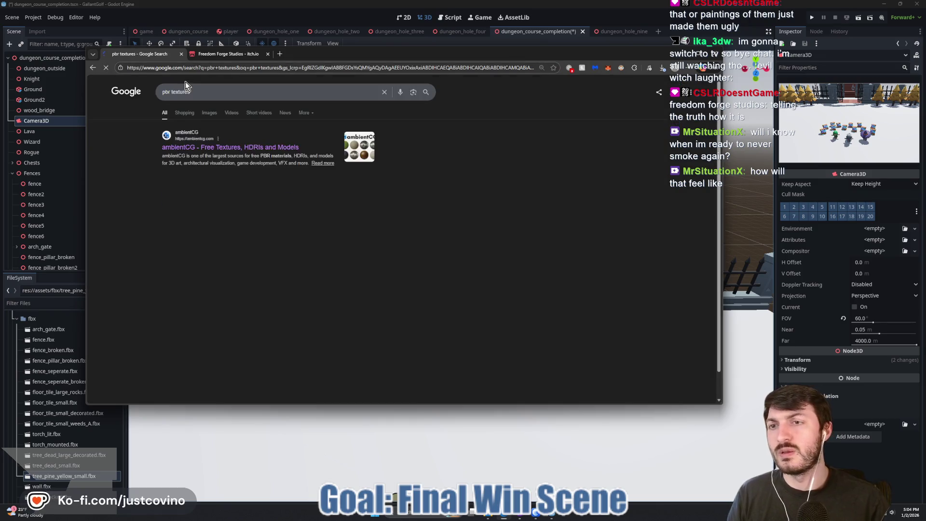
Browse the ambientCG free textures site and its asset search, then return to Godot
left_click(231, 149)
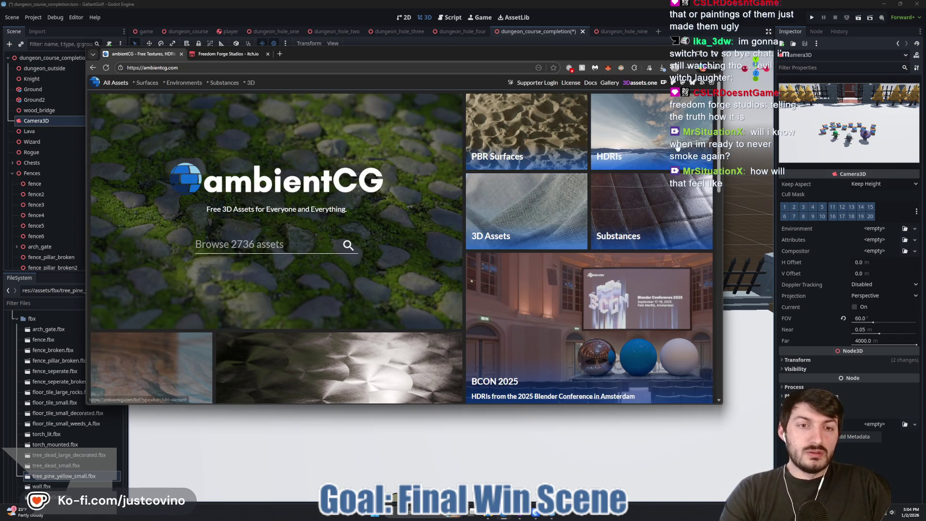
scroll(582, 174, "down", 3)
scroll(522, 173, "down", 2)
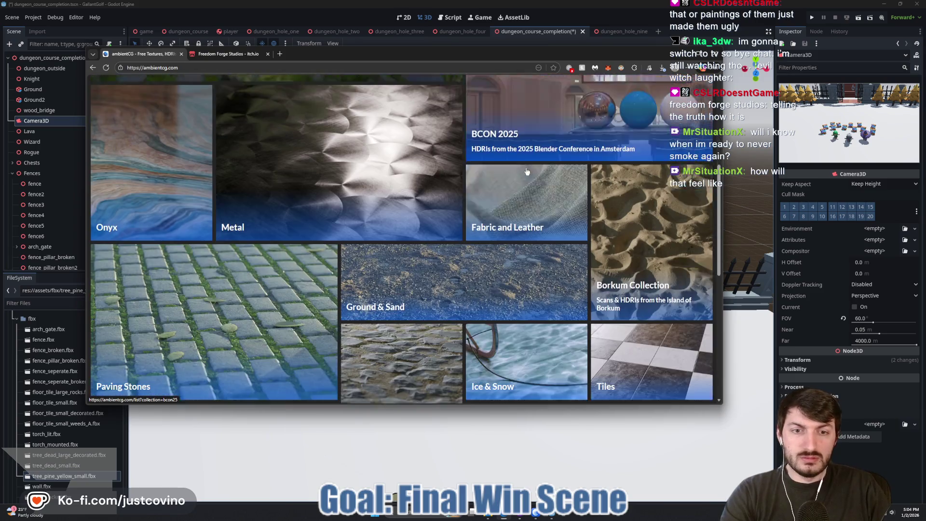
scroll(445, 243, "up", 3)
scroll(445, 242, "up", 2)
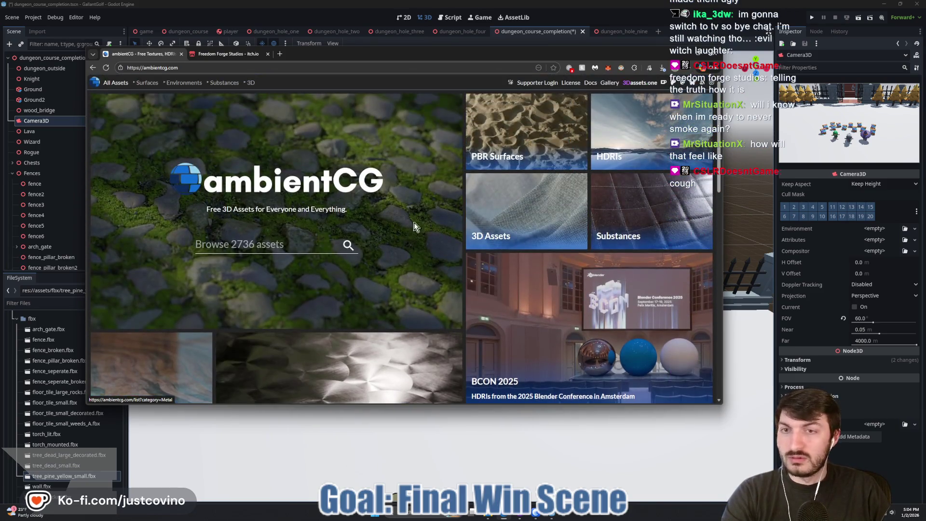
left_click(241, 243)
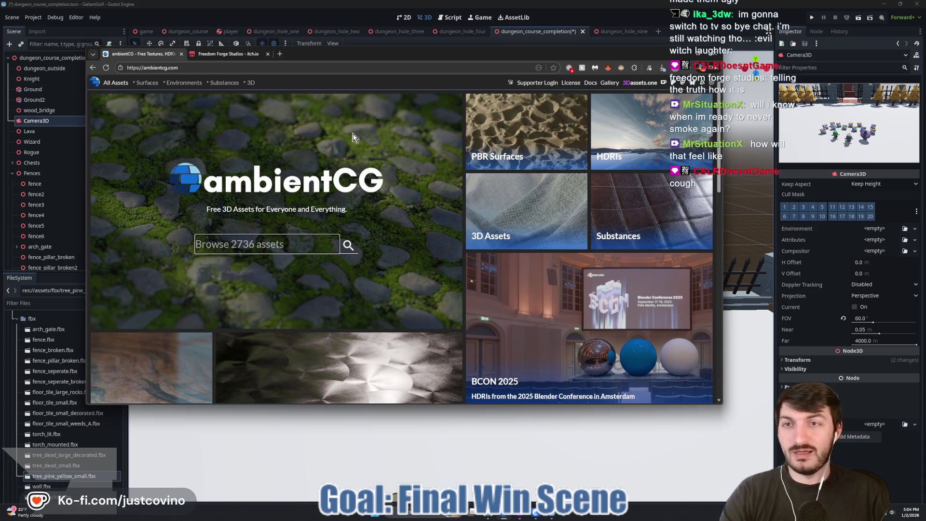
left_click(319, 14)
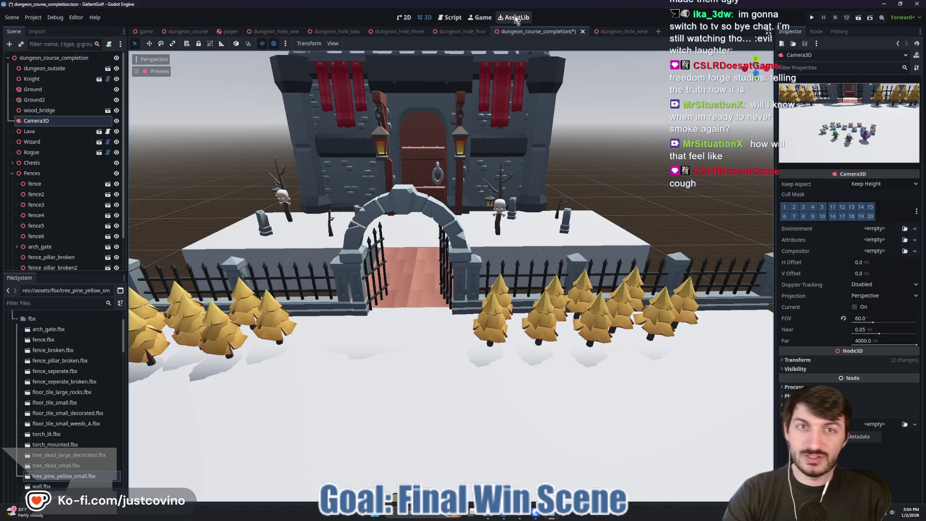
Open the Asset Library, dismiss the login pop-up, and search for 'ambient'
left_click(498, 20)
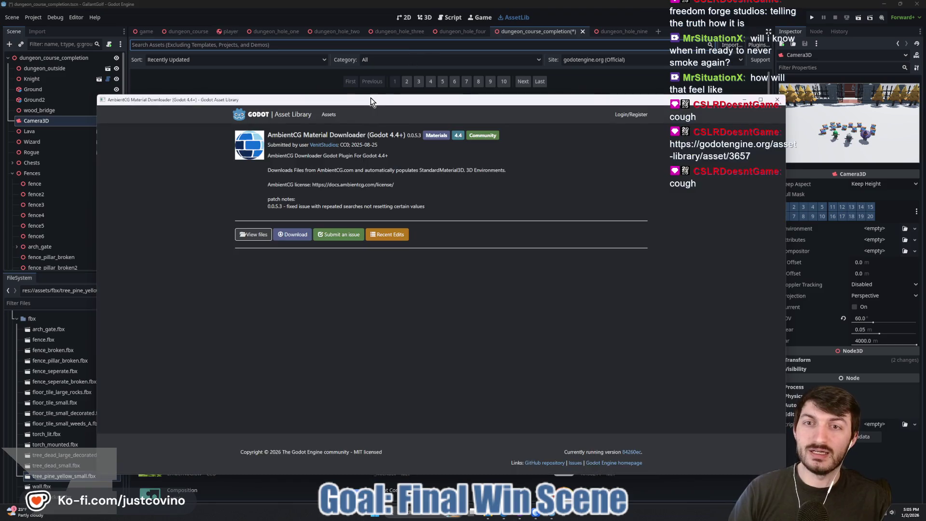
mouse_move(370, 97)
left_mouse_down()
mouse_move(0, 171)
mouse_move(203, 171)
mouse_move(211, 128)
left_mouse_up()
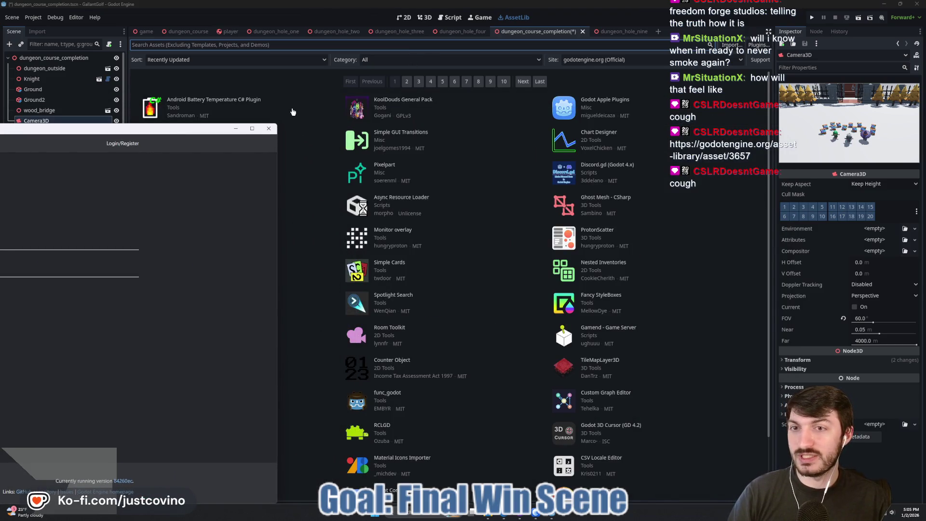
left_click(269, 128)
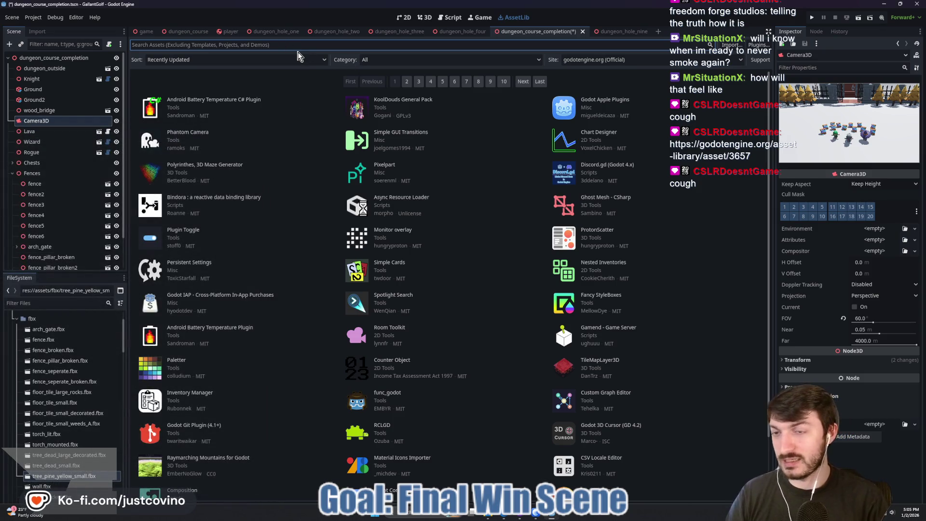
type("ambient")
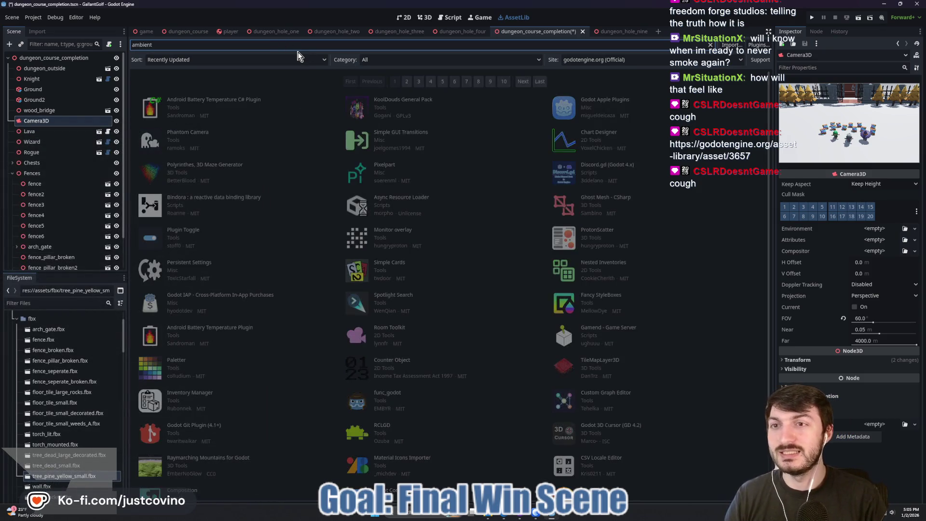
Download and install the AmbientCG Material Downloader asset, then return to the 3D scene
left_click(247, 90)
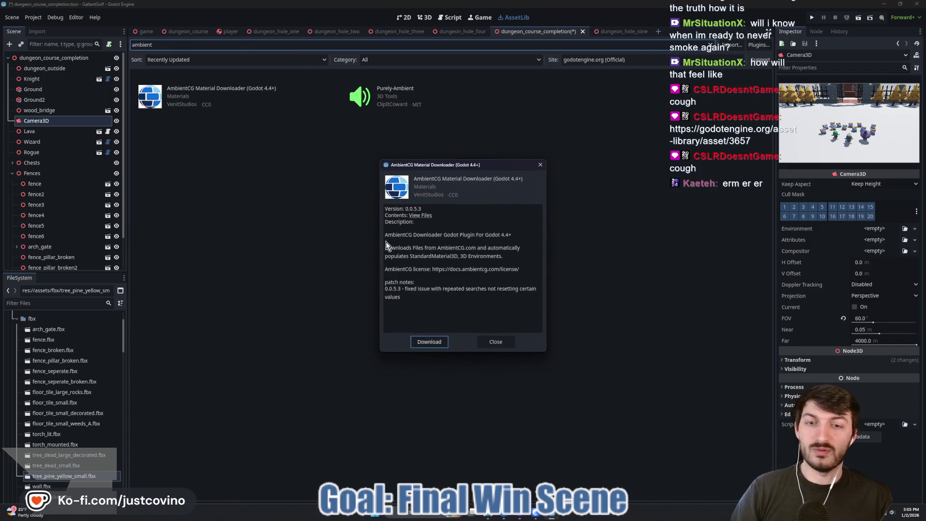
left_click(432, 340)
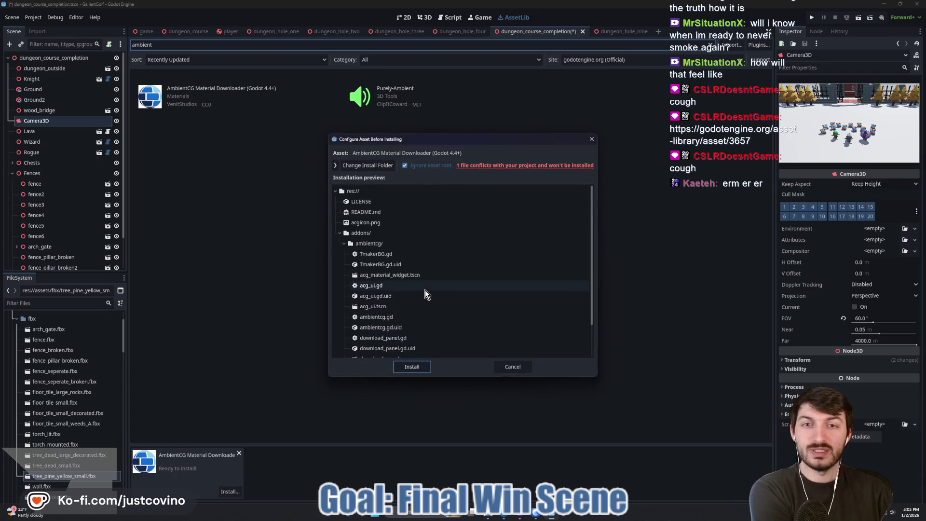
left_click(413, 366)
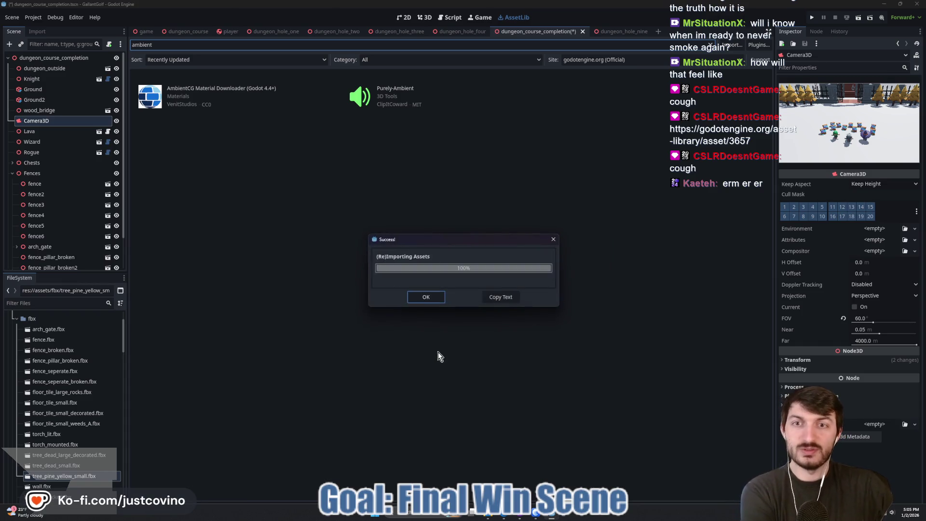
left_click(425, 297)
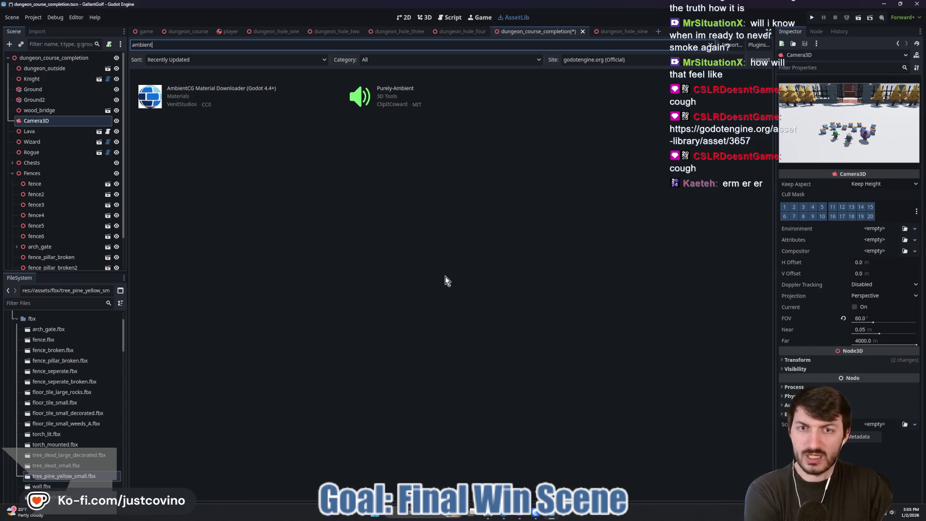
left_click(426, 17)
left_click(16, 319)
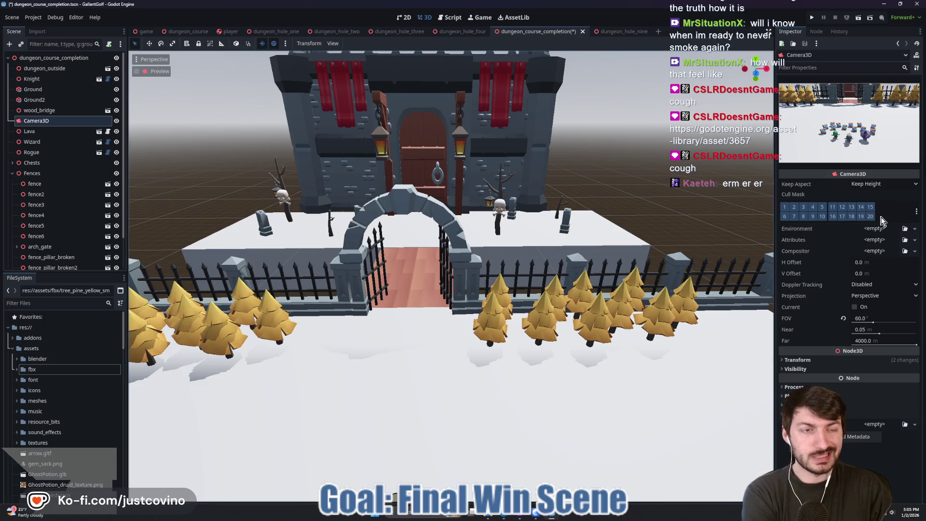
Tick Enabled for the AmbientCG Downloader Plugin in Project Settings > Plugins
left_click(425, 370)
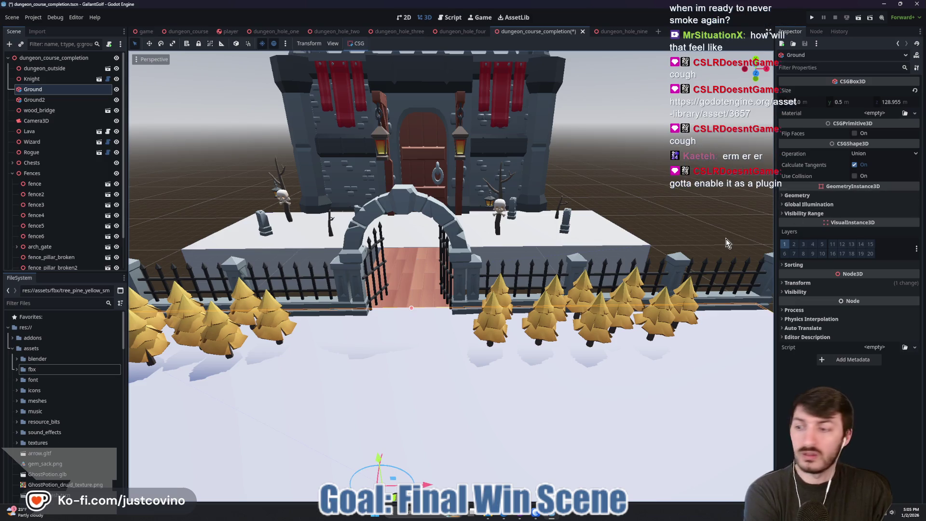
left_click(39, 18)
left_click(41, 28)
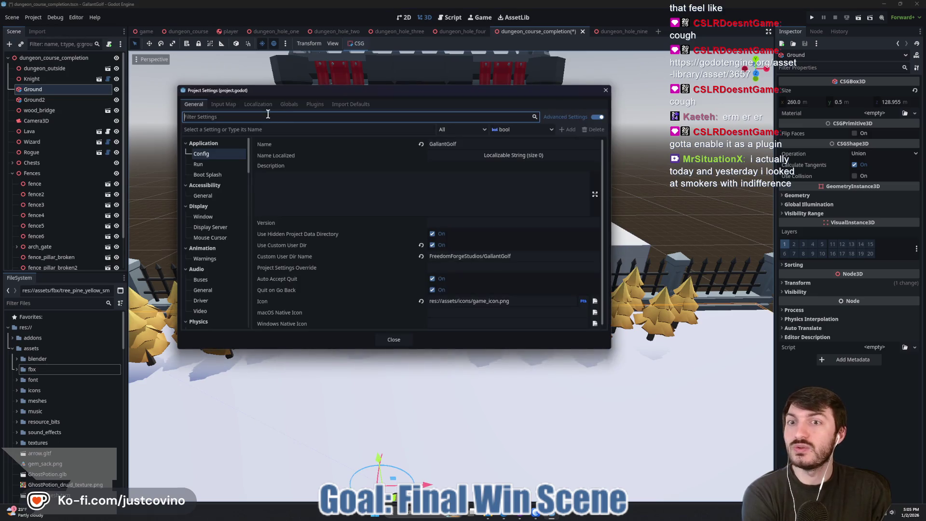
left_click(309, 105)
left_click(195, 140)
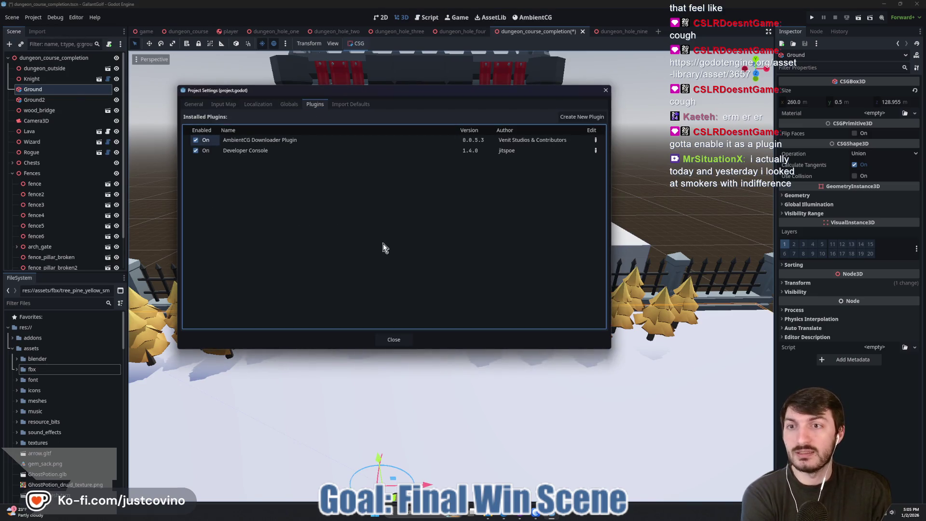
left_click(392, 339)
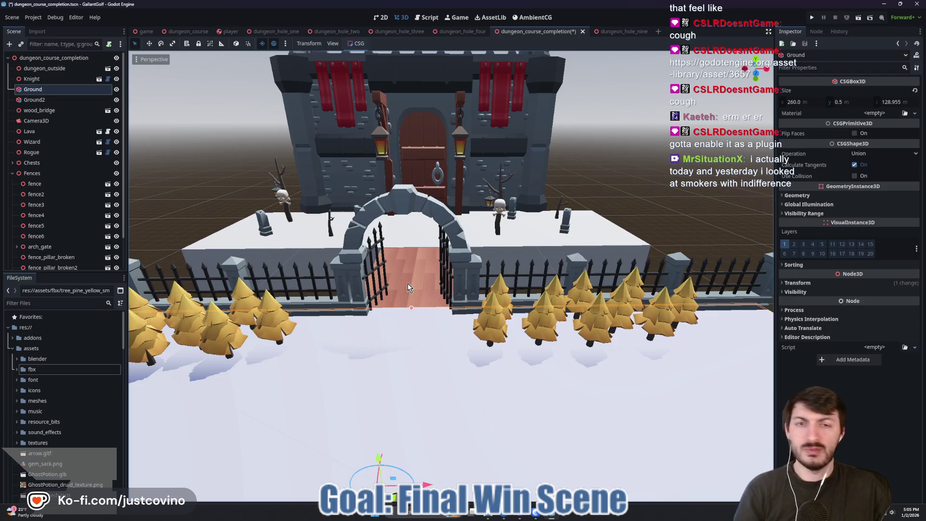
Save the scene and give the Ground a new StandardMaterial3D material override
key("ctrl+s")
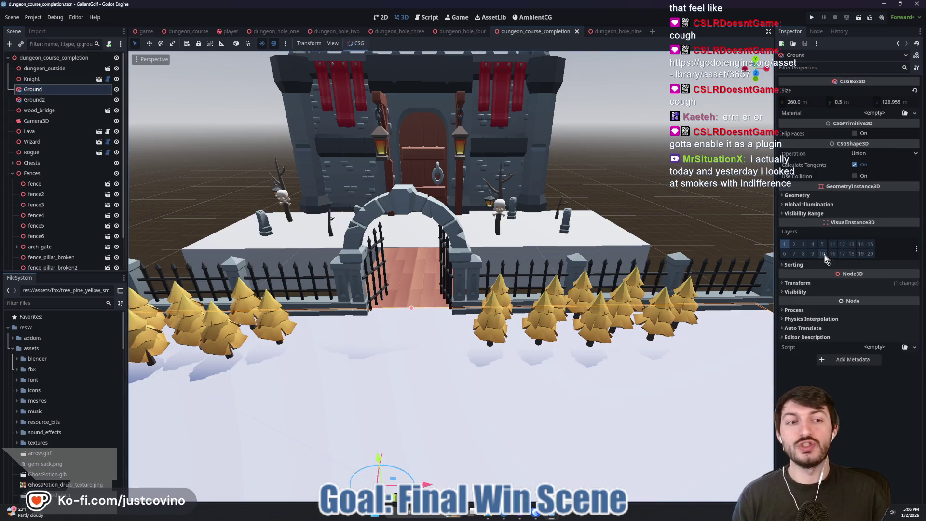
left_click(791, 197)
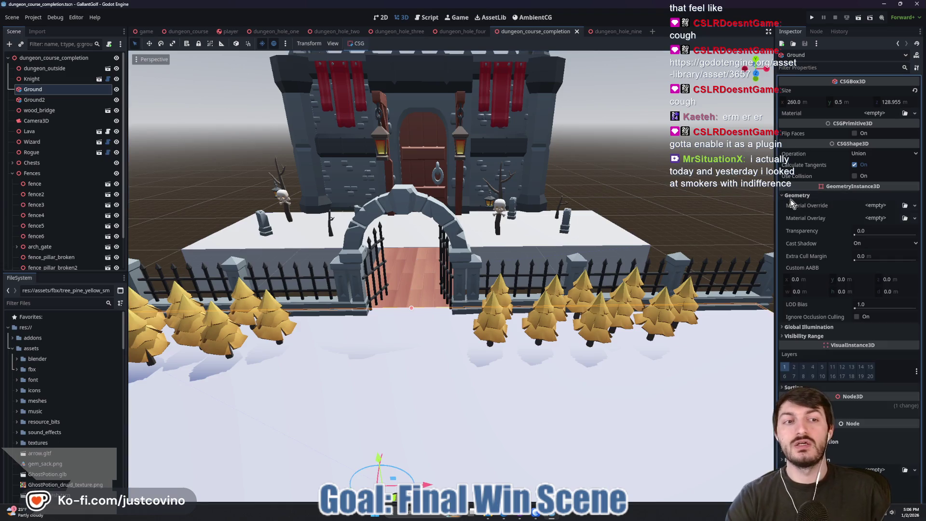
left_click(876, 206)
left_click(889, 226)
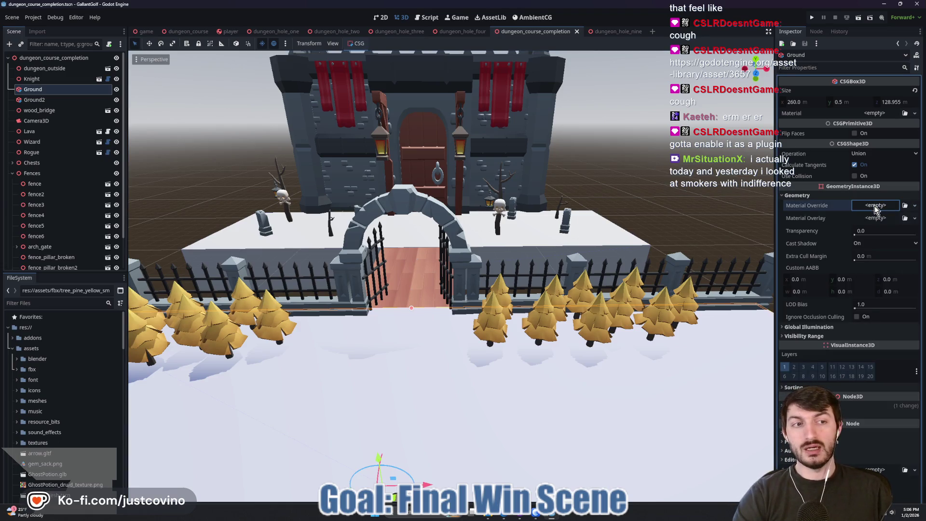
Clear the Ground's material override, deselect it, and save the scene again
left_click(863, 215)
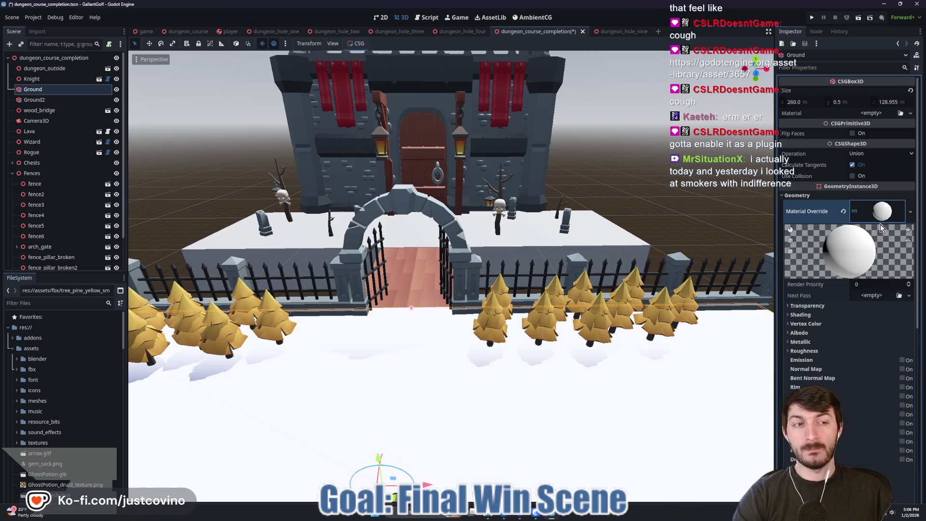
left_click(844, 211)
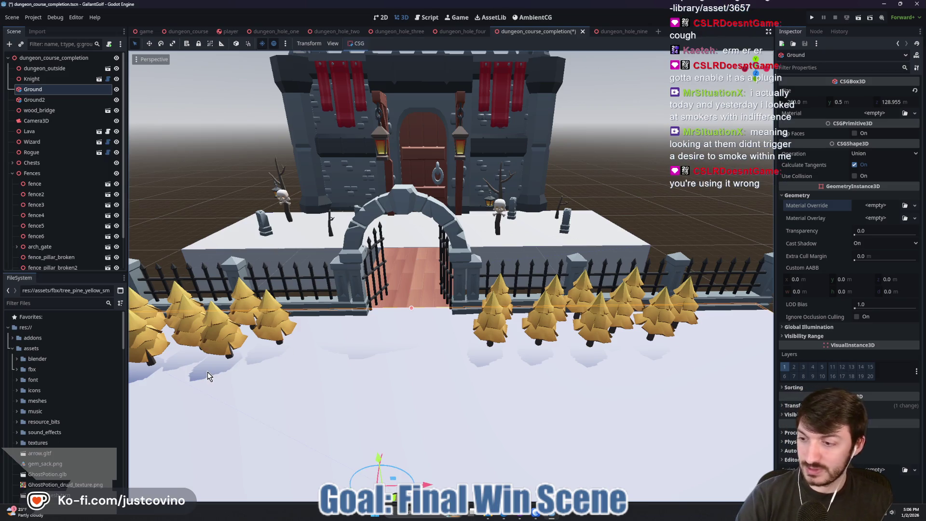
left_click(589, 177)
key("ctrl+s")
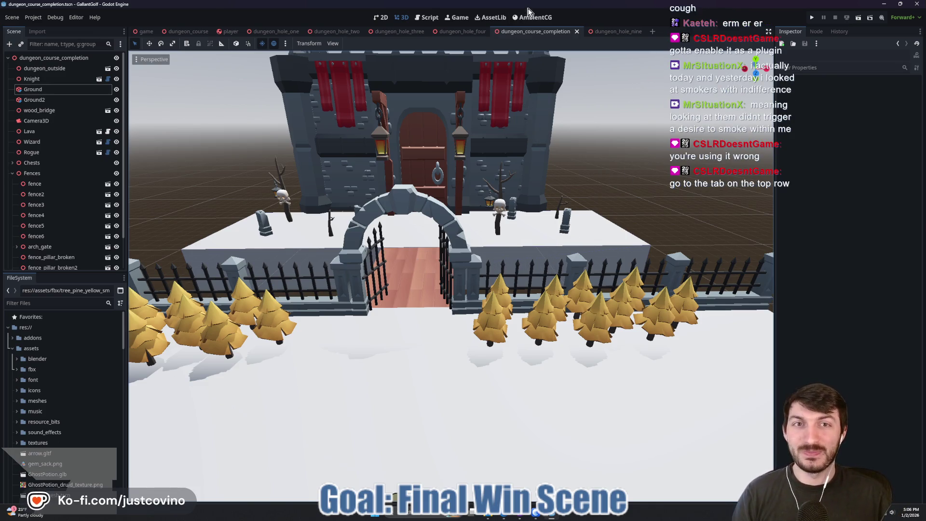
Search AmbientCG for 'grass' and download Ground003 as 1K-JPG (.ZIP)
left_click(531, 17)
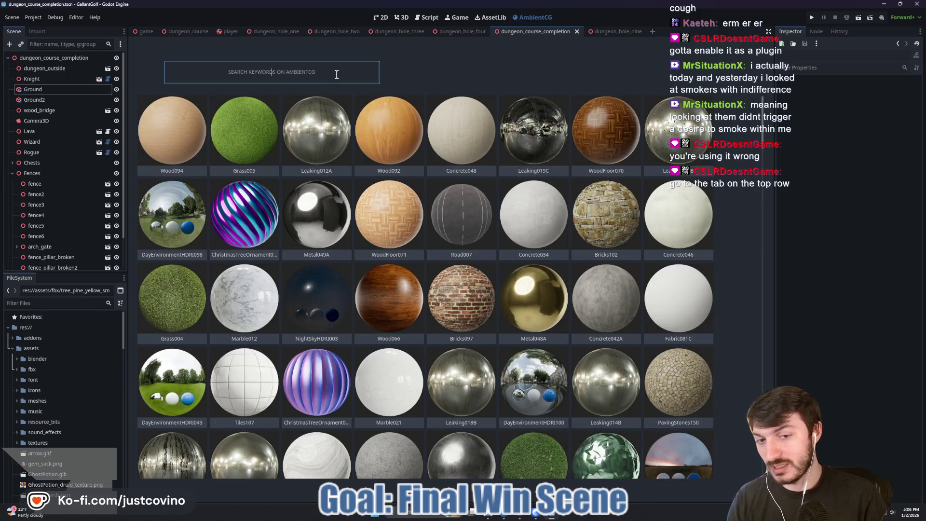
type("grass")
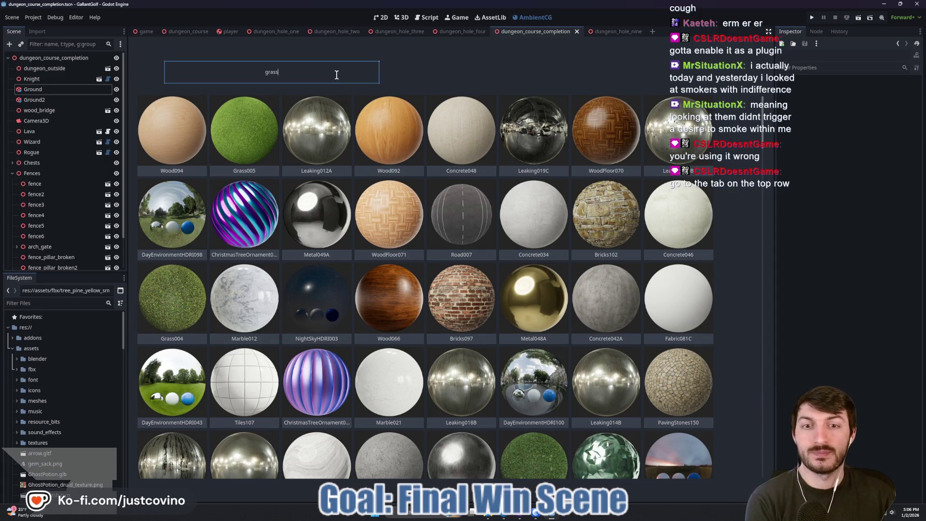
key("Return")
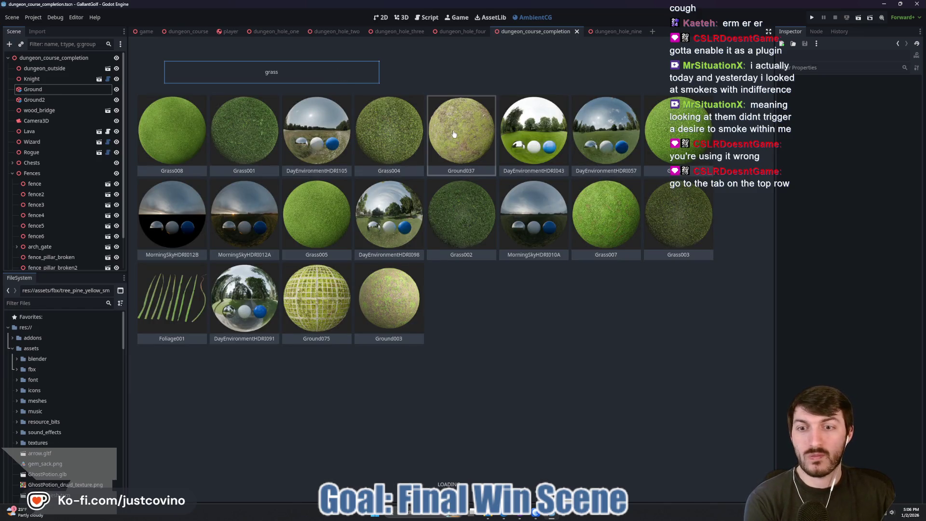
left_click(393, 304)
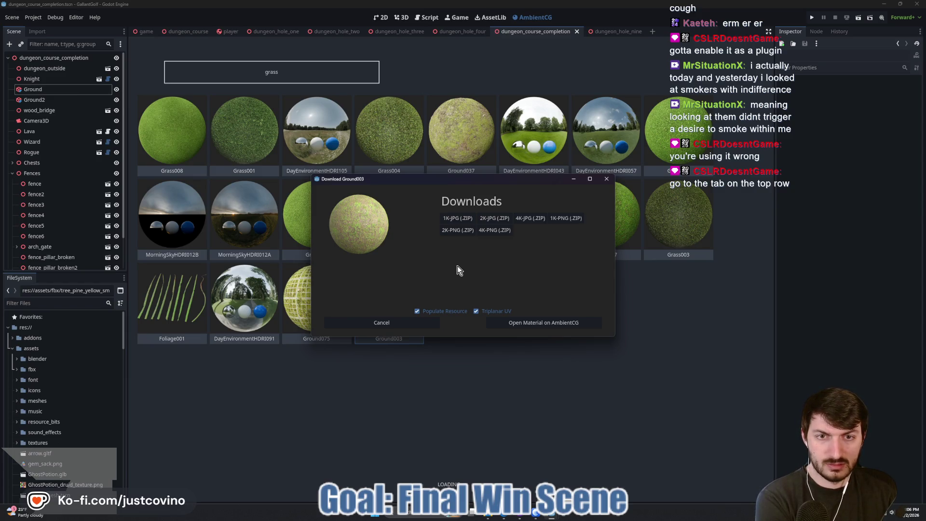
left_click(459, 219)
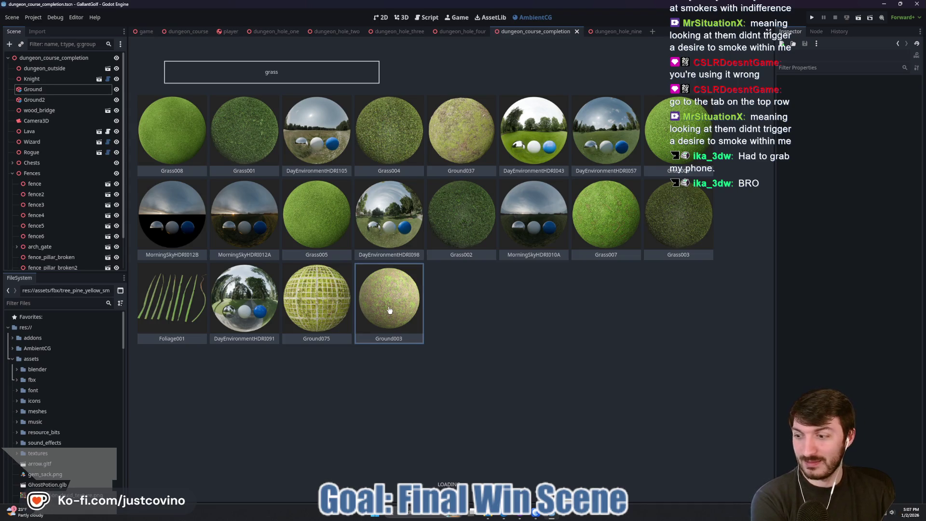
Search AmbientCG for 'dirt' and download Ground085 as 1K-JPG (.ZIP)
double_click(254, 66)
type("dirt")
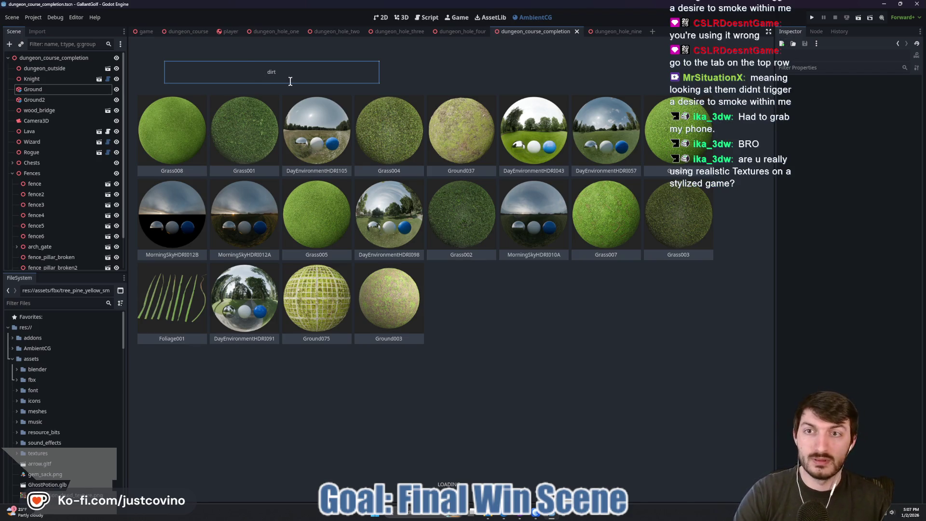
key("Return")
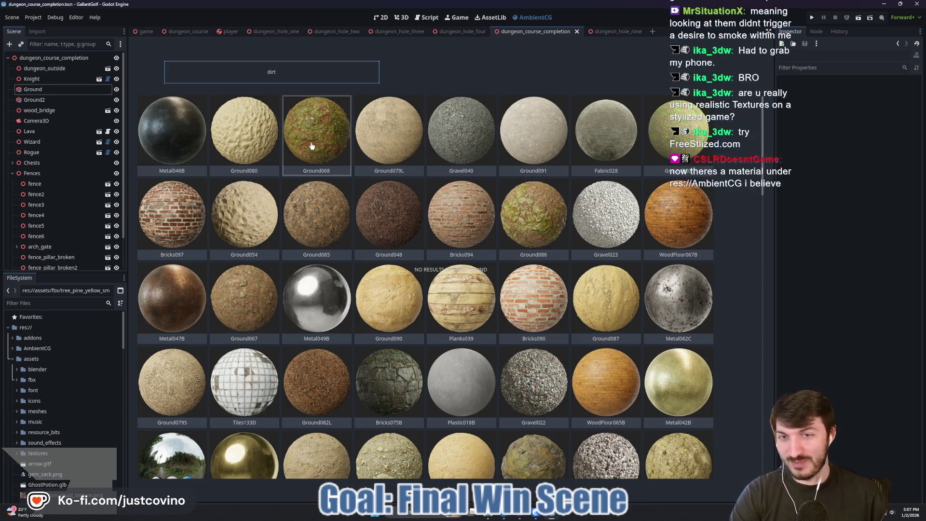
scroll(320, 161, "down", 5)
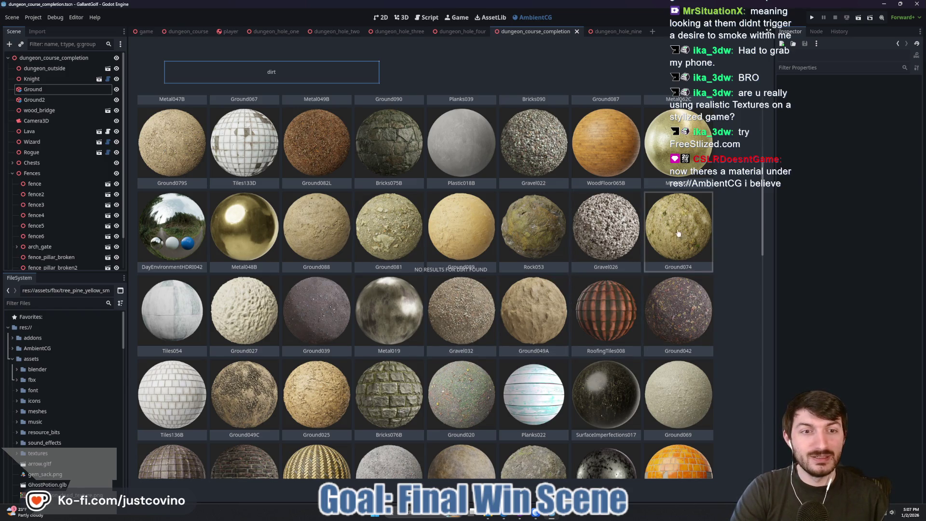
scroll(547, 274, "up", 5)
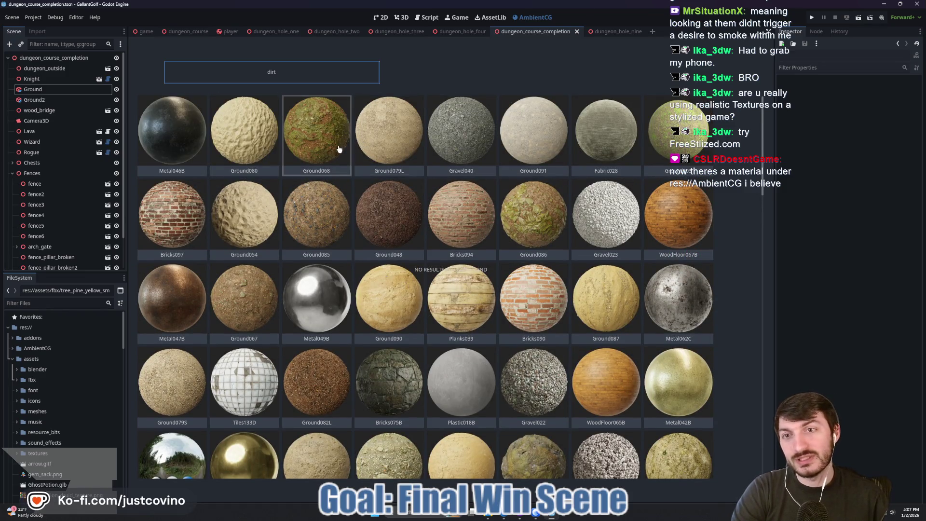
left_click(314, 235)
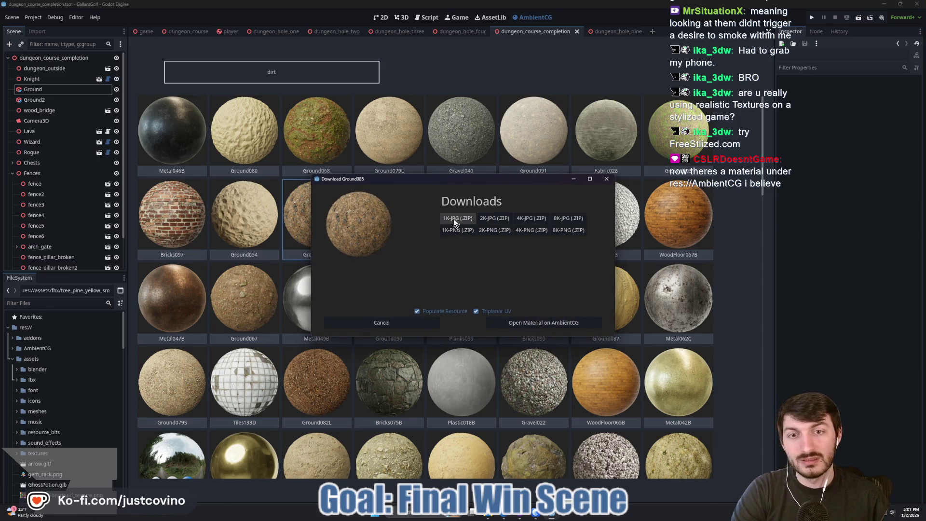
left_click(452, 220)
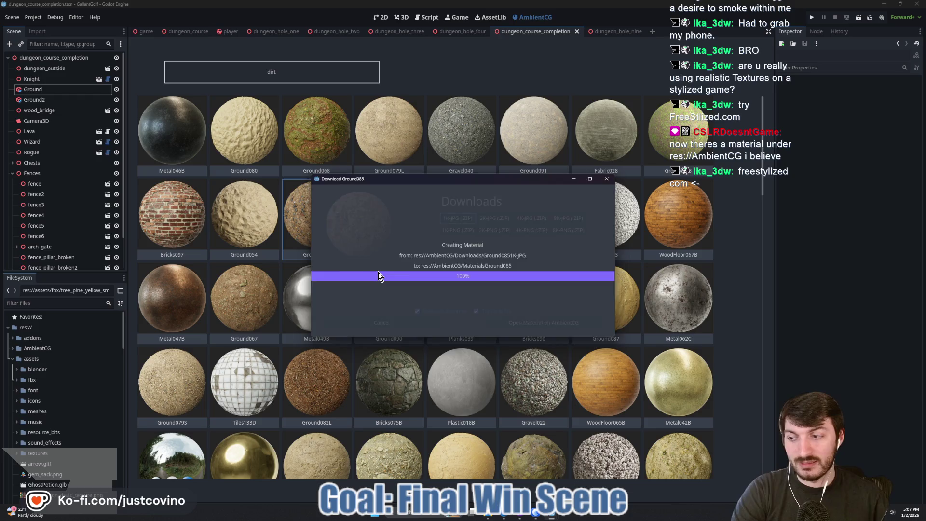
Locate Ground085.material in AmbientCG/Materials and return to the 3D castle scene
left_click(11, 349)
left_click(17, 369)
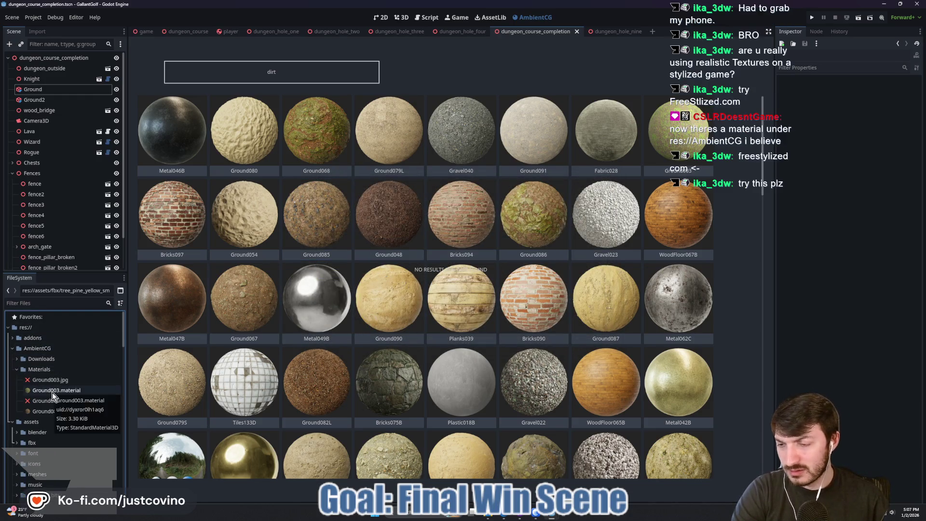
left_click(57, 413)
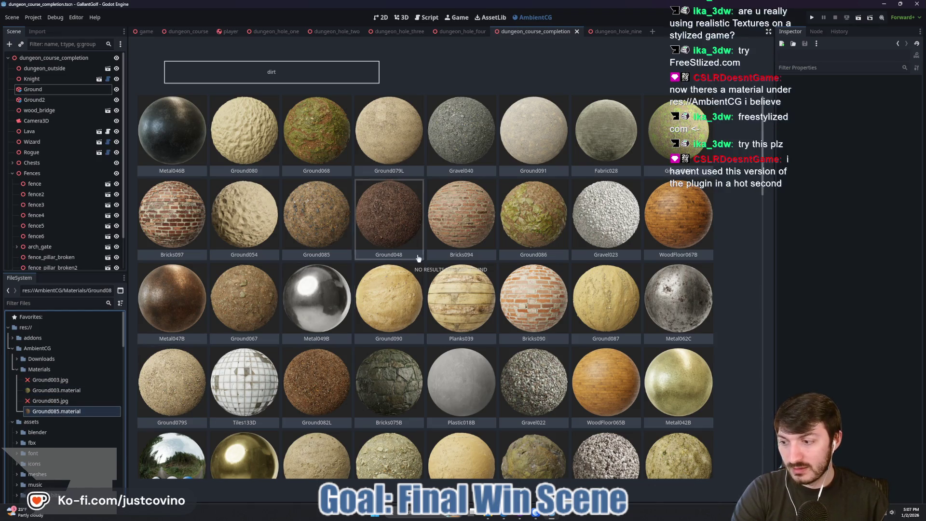
left_click(405, 18)
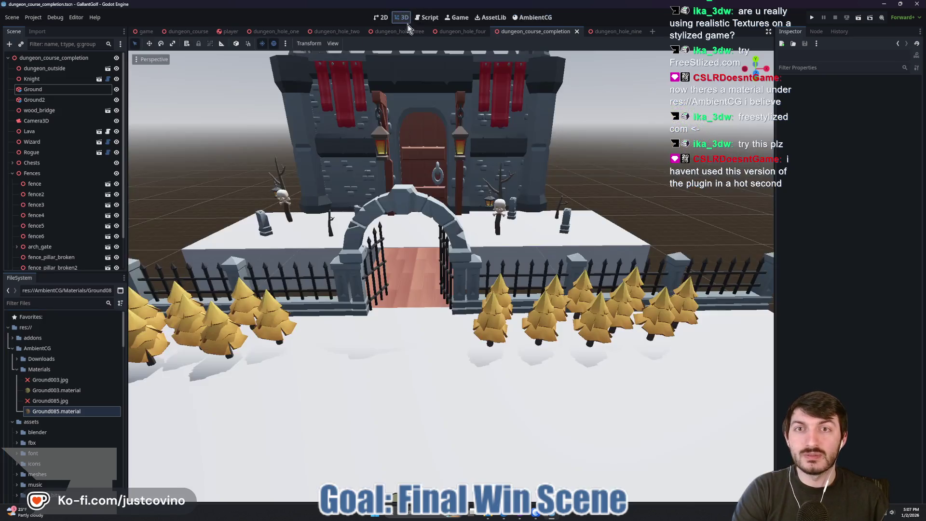
Load Ground003.material as the Ground node's Material Override
left_click(380, 366)
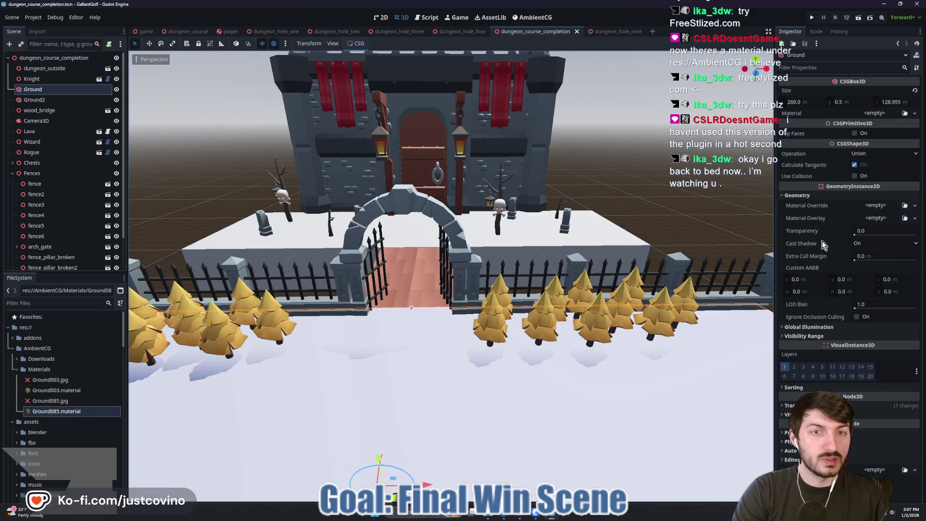
left_click(905, 205)
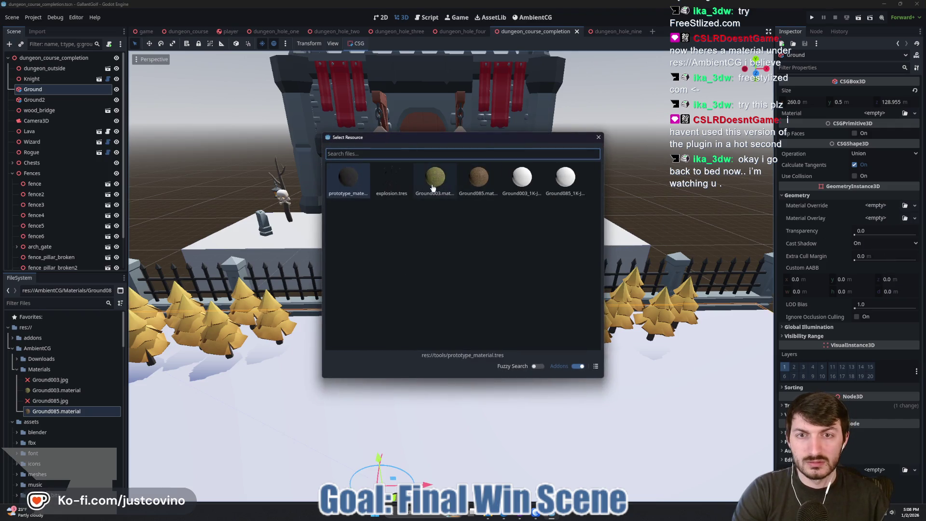
double_click(435, 179)
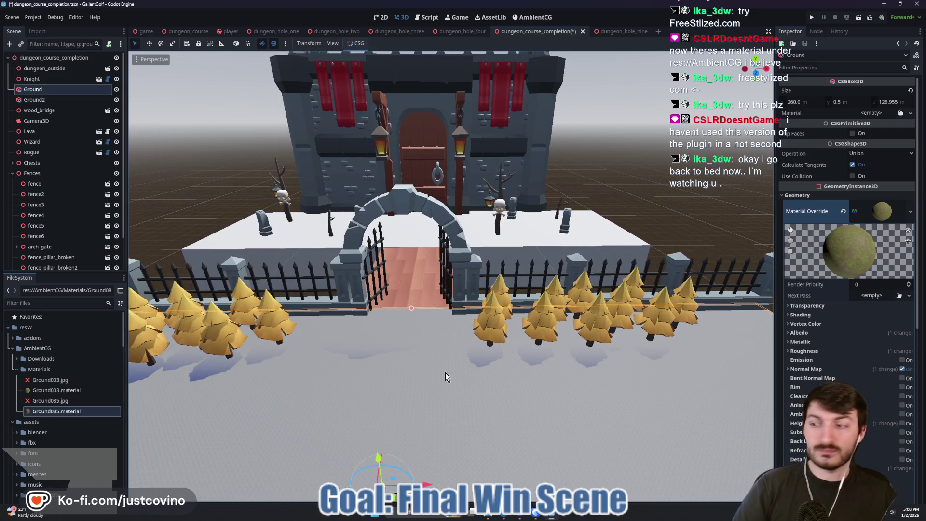
scroll(415, 384, "up", 2)
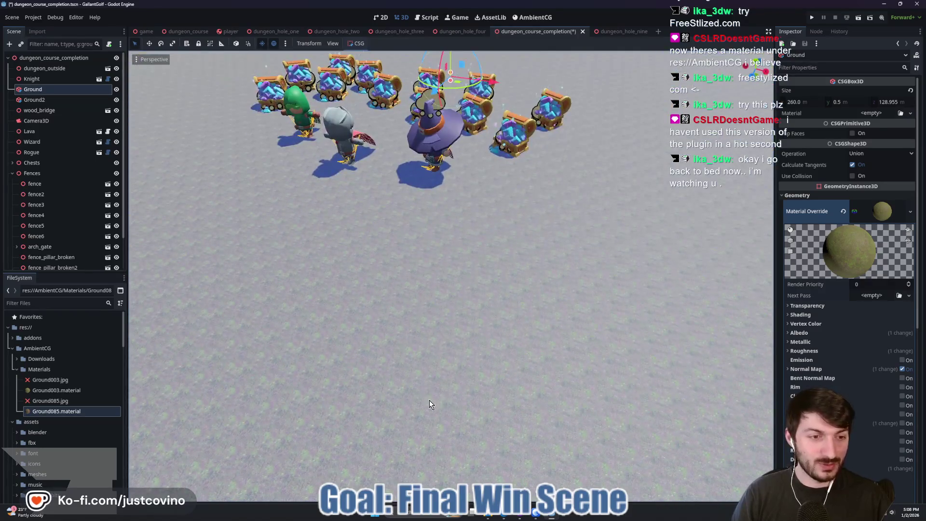
Turn on World Triplanar in the Ground material's UV1 section
left_click(794, 413)
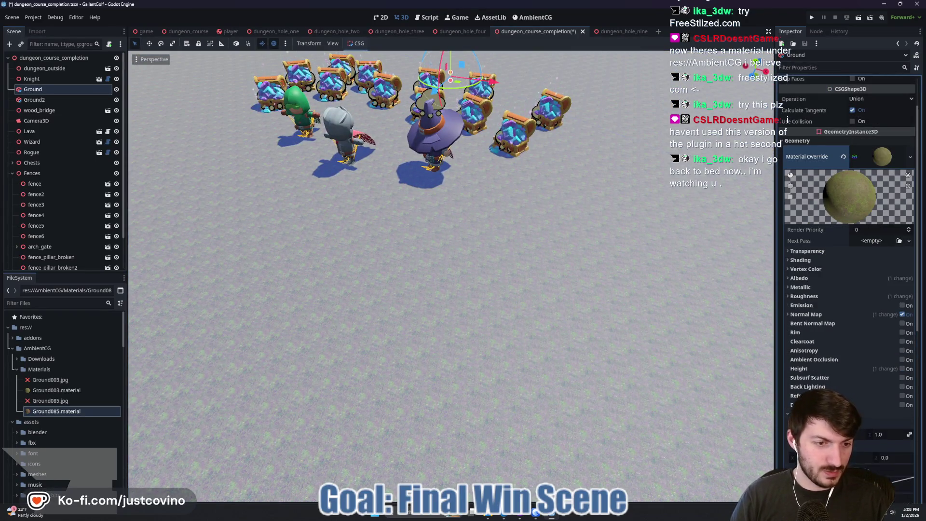
scroll(863, 400, "down", 3)
left_click(863, 391)
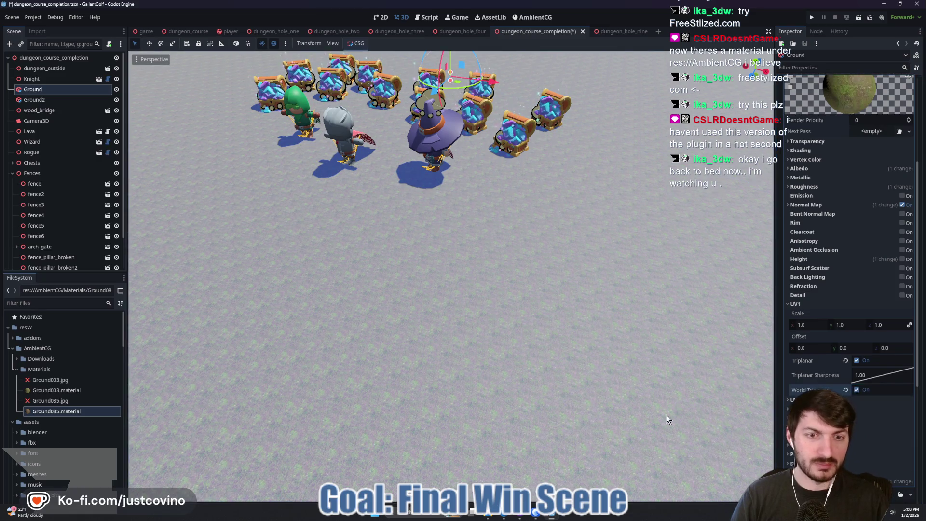
Set the ground material's UV1 Scale to 0.25 on all three axes
left_click(804, 325)
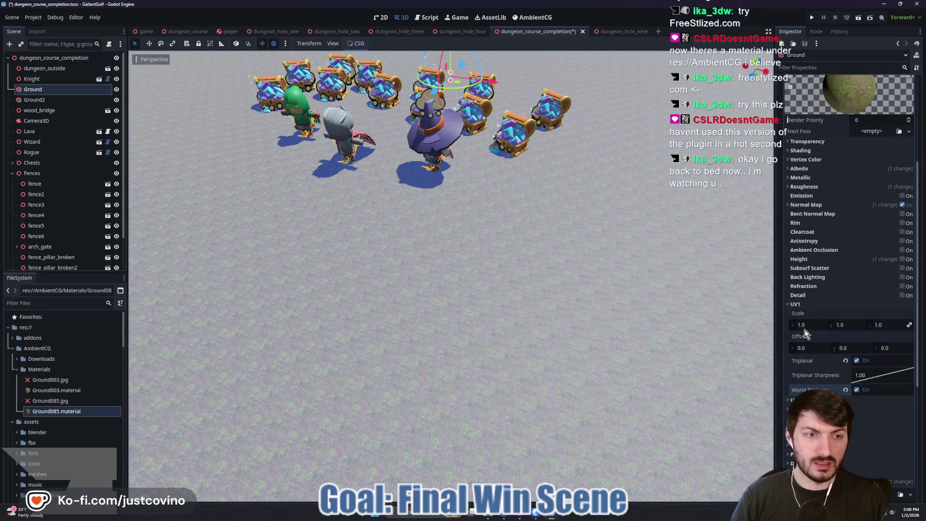
type("0.03")
key("Return")
left_click_drag(804, 325, 772, 325)
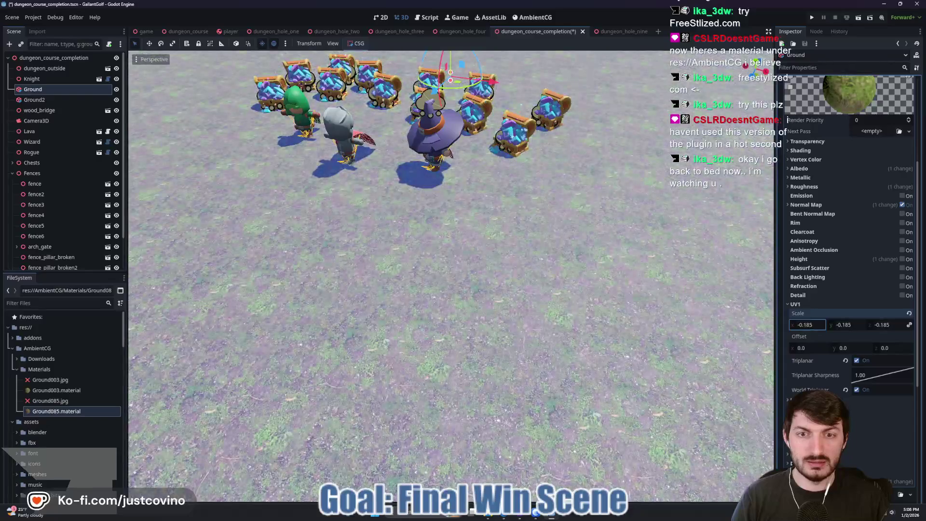
scroll(569, 361, "down", 5)
scroll(451, 290, "up", 5)
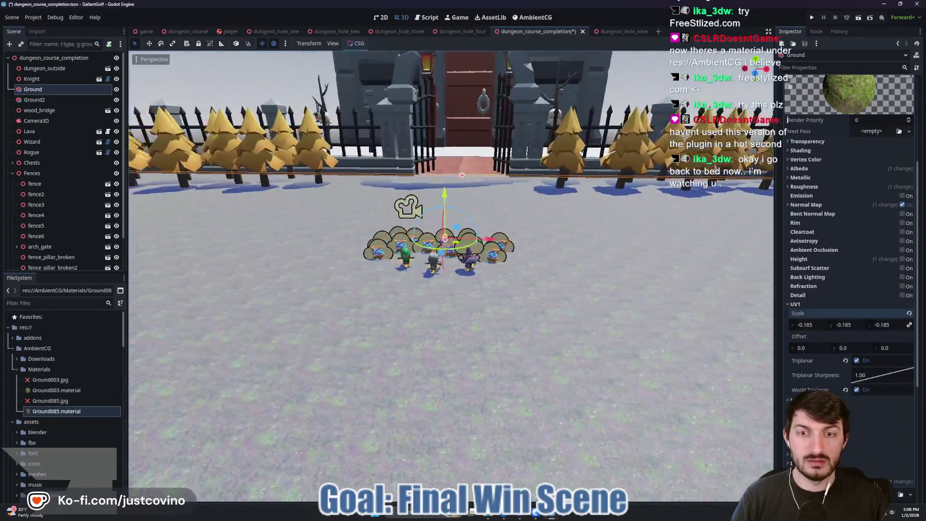
mouse_move(825, 327)
left_mouse_down()
mouse_move(772, 326)
mouse_move(921, 327)
left_mouse_up()
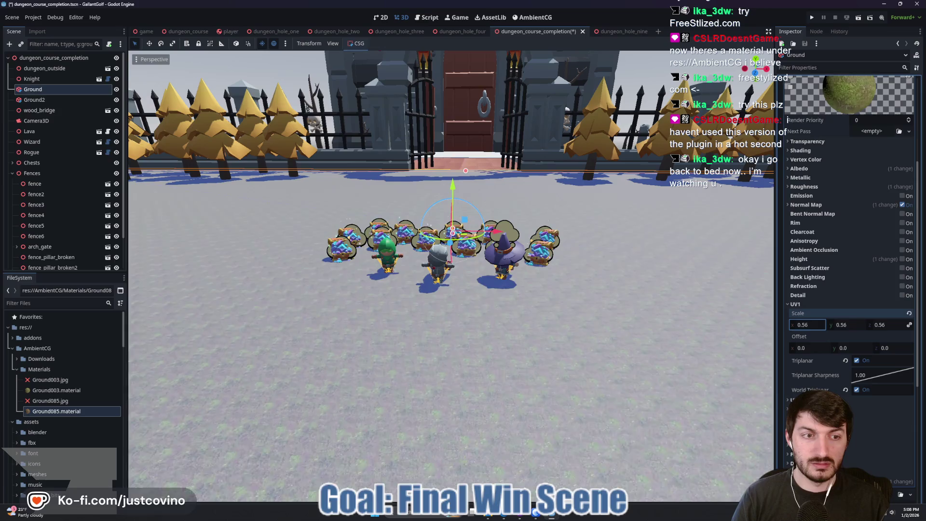
left_click_drag(819, 327, 814, 329)
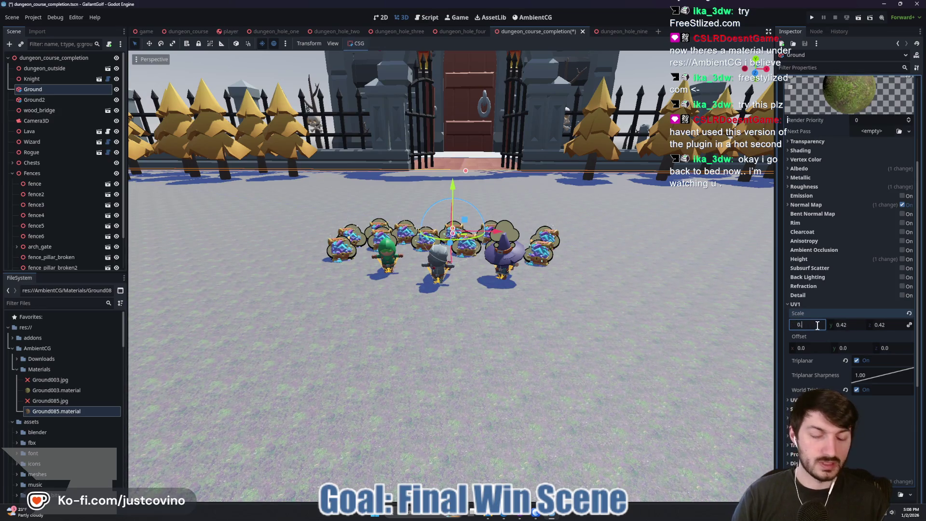
type("25")
key("Return")
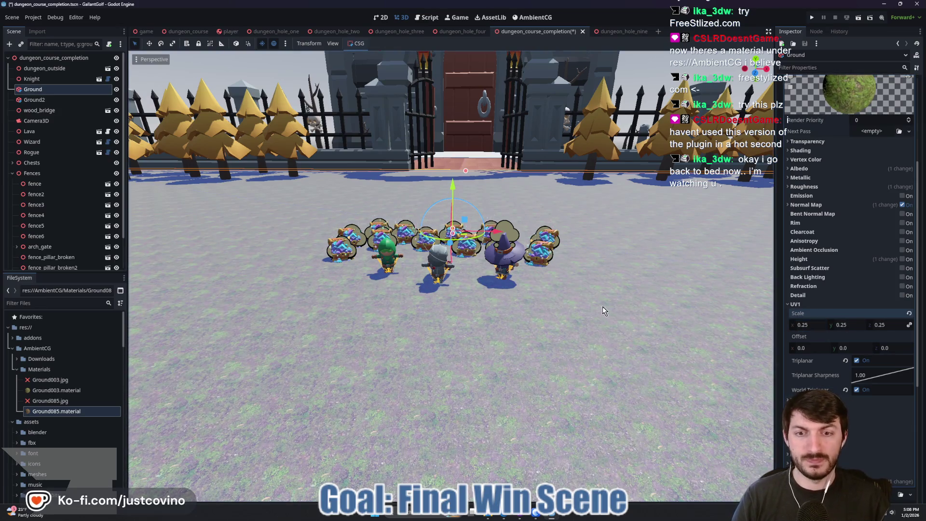
scroll(605, 311, "up", 5)
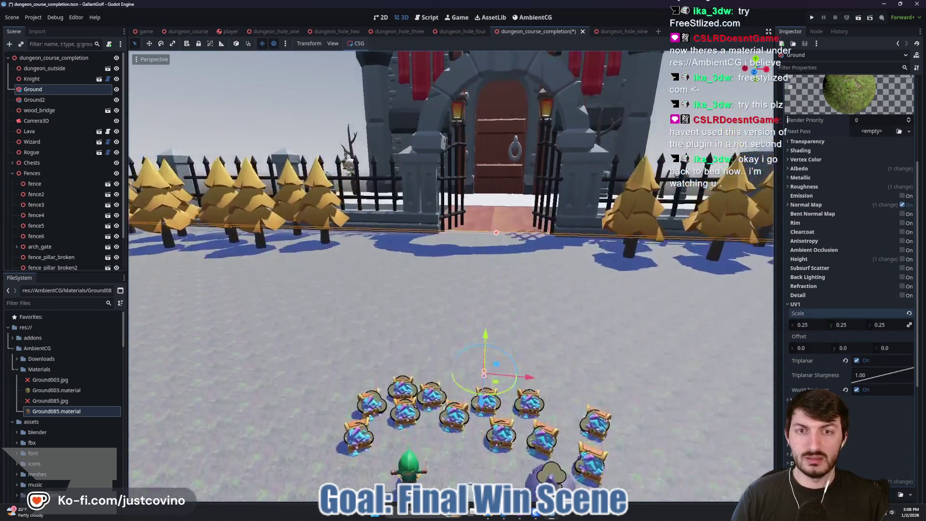
scroll(451, 276, "up", 5)
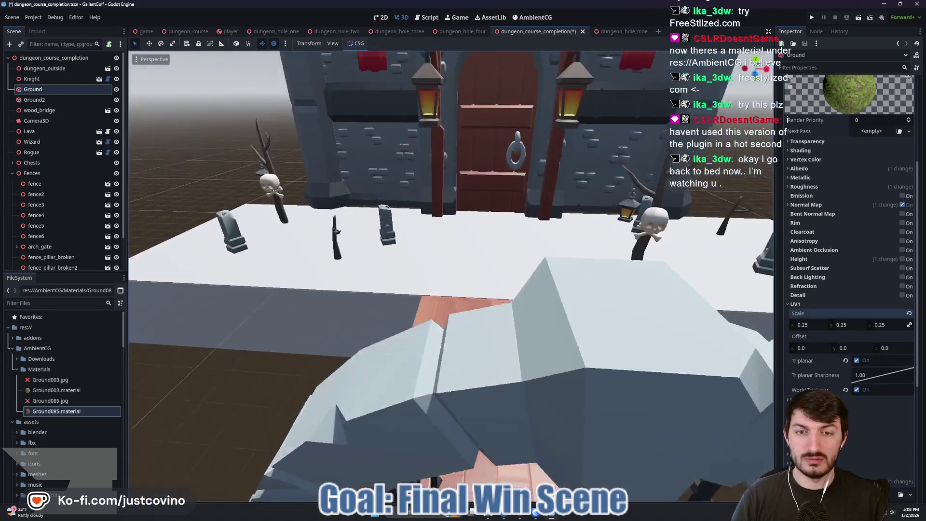
scroll(524, 328, "down", 3)
left_click(482, 286)
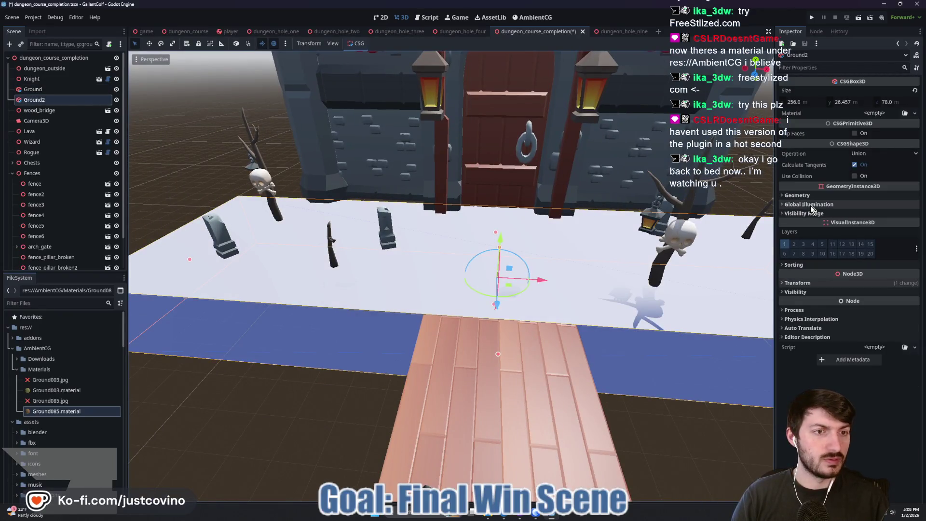
Load Ground085.material as Ground2's geometry material override
left_click(802, 195)
left_click(874, 206)
left_click(879, 266)
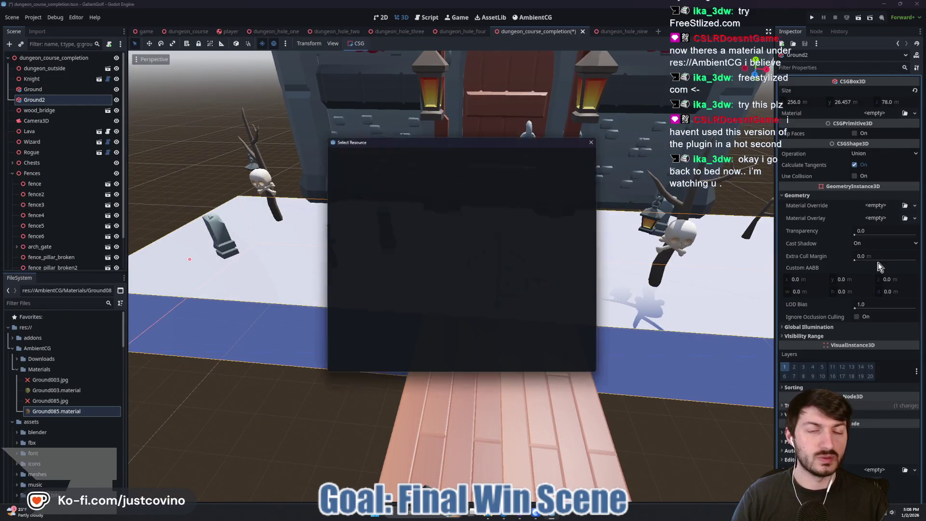
double_click(476, 179)
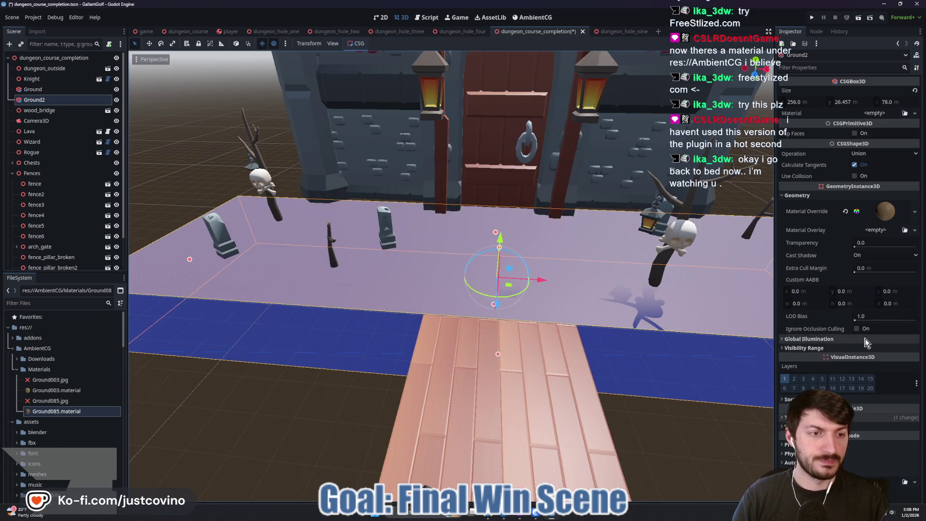
Enable UV1 world triplanar mapping on Ground085 with a UV1 scale of 0.25
left_click(885, 211)
scroll(846, 232, "down", 5)
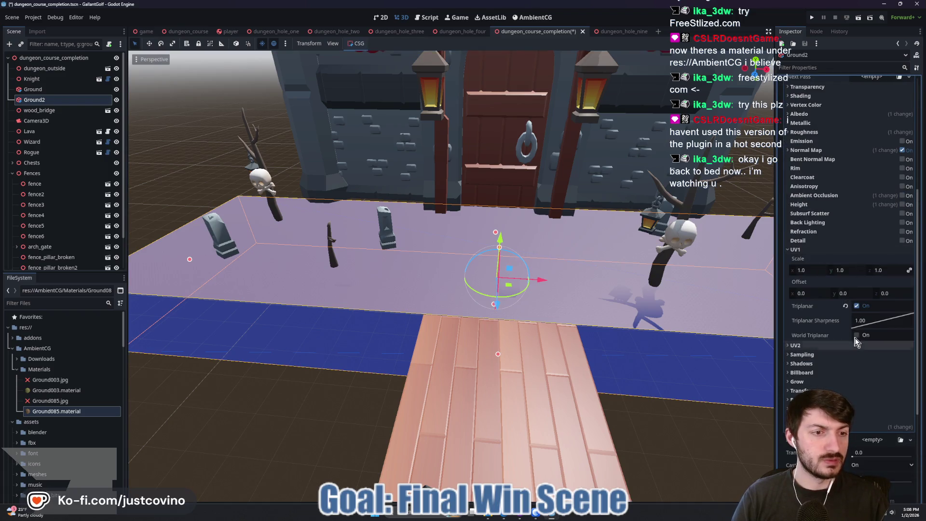
left_click(856, 335)
left_click(808, 270)
type("0.25")
key("Return")
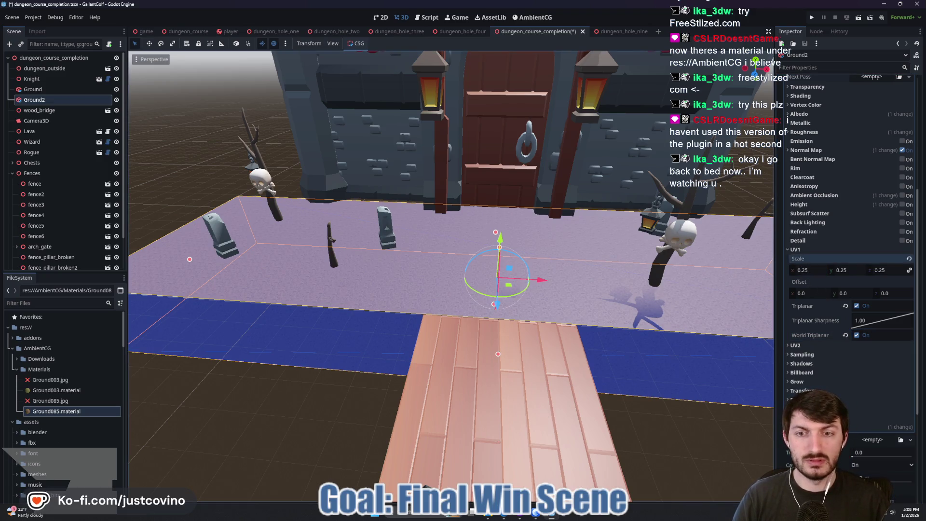
scroll(451, 275, "up", 5)
Check the newly textured ground from a lower view angle and save the scene
left_click(672, 393)
mouse_move(671, 392)
left_mouse_down()
mouse_move(627, 400)
mouse_move(627, 454)
mouse_move(622, 407)
left_mouse_up()
key("ctrl+s")
left_click_drag(574, 385, 571, 391)
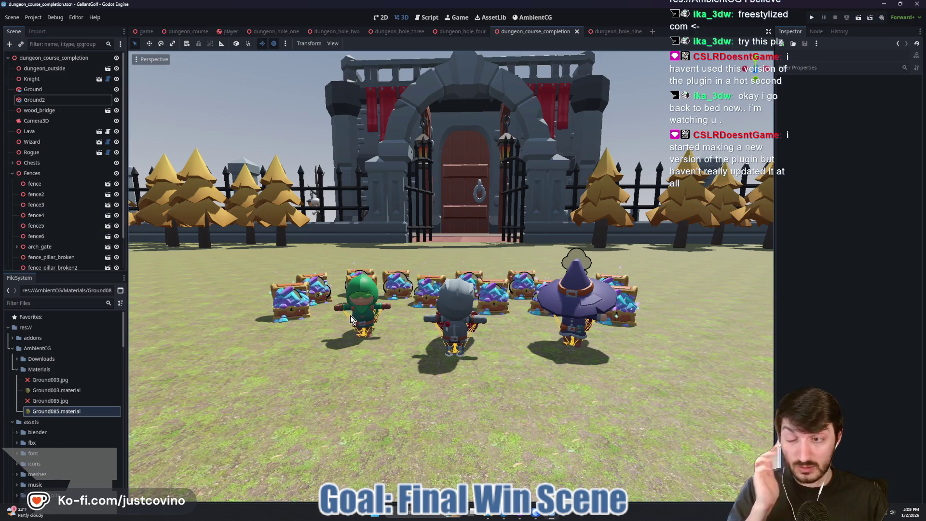
Search Eagle for 'grass' and select Grass_2_C_Color1 plus a second grass model
left_click(534, 515)
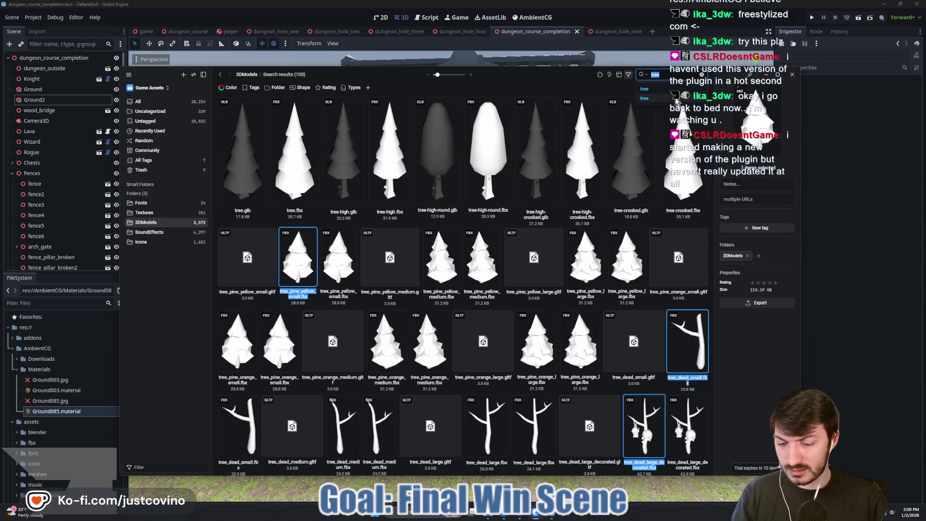
type("grass")
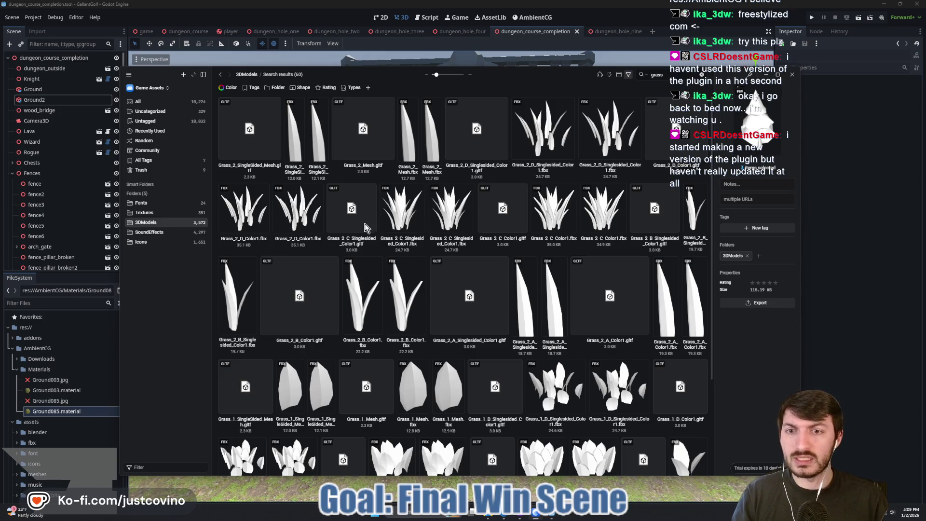
left_click(552, 220)
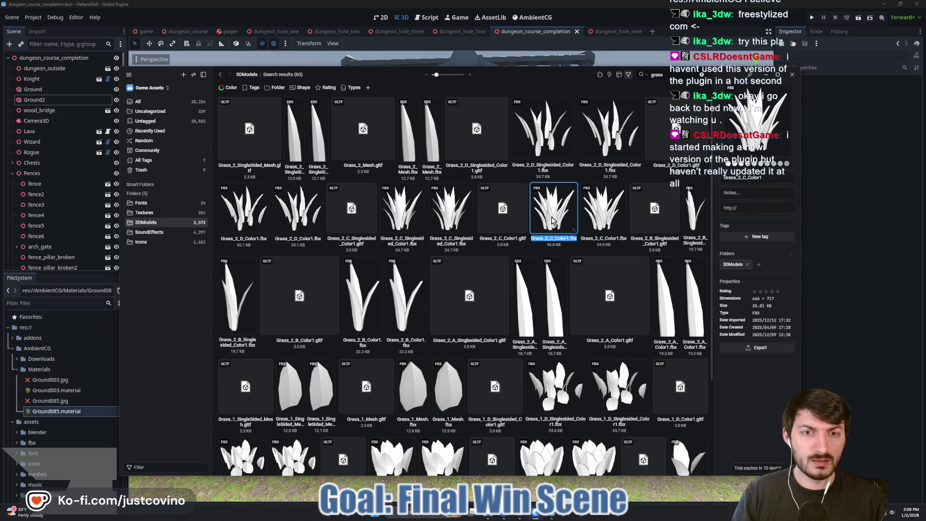
left_click(544, 131, "ctrl")
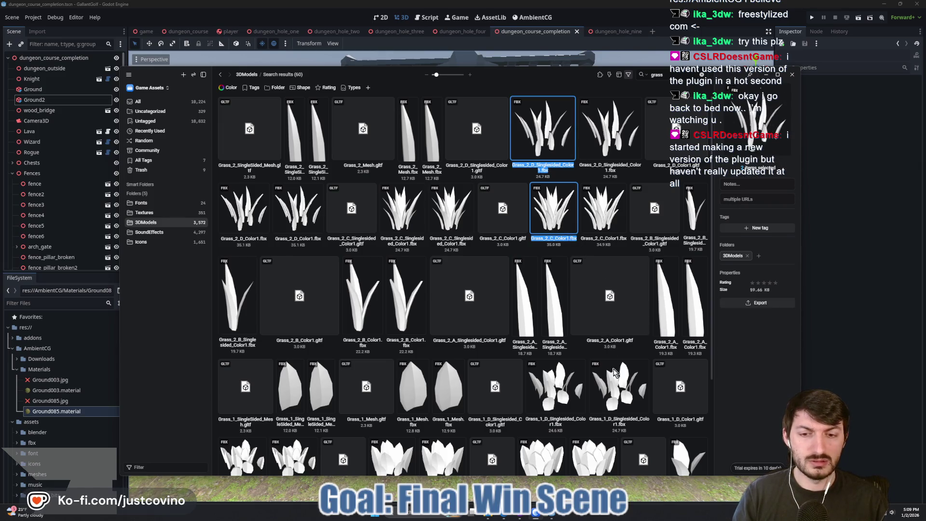
Export the two selected grass models to the project's assets/fbx folder
left_click(737, 303)
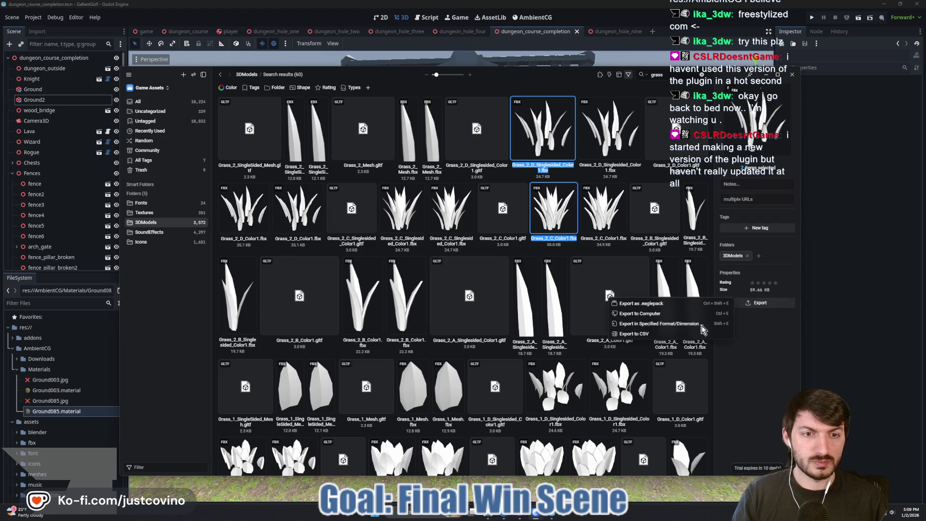
left_click(670, 317)
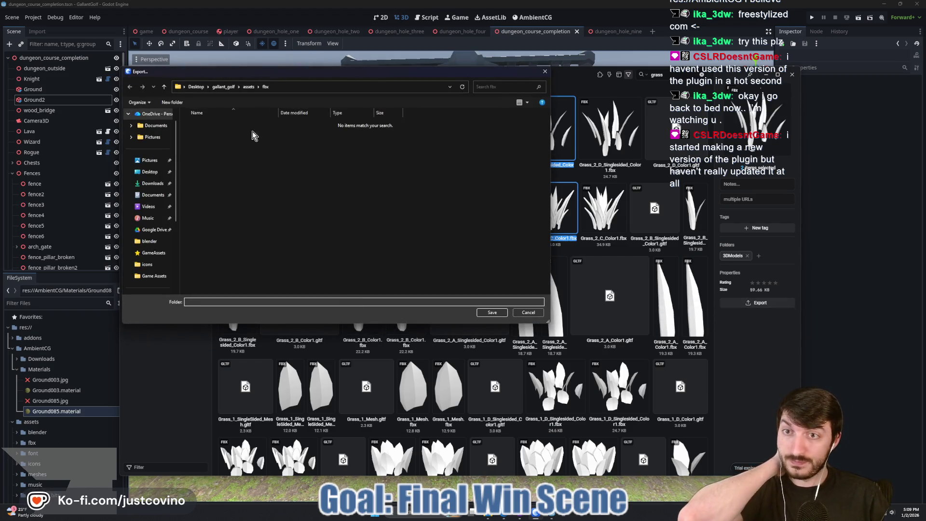
left_click(497, 312)
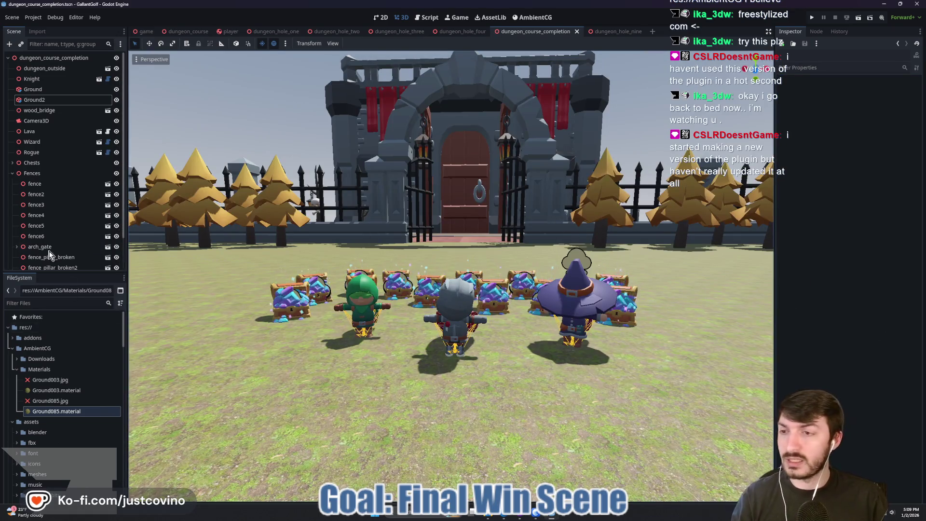
left_click(12, 173)
Add a Node3D named Grass under the scene's root node
left_click(53, 58)
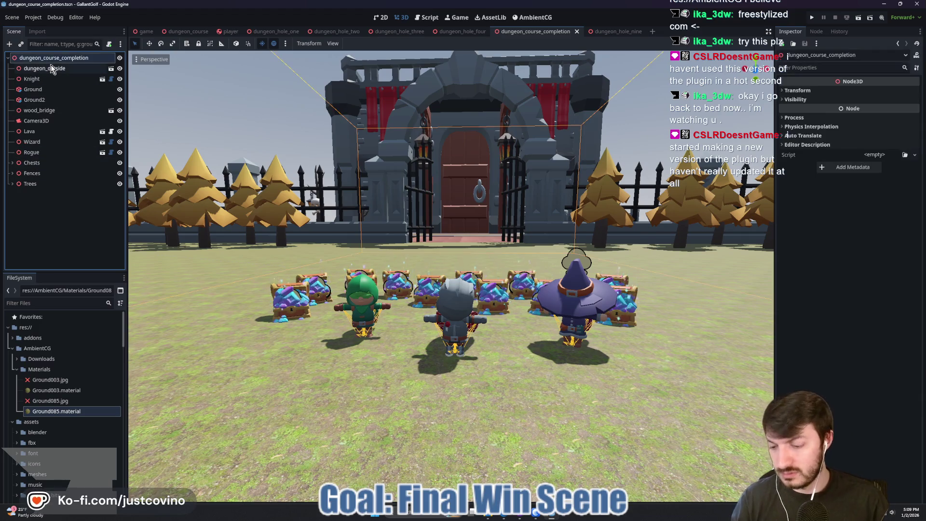
key("ctrl+a")
type("node3")
key("Return")
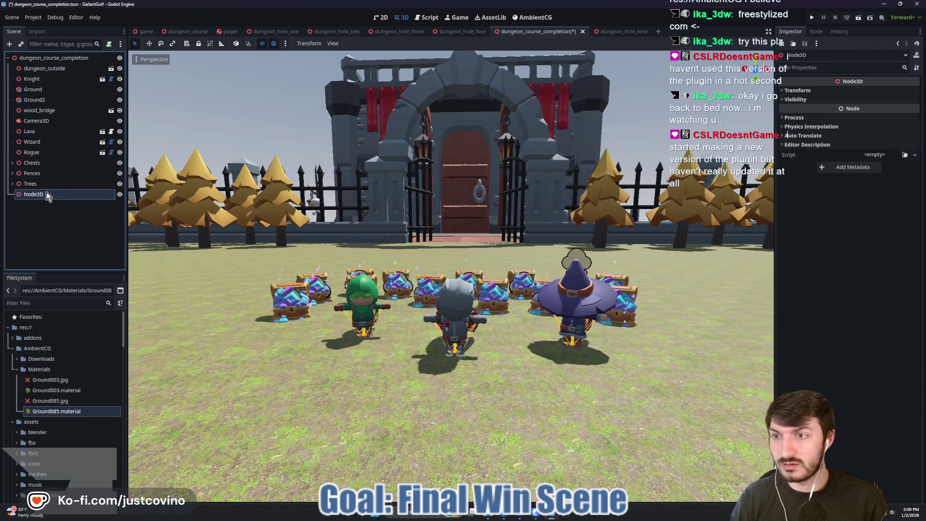
double_click(48, 193)
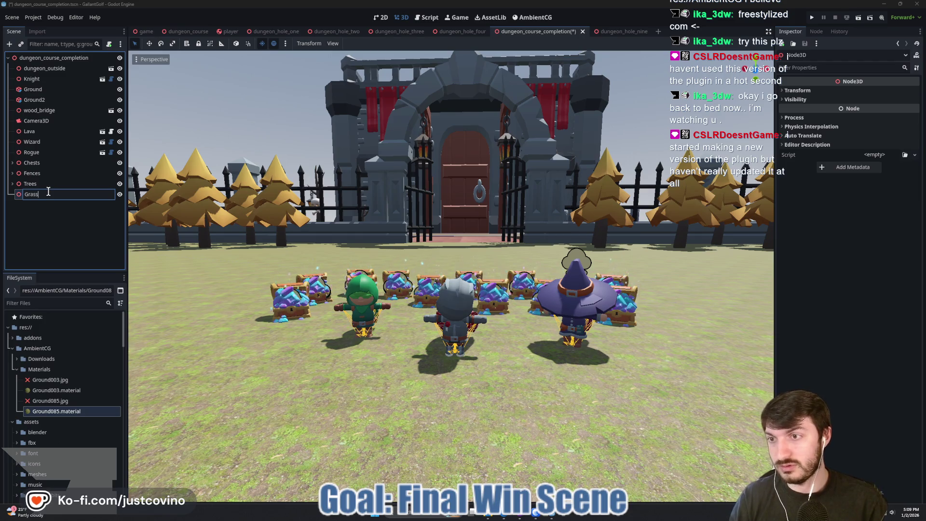
key("Return")
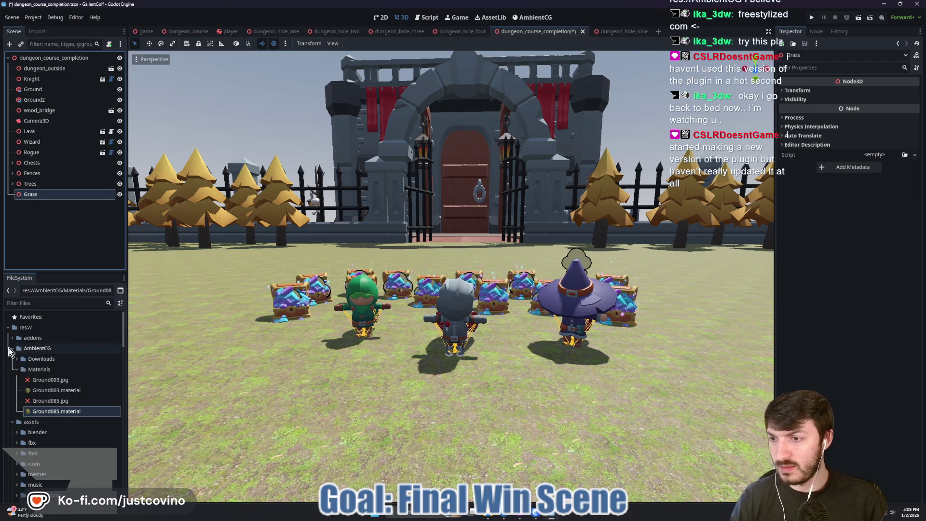
Place Grass_2_D_Singlesided_Color1 and Grass_2_C_Color1 from assets/fbx onto the ground near the characters
left_click(12, 348)
left_click(17, 380)
scroll(64, 395, "down", 5)
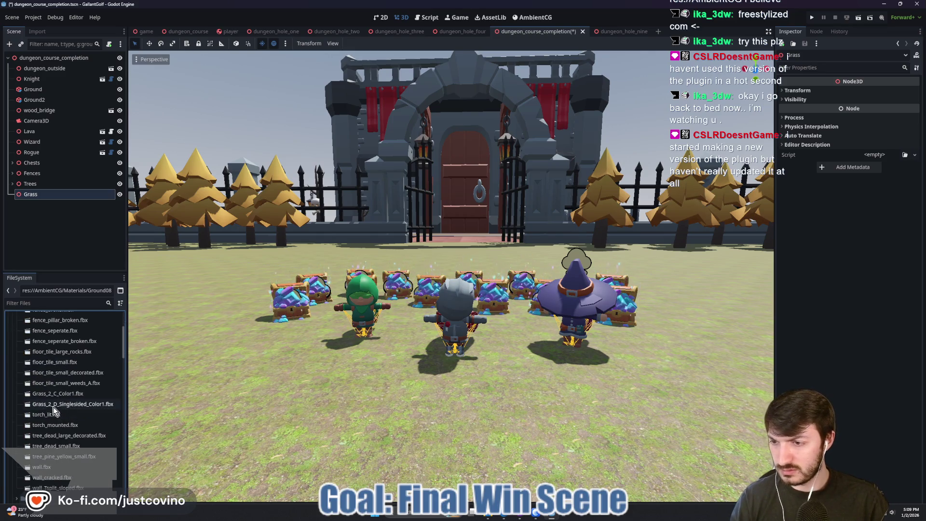
left_click_drag(53, 404, 209, 374)
left_click_drag(51, 398, 342, 411)
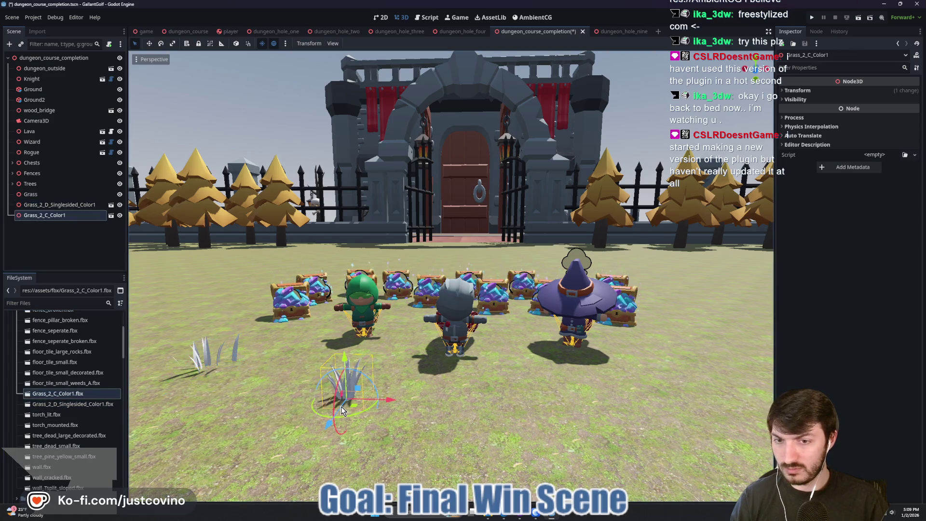
left_click(218, 356)
left_click_drag(203, 334, 208, 328)
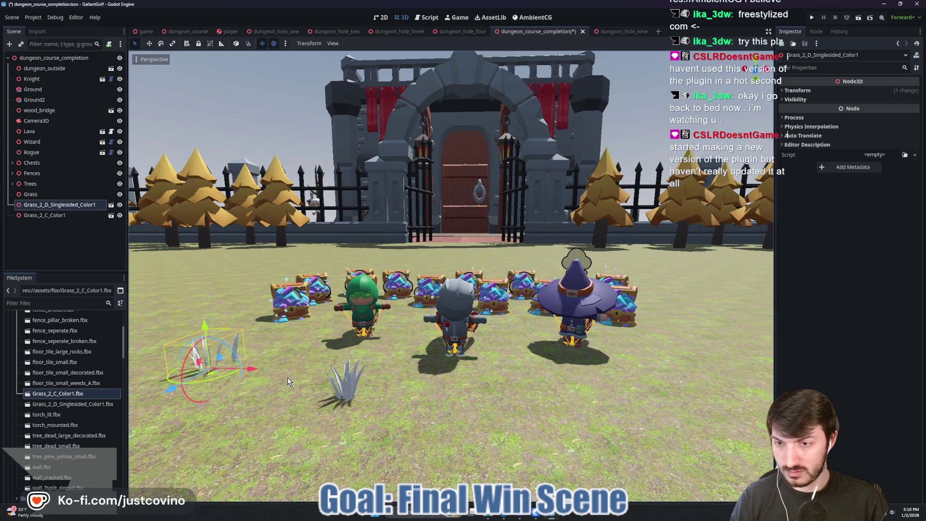
Turn on Editable Children for the Grass_2_C_Color1 node
left_click(350, 386)
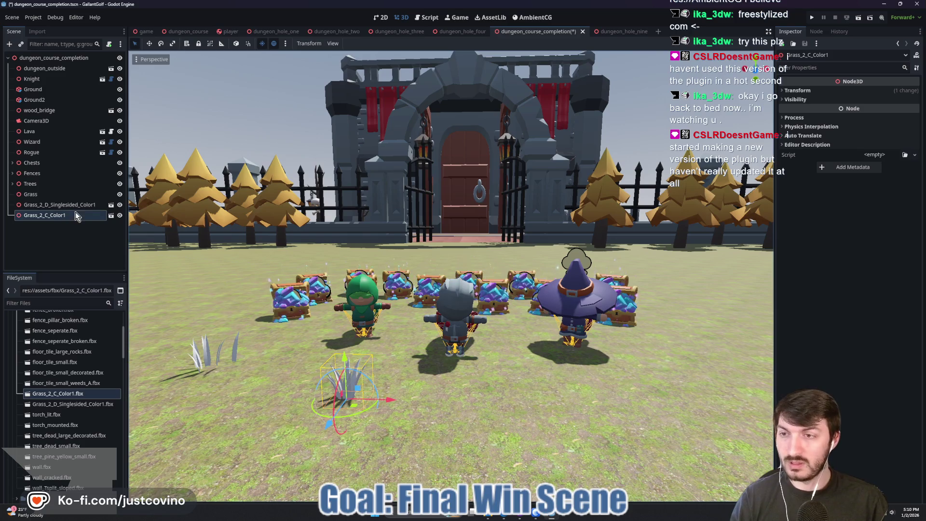
left_click(799, 91)
left_click(798, 92)
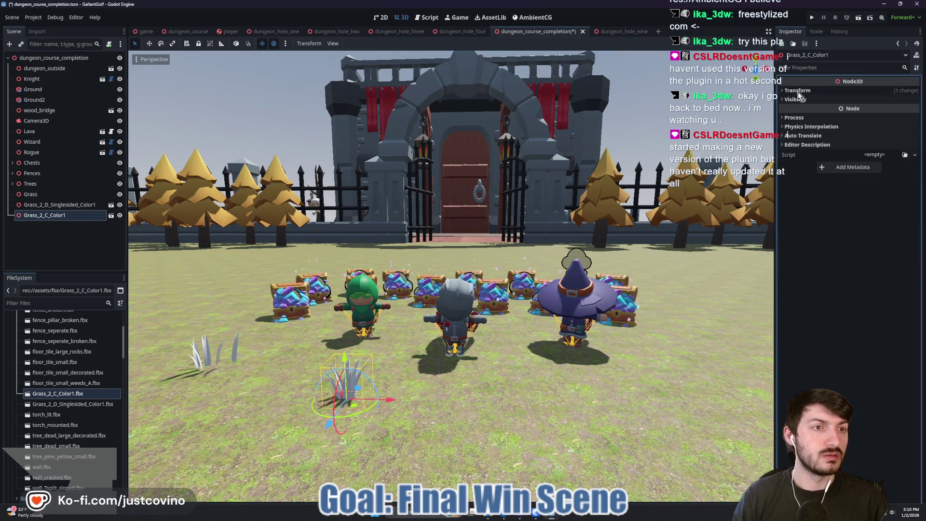
right_click(47, 217)
left_click(80, 434)
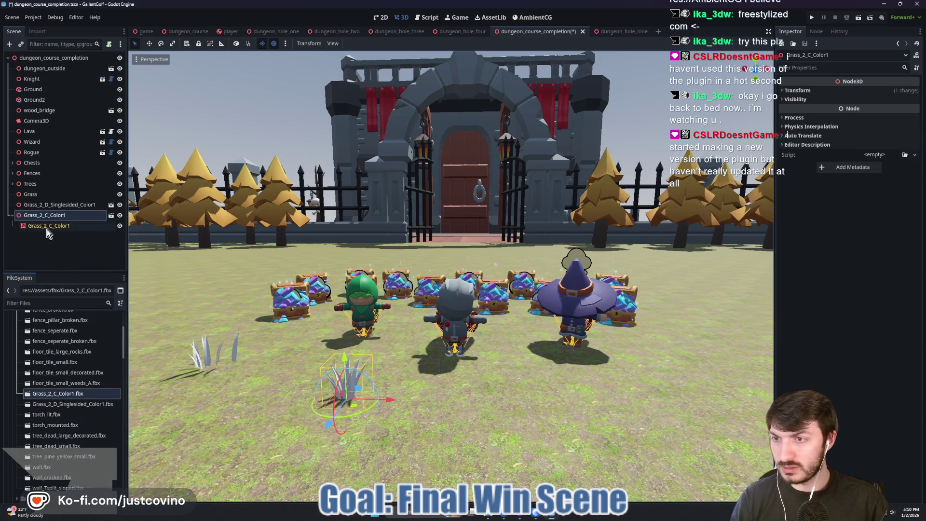
Give the grass mesh a new StandardMaterial3D surface override and make it unique
left_click(48, 226)
left_click(903, 123)
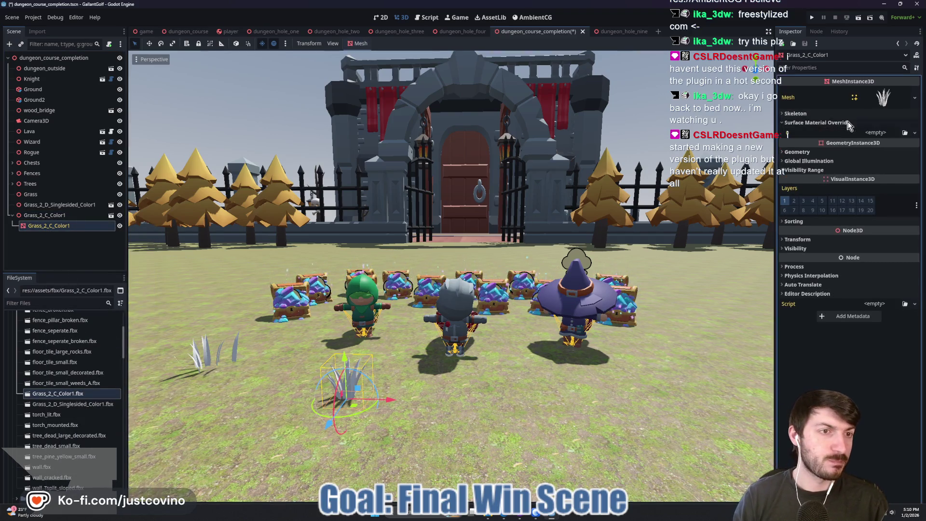
left_click(875, 132)
left_click(879, 155)
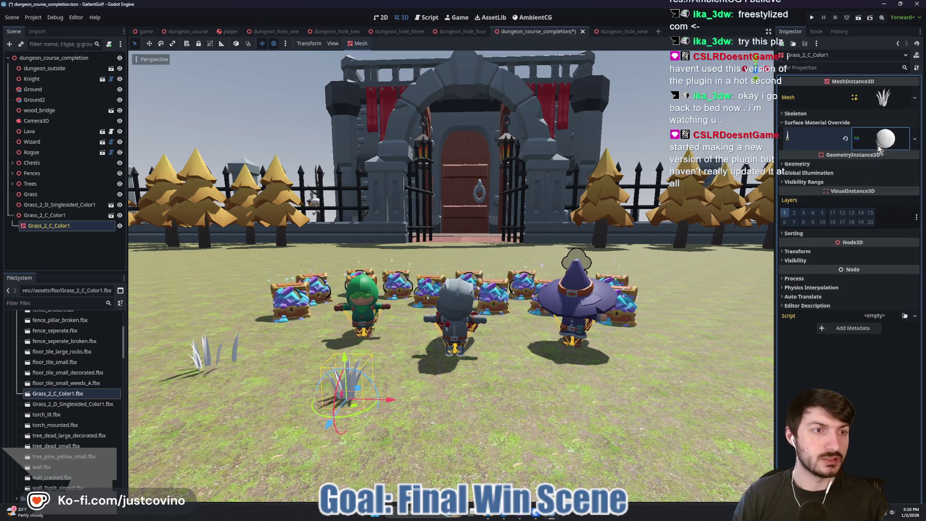
left_click(799, 260)
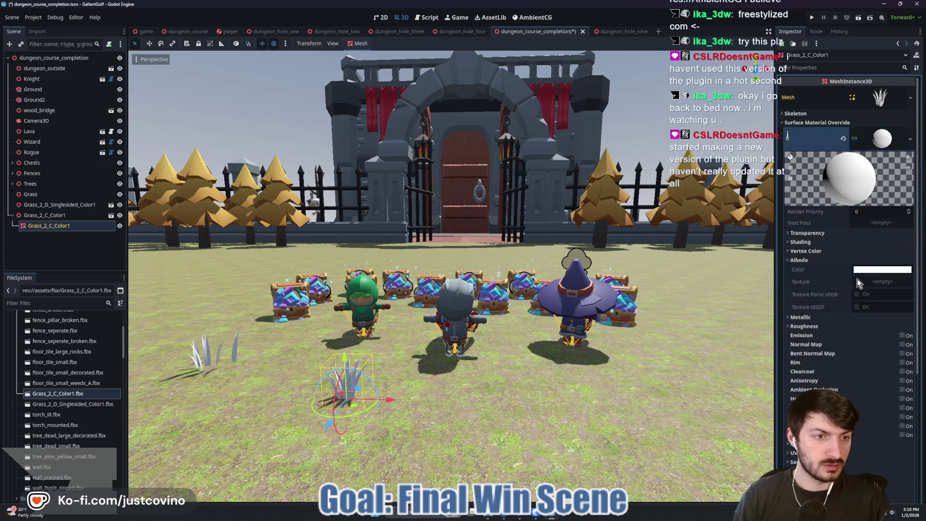
left_click(910, 139)
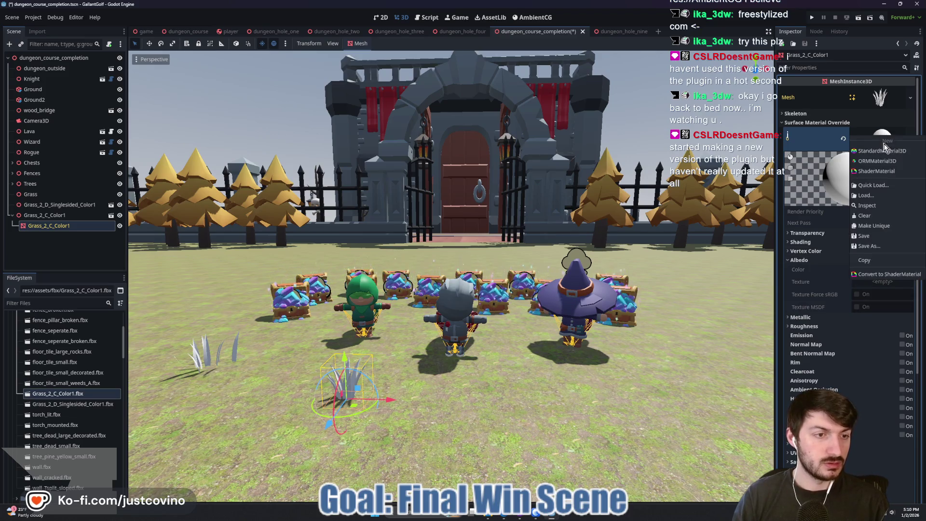
left_click(862, 214)
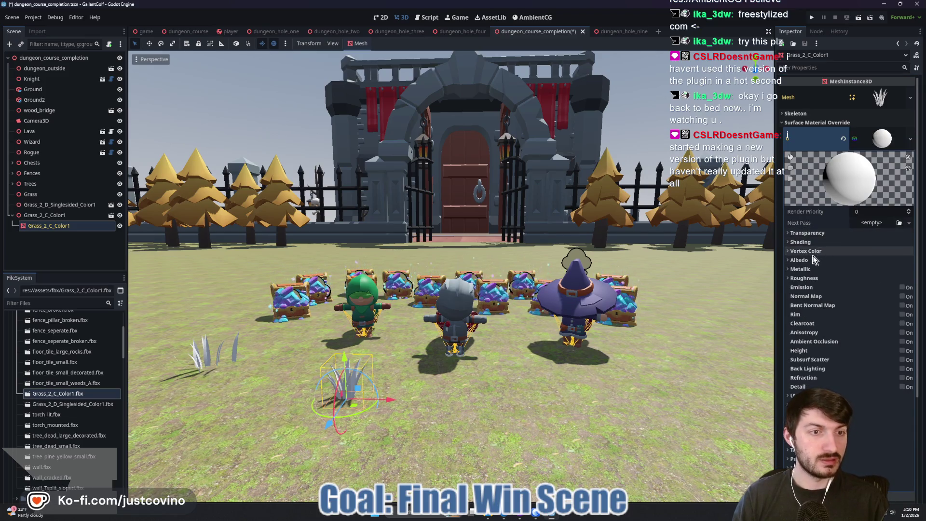
Set the material's albedo colour to a1af5c by sampling the ground's green
left_click(798, 260)
left_click(882, 270)
left_click(821, 378)
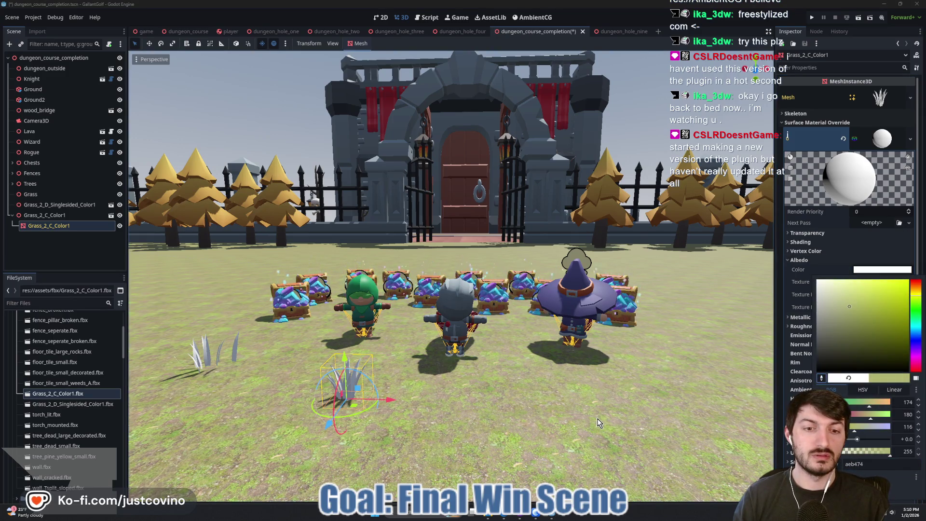
left_click(400, 424)
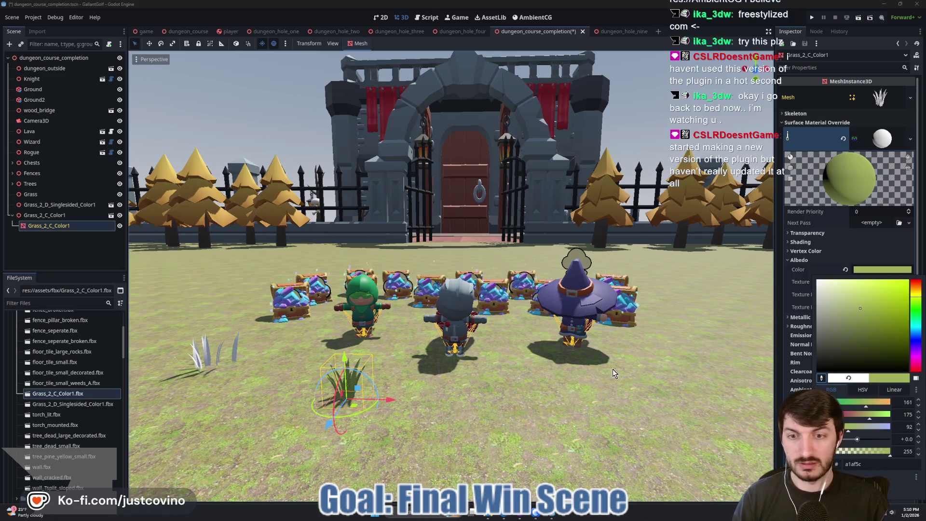
left_click(885, 147)
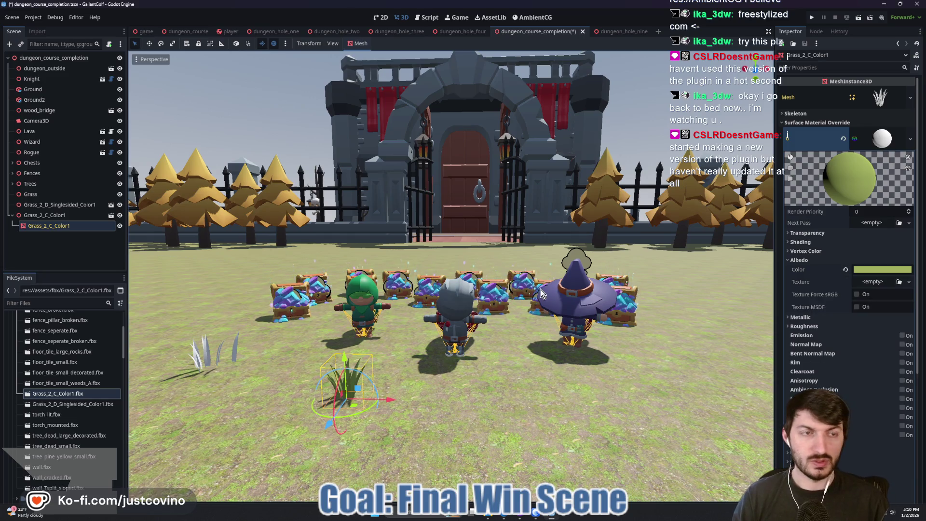
left_click(878, 141)
scroll(465, 356, "down", 6)
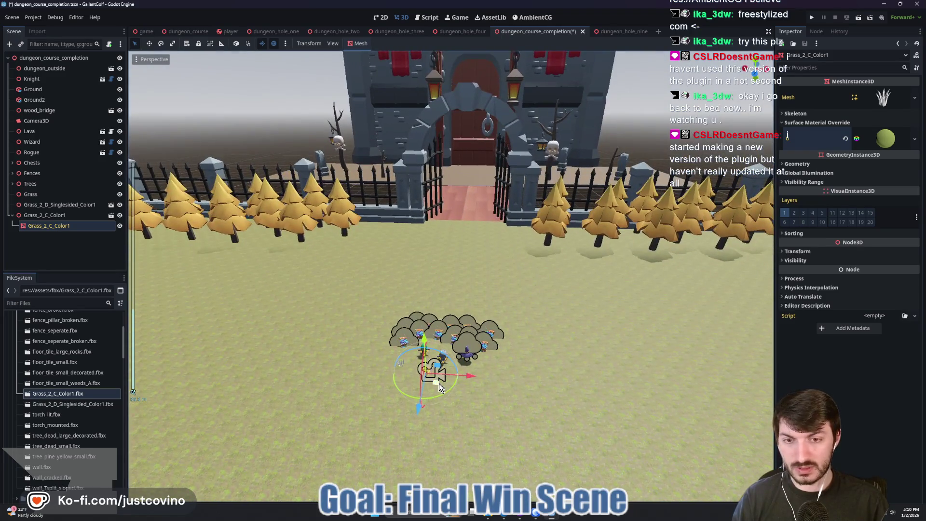
Move the green grass clump away from the characters and duplicate it across the ground
mouse_move(437, 384)
left_mouse_down()
mouse_move(537, 293)
mouse_move(389, 294)
mouse_move(374, 329)
mouse_move(447, 283)
mouse_move(474, 289)
mouse_move(516, 328)
mouse_move(516, 343)
left_mouse_up()
key("ctrl+d")
key("ctrl+d")
key("ctrl+d")
key("ctrl+d")
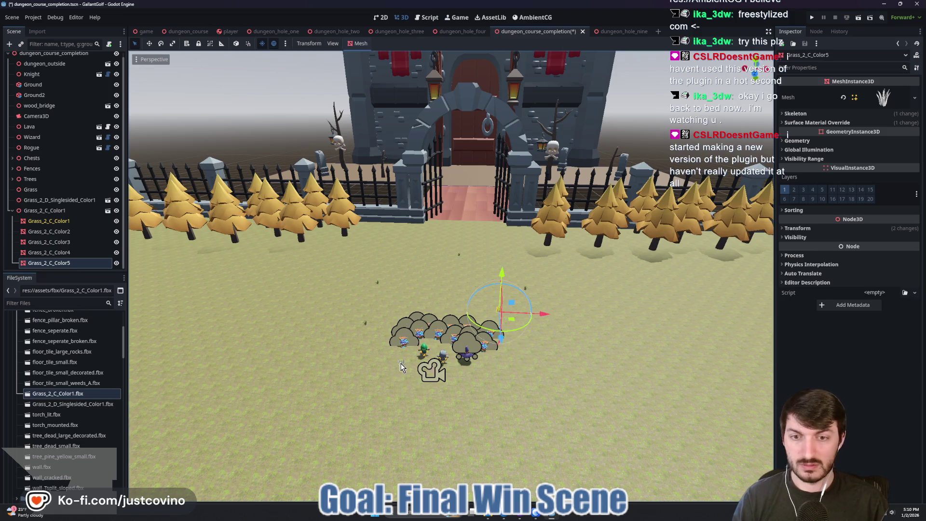
left_click(399, 366)
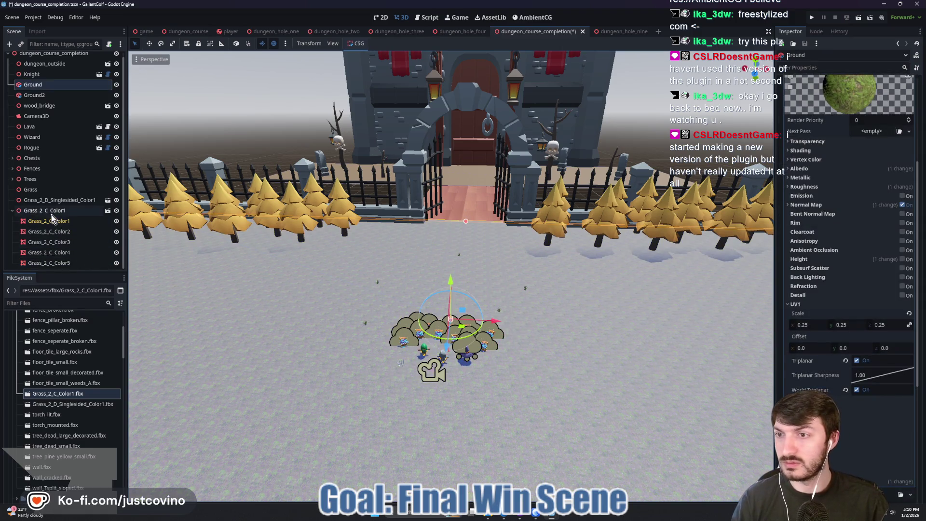
Move Grass_2_C_Color1 under the Grass node in the Scene dock
left_click(43, 200)
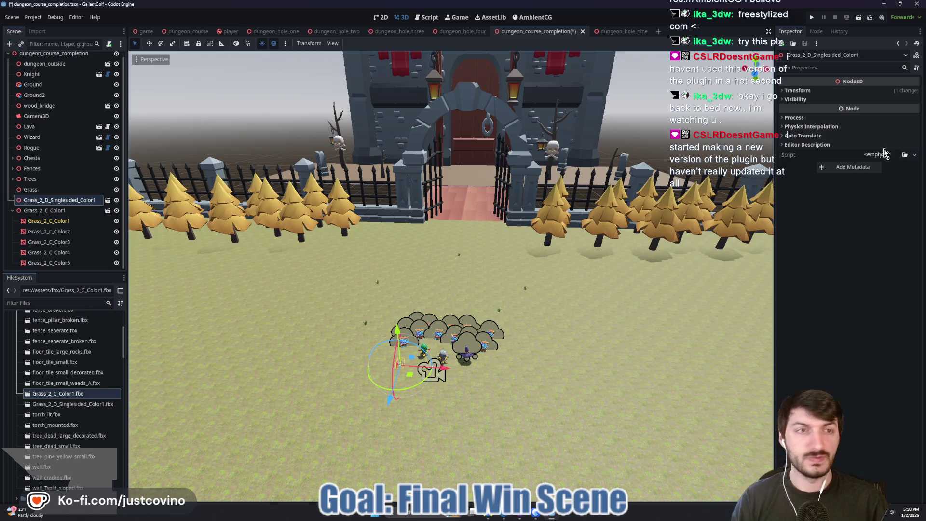
left_click(18, 210)
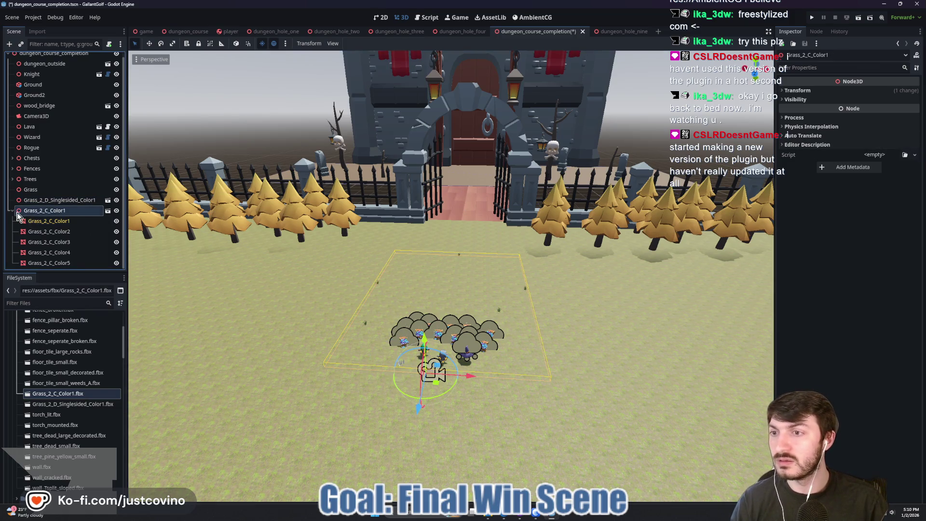
left_click(11, 211)
left_click_drag(33, 220, 33, 194)
left_click(42, 216)
Give the single-sided grass mesh a new unique StandardMaterial3D override and adjust its albedo colour
left_click(64, 226)
left_click(817, 122)
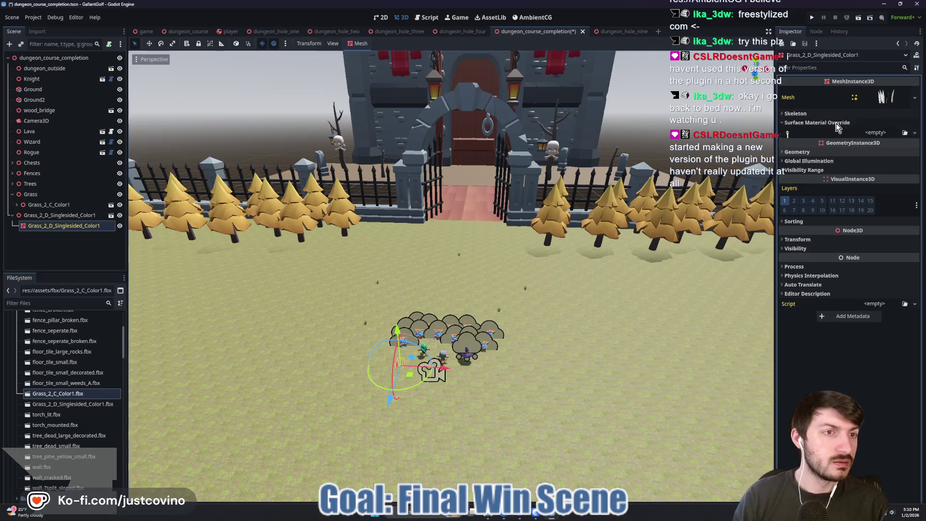
left_click(875, 132)
left_click(881, 154)
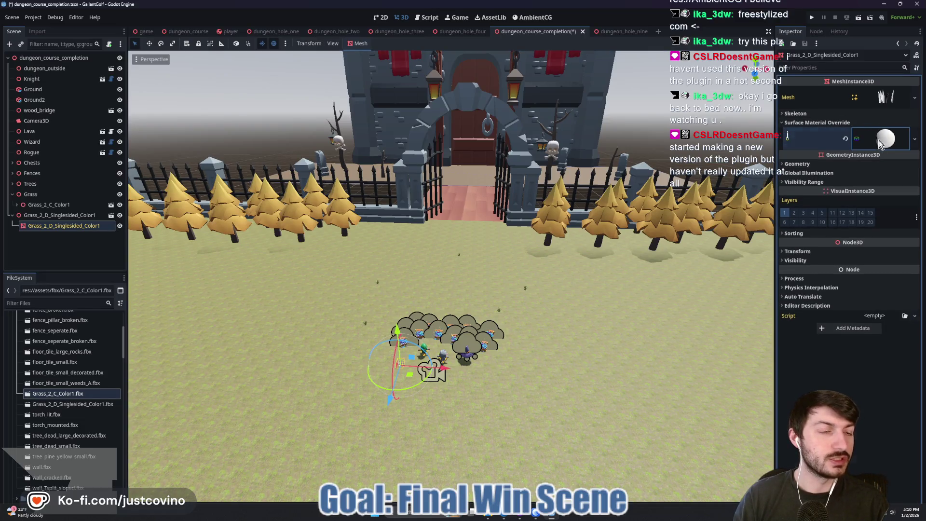
right_click(881, 144)
left_click(884, 237)
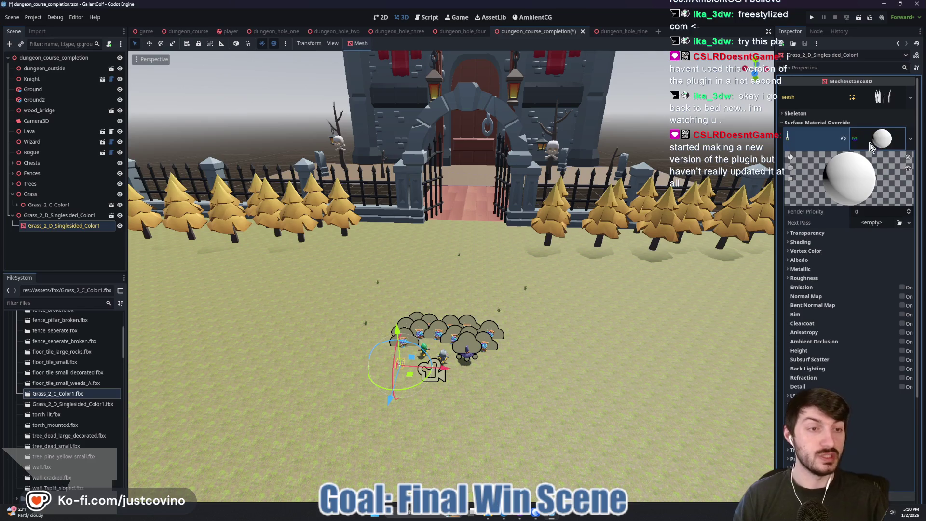
left_click(825, 260)
left_click(865, 270)
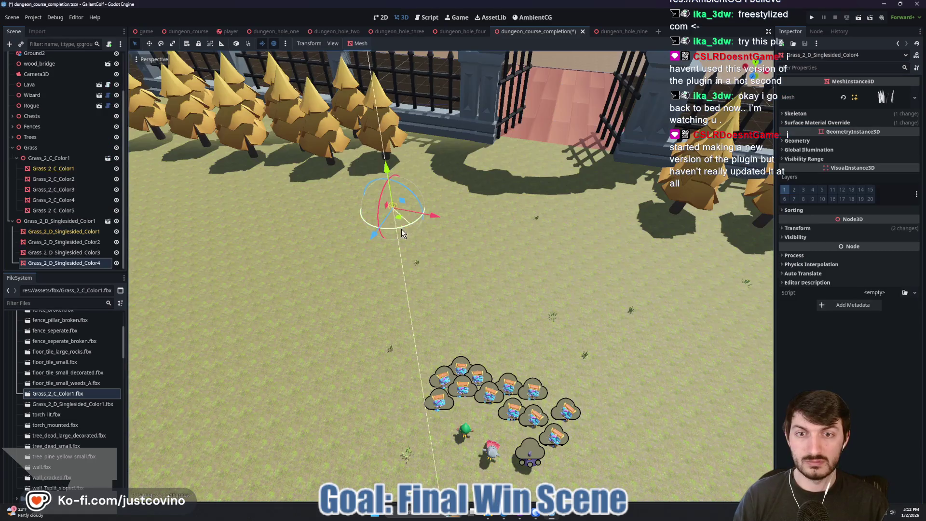
Duplicate the single-sided grass clump and place the copy elsewhere on the ground
key("ctrl+d")
mouse_move(407, 230)
left_mouse_down()
mouse_move(371, 299)
mouse_move(385, 305)
mouse_move(355, 58)
left_mouse_up()
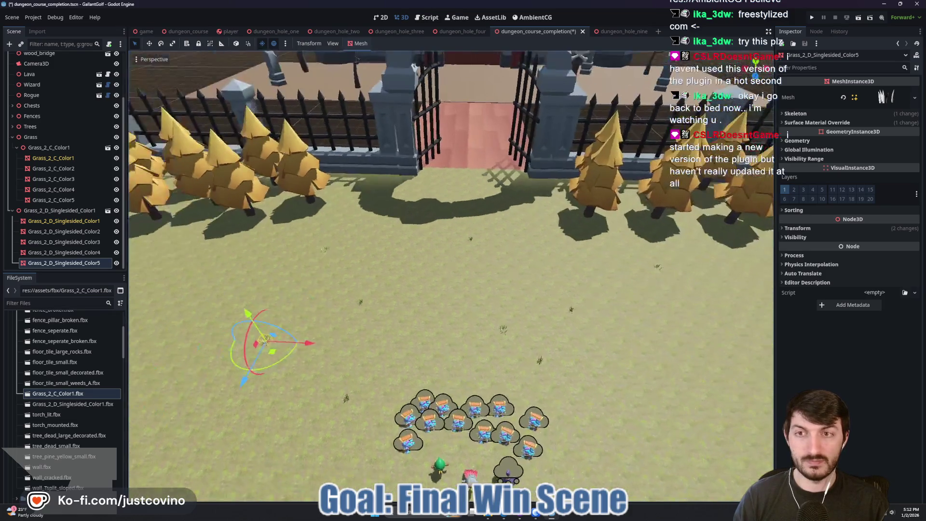
left_click(33, 64)
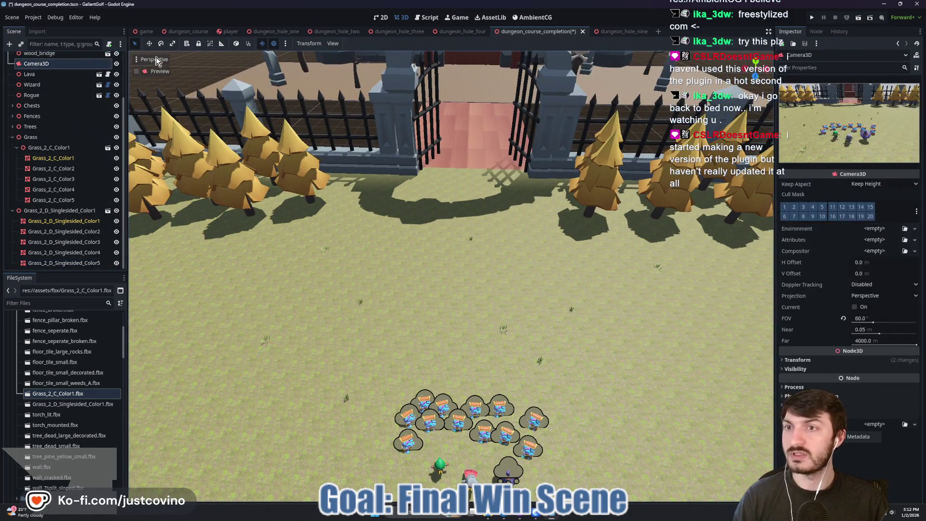
Preview the scattered grass through Camera3D, then turn off the preview and save
left_click(137, 72)
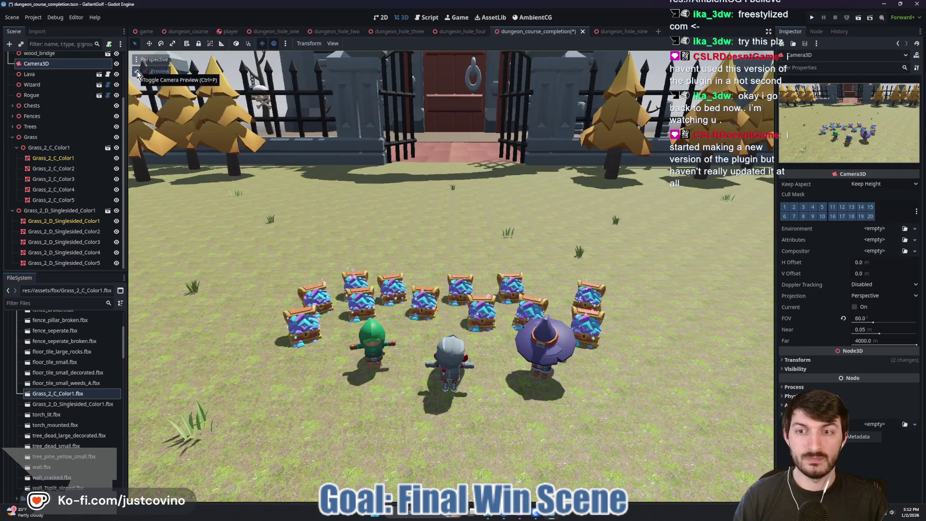
left_click(138, 72)
left_click(137, 72)
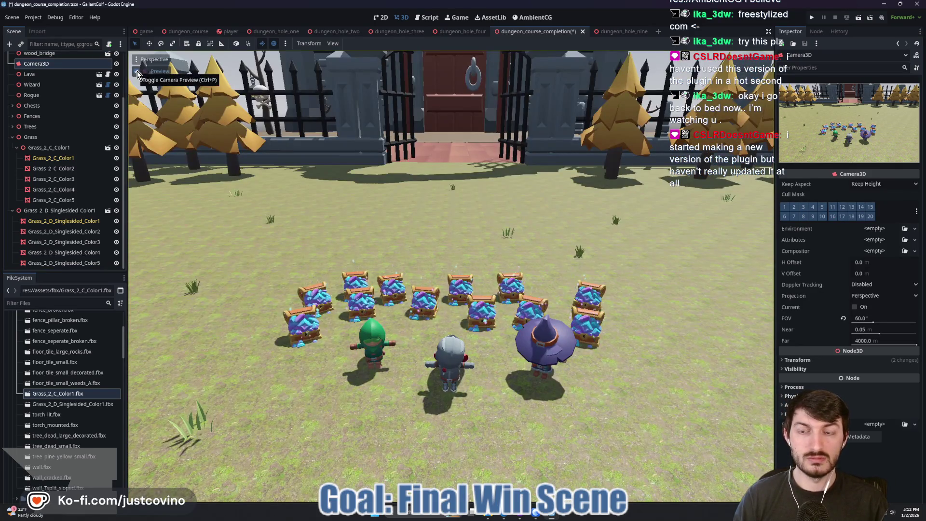
left_click(137, 72)
left_click(137, 72)
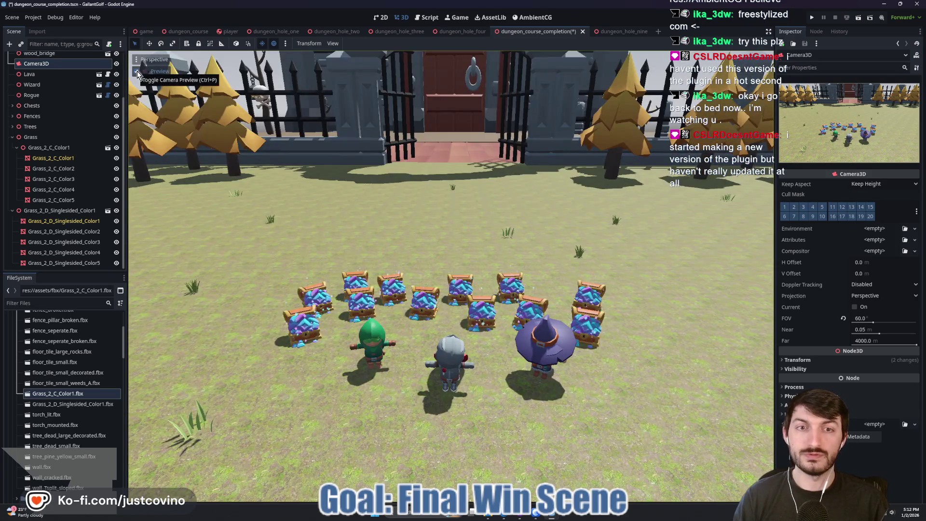
left_click(137, 72)
key("ctrl+s")
Move Grass_2_D_Singlesided_Color1 under the Grass node and save the scene again
left_click_drag(40, 212, 41, 145)
key("ctrl+s")
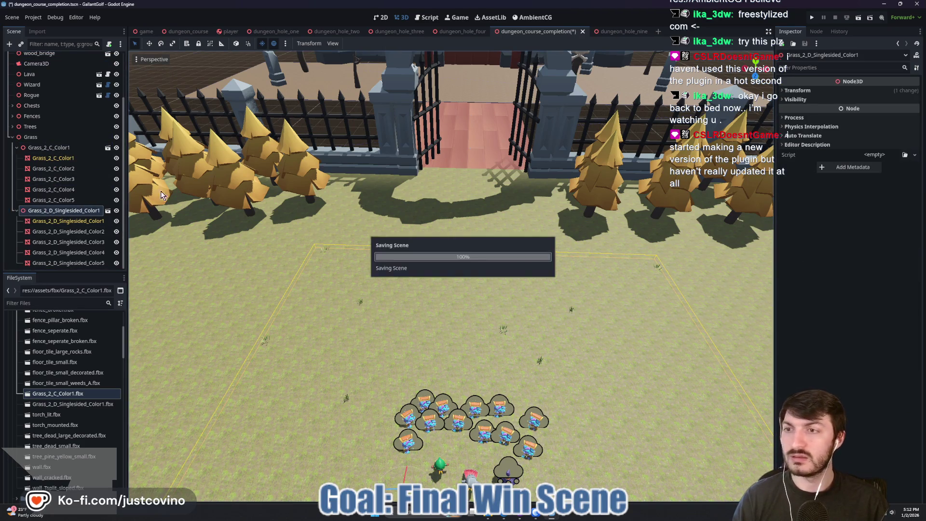
left_click(12, 137)
scroll(511, 385, "up", 5)
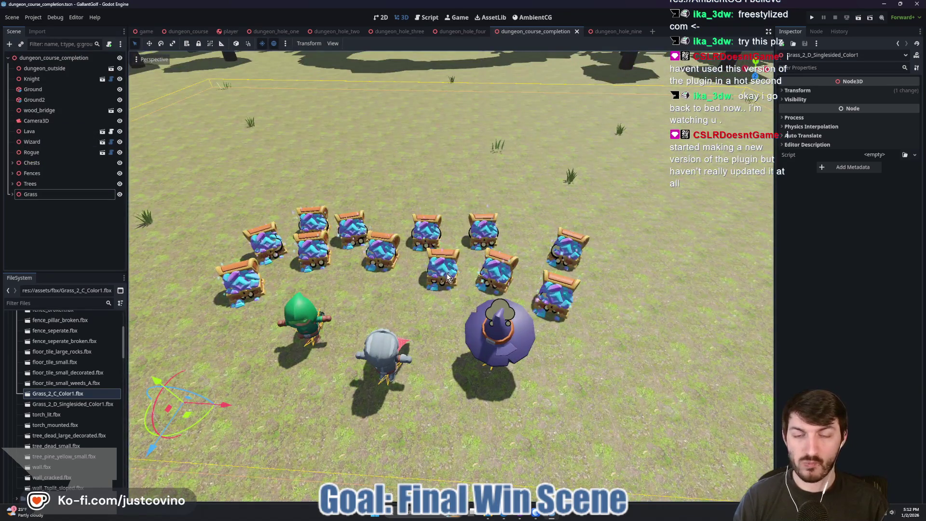
scroll(565, 301, "down", 5)
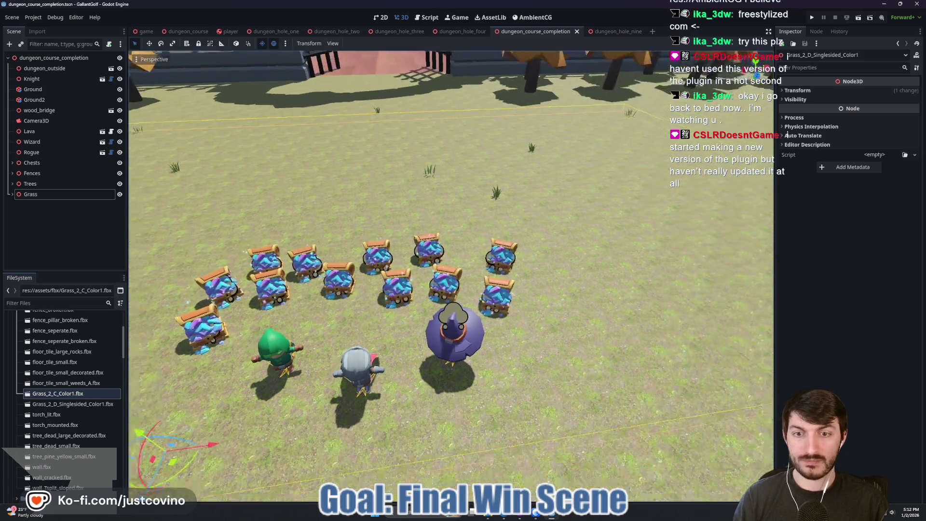
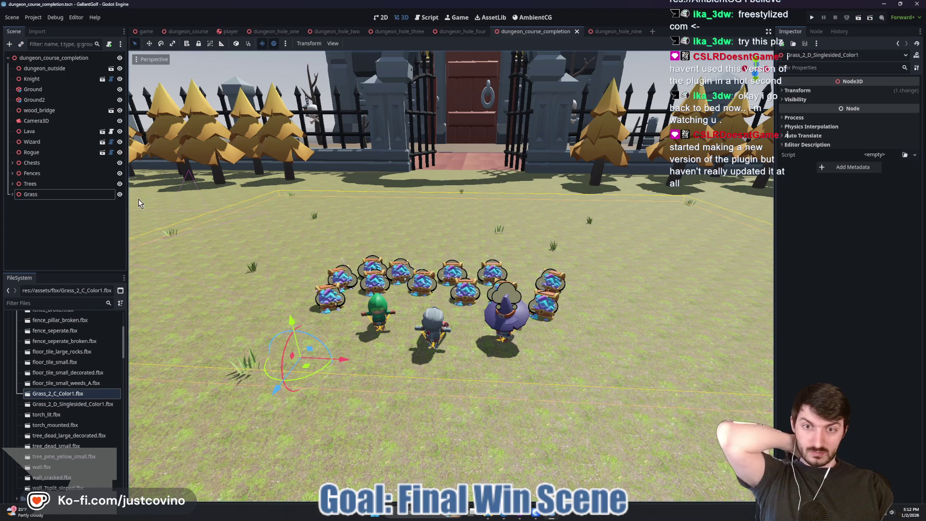
Select the dungeon_course_completion root and open the Wizard node's wizard_skin.tscn scene
left_click(60, 62)
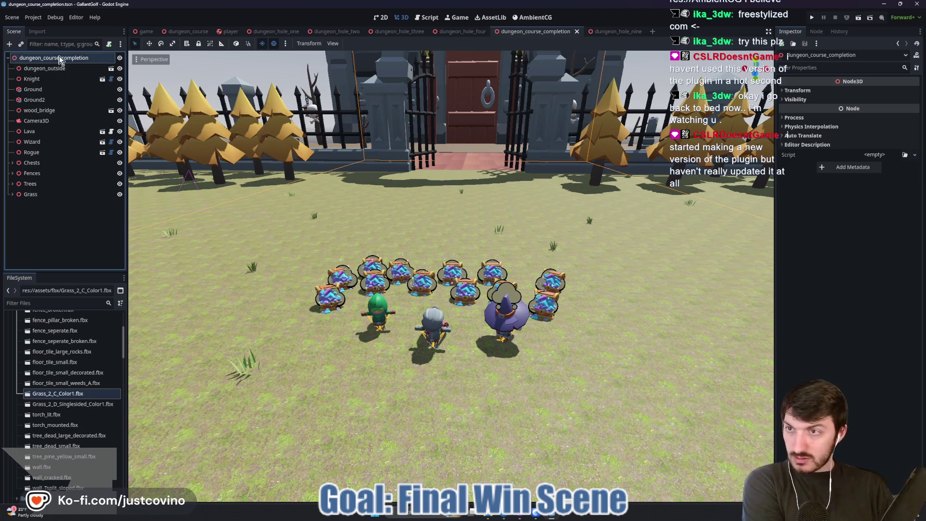
left_click(53, 141)
left_click(102, 142)
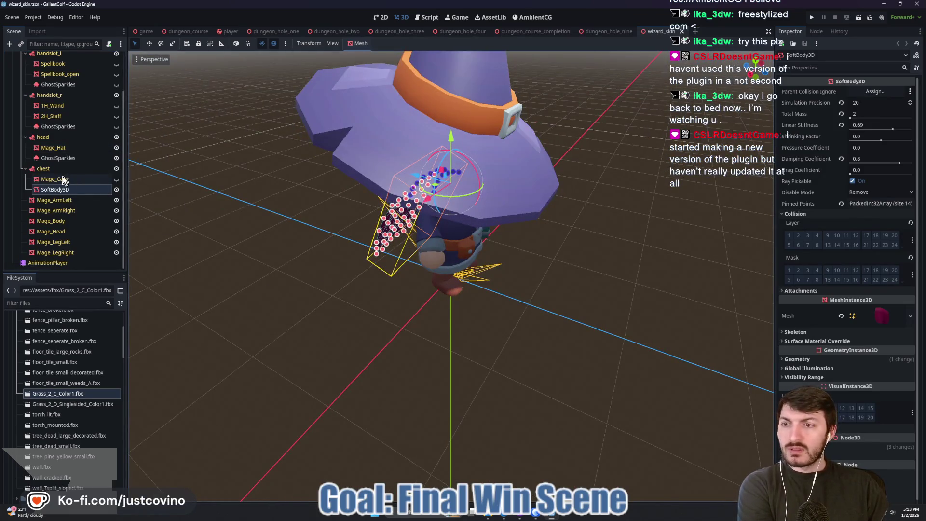
Collapse the Mage node and open wizard_skin.gd, scrolled to the top
scroll(70, 187, "up", 2)
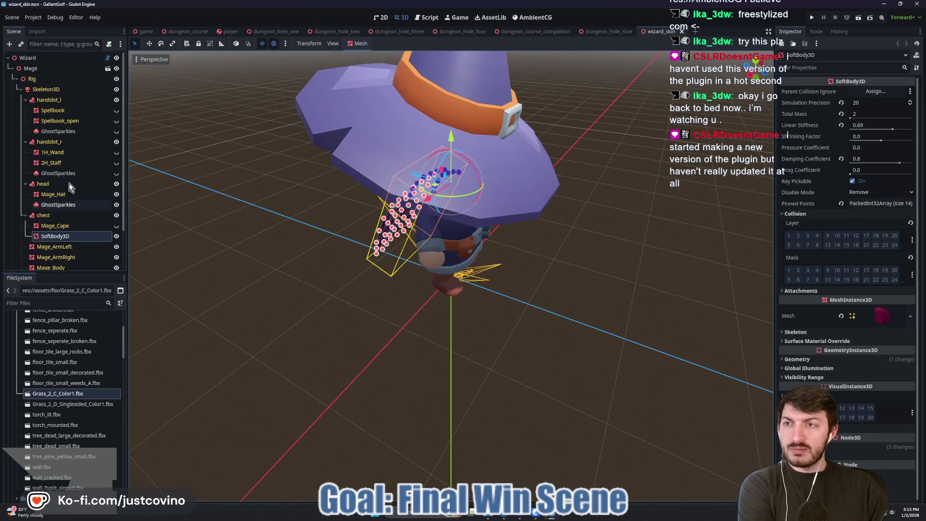
left_click(11, 68)
left_click(111, 59)
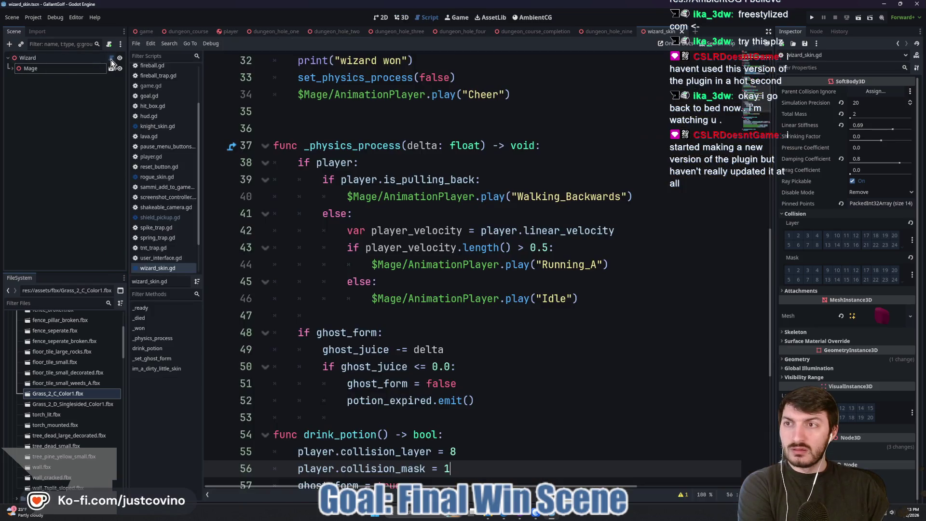
scroll(471, 232, "up", 1)
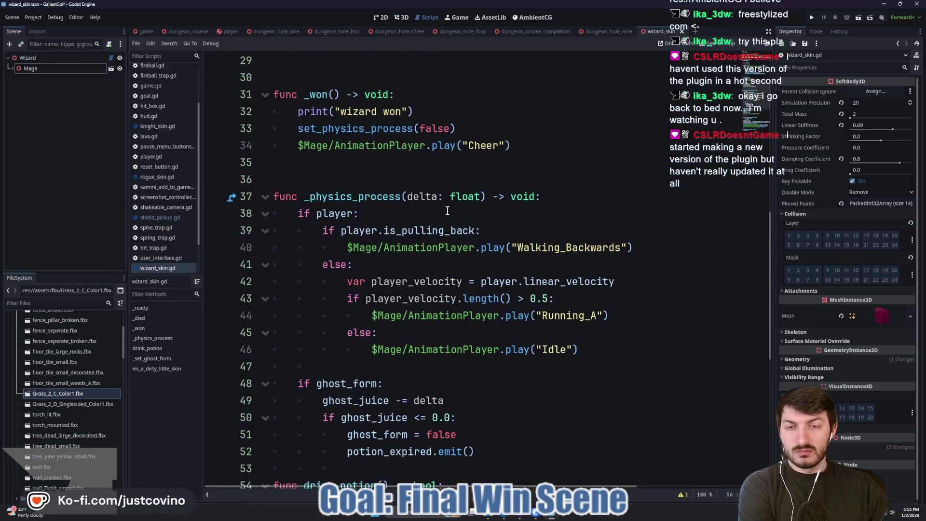
scroll(441, 213, "up", 5)
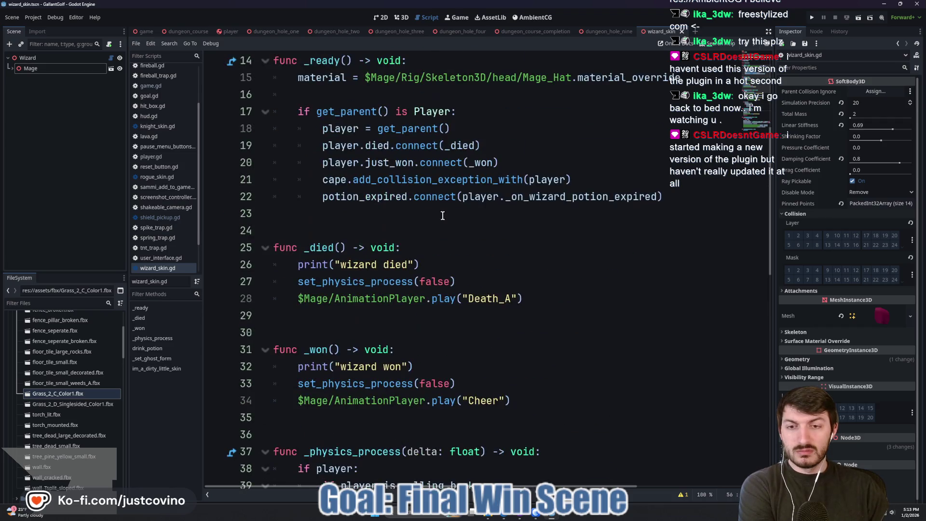
scroll(441, 340, "up", 5)
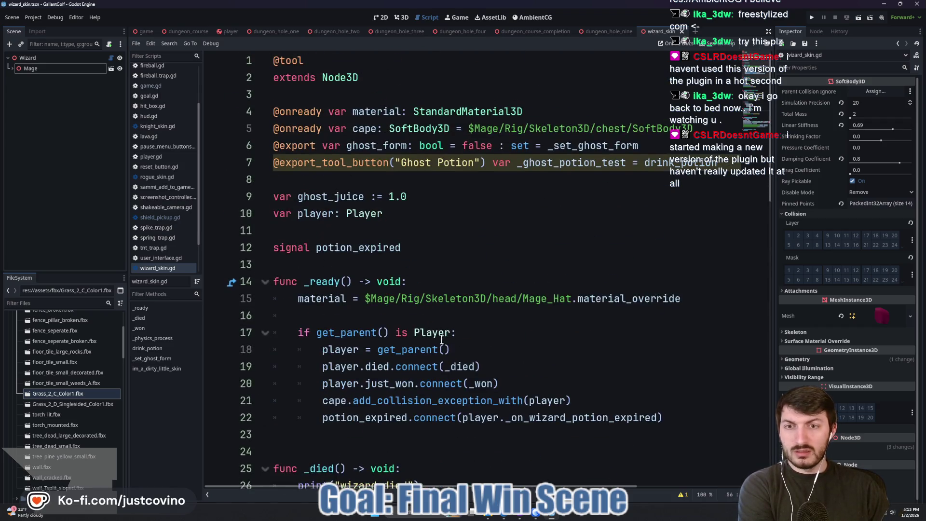
Insert blank lines below extends Node3D and begin the is_on_completion_scene export line
left_click(365, 95)
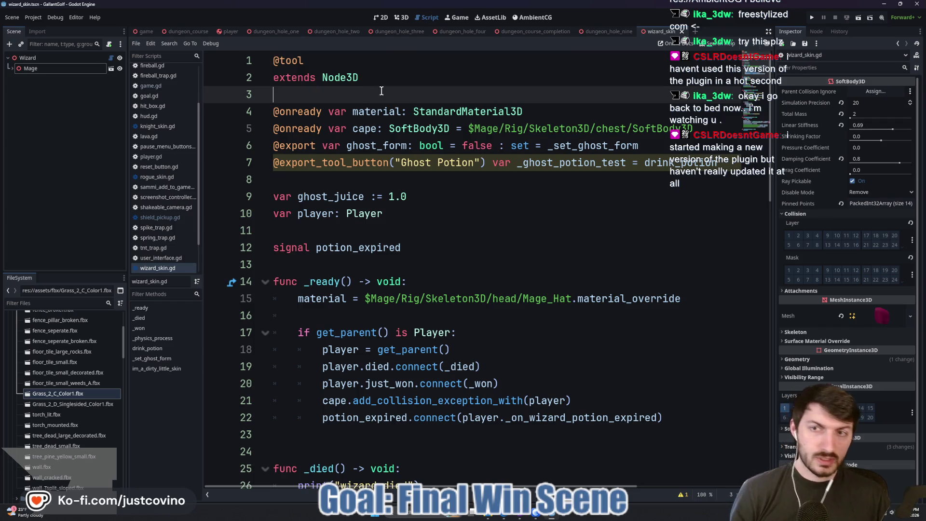
key("Return")
key("Return")
key("Up")
key("Up")
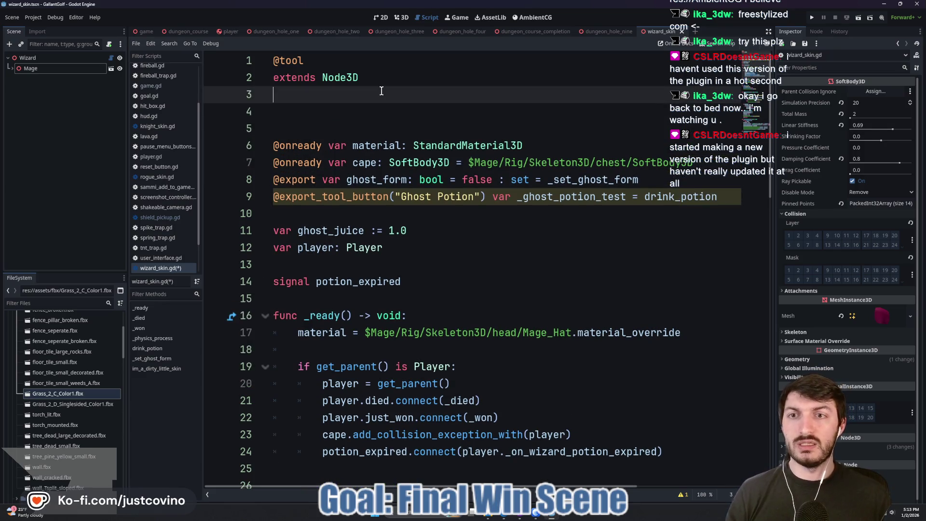
key("Return")
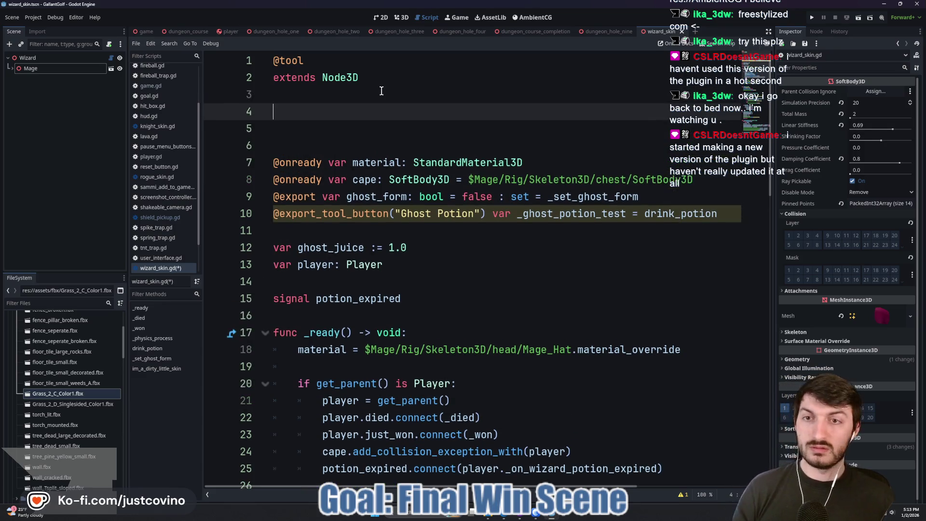
type("@export ")
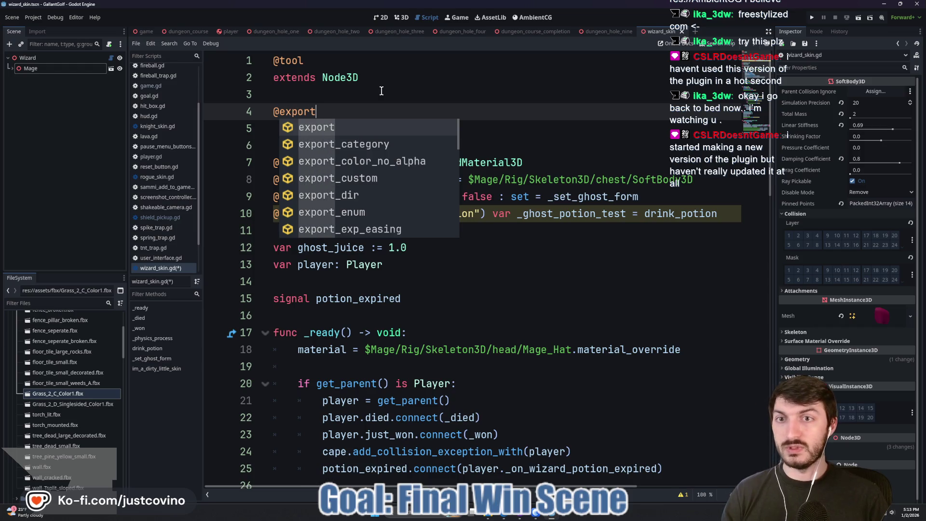
type("var is_on_completion")
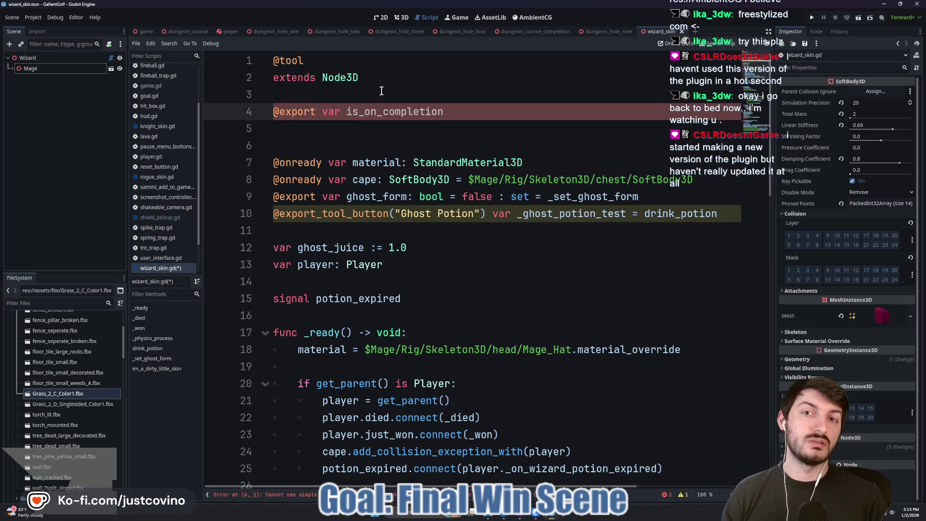
type("_scene: ")
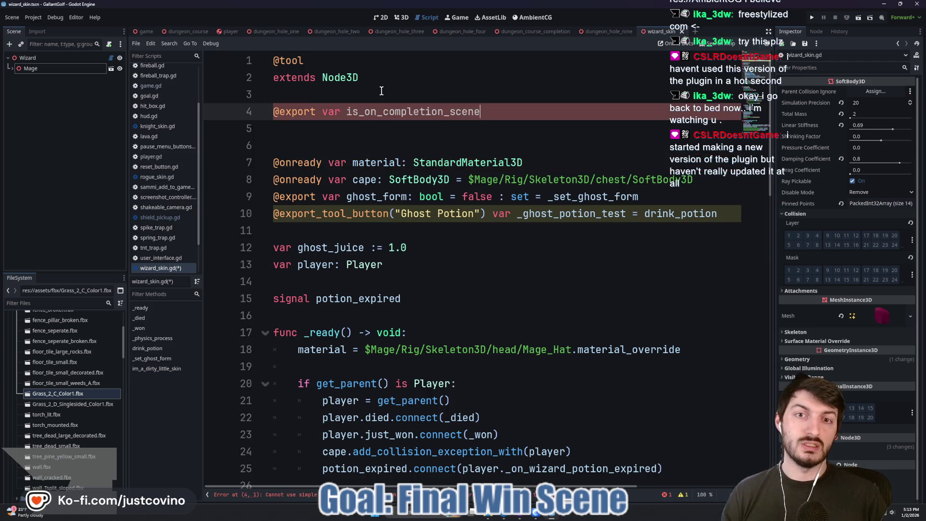
type("bool = false")
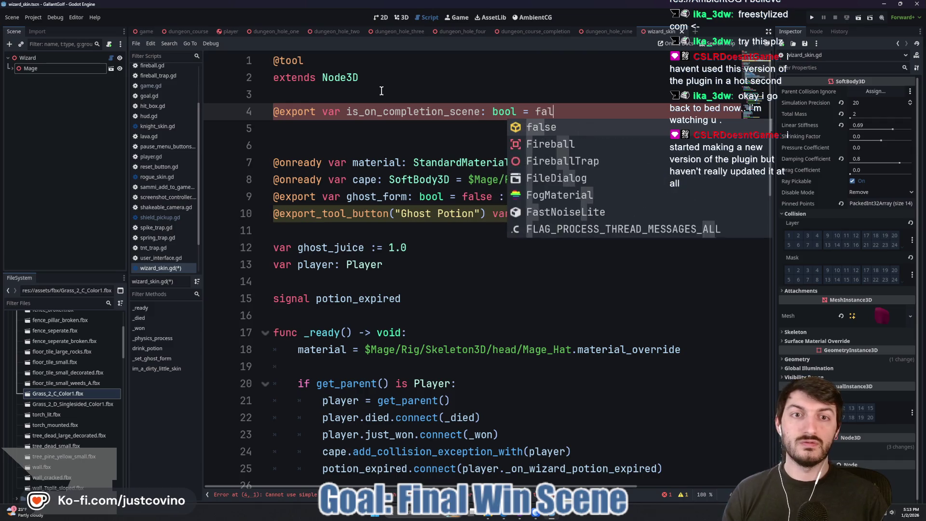
left_click(421, 131)
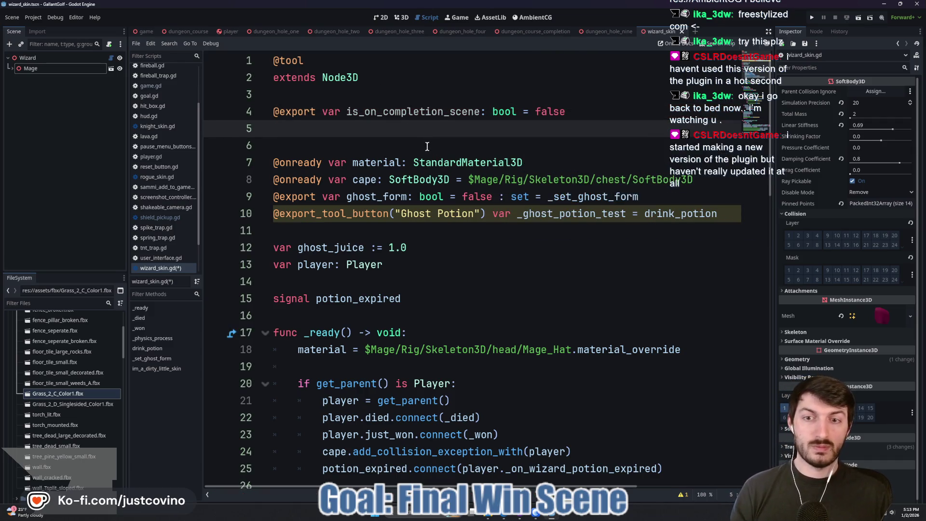
key("ctrl+s")
scroll(459, 263, "down", 2)
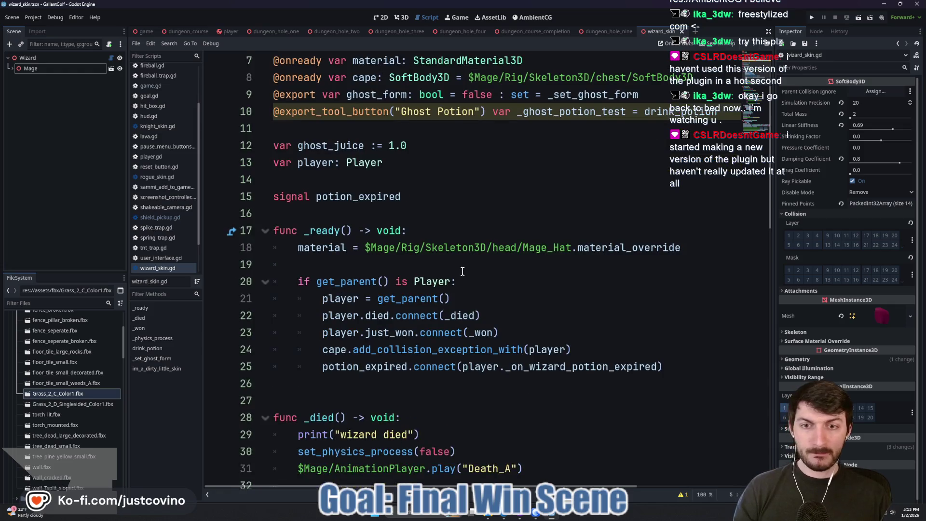
scroll(468, 272, "down", 15)
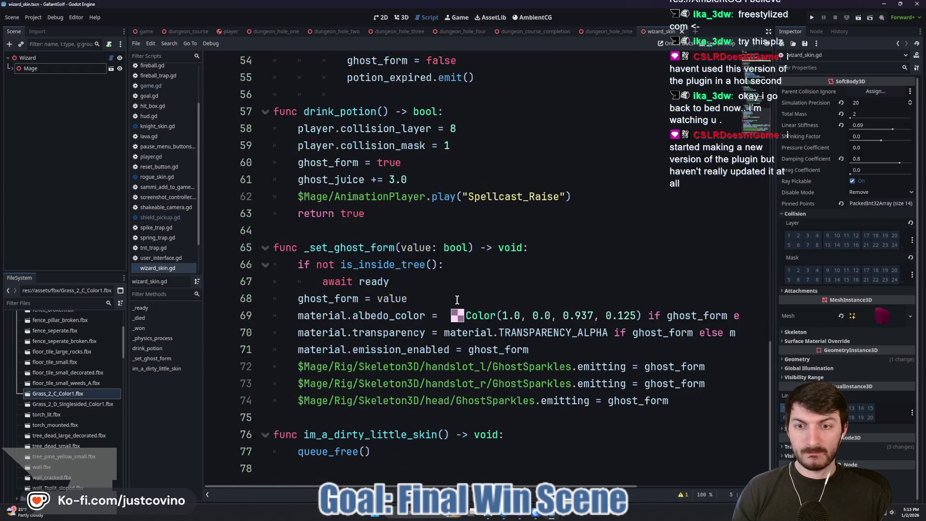
left_click(311, 470)
Add a 'func on_completion_screen() -> void:' header at the end of wizard_skin.gd
key("Return")
key("Return")
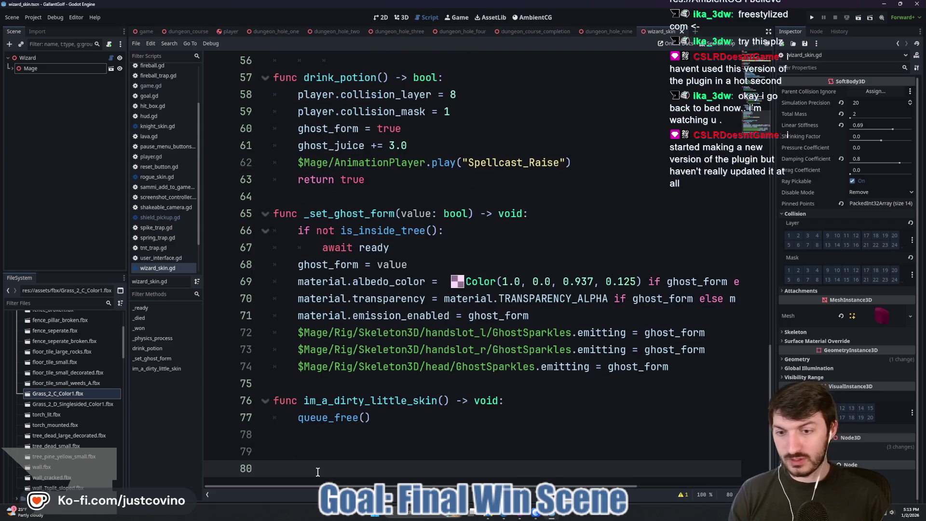
type("func c")
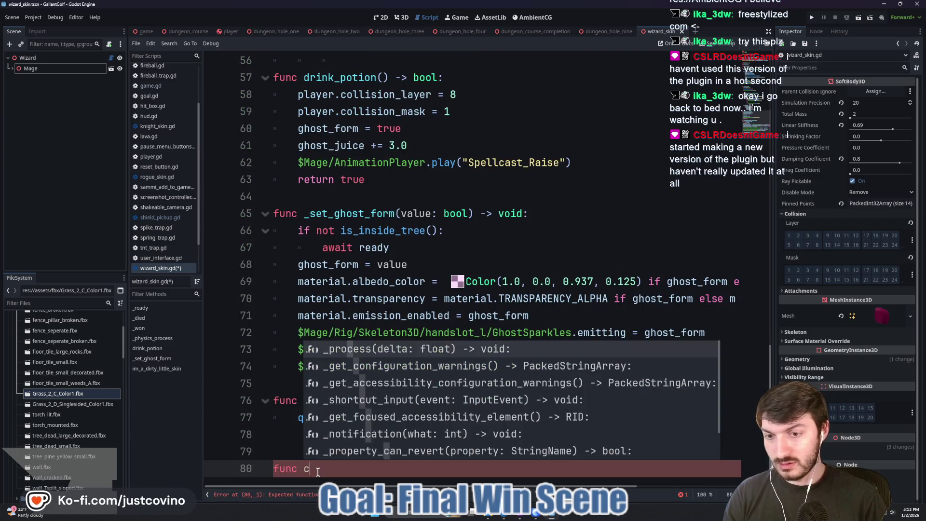
key("BackSpace")
type("on_ci")
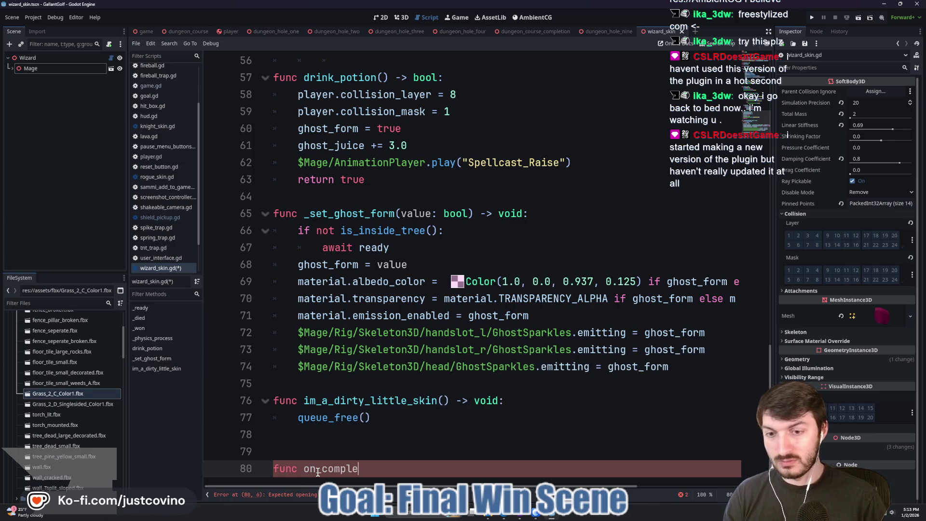
type("scr")
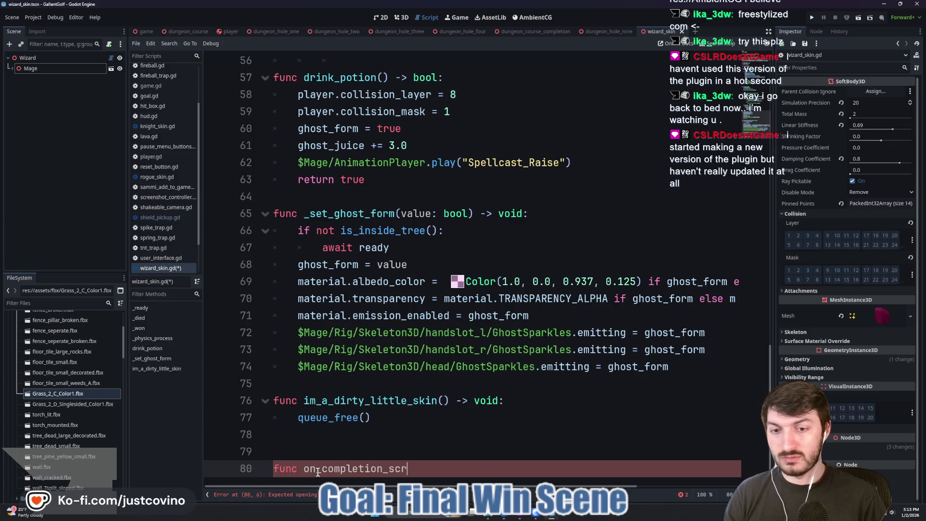
key("BackSpace")
key("BackSpace")
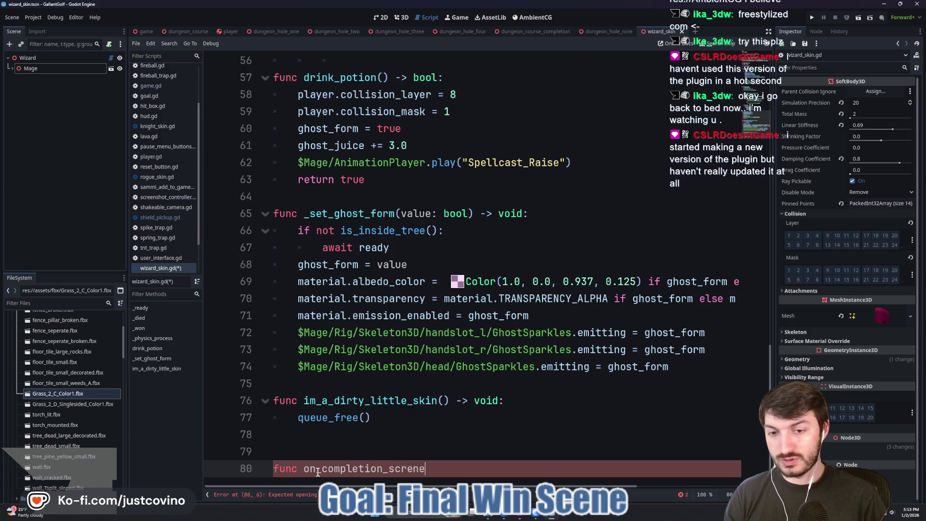
type("reen")
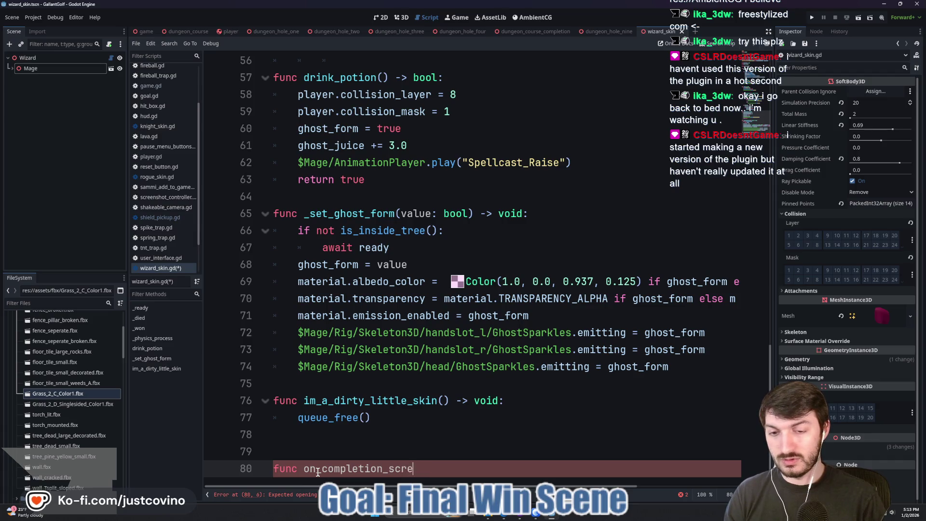
type("() -> v")
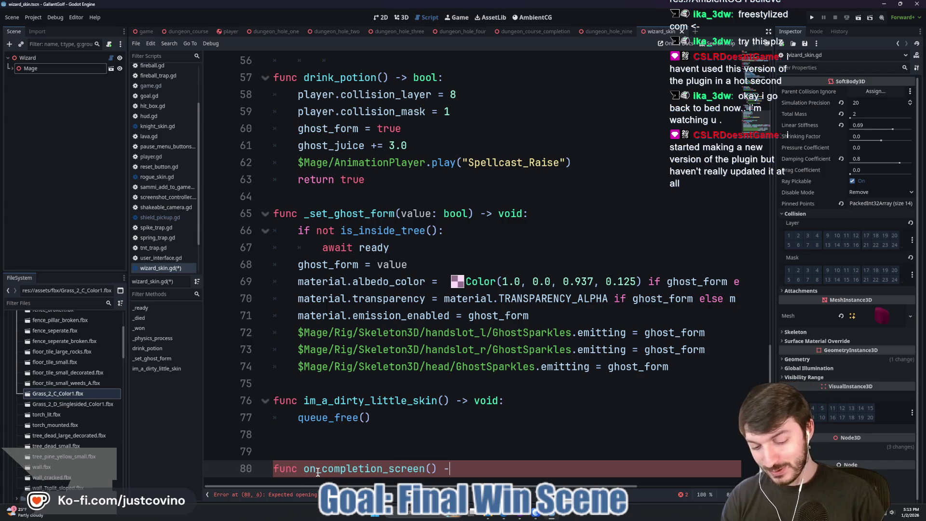
type("oid:")
key("Return")
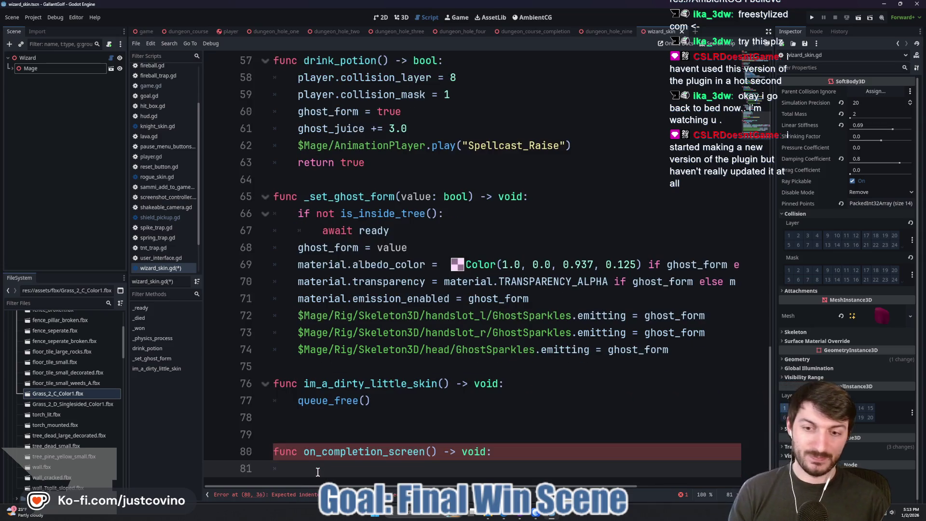
Give it the body $Mage/AnimationPlayer.play("Cheer") and delete the stray trailing text
type("animation")
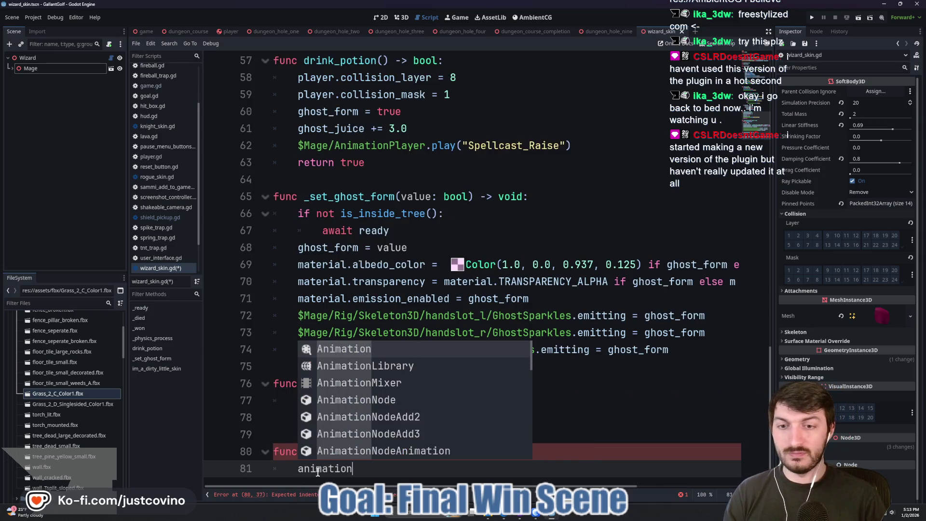
key("BackSpace")
key("BackSpace")
key("BackSpace")
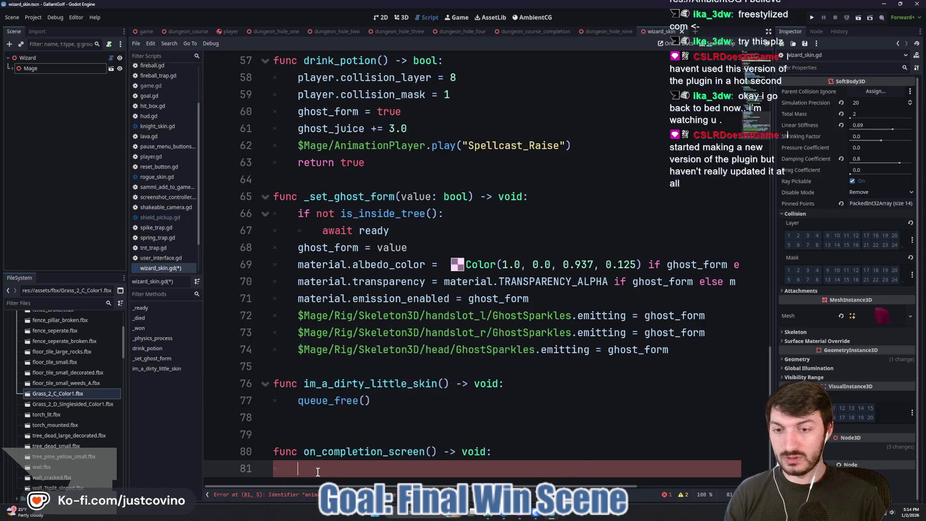
type("$maan")
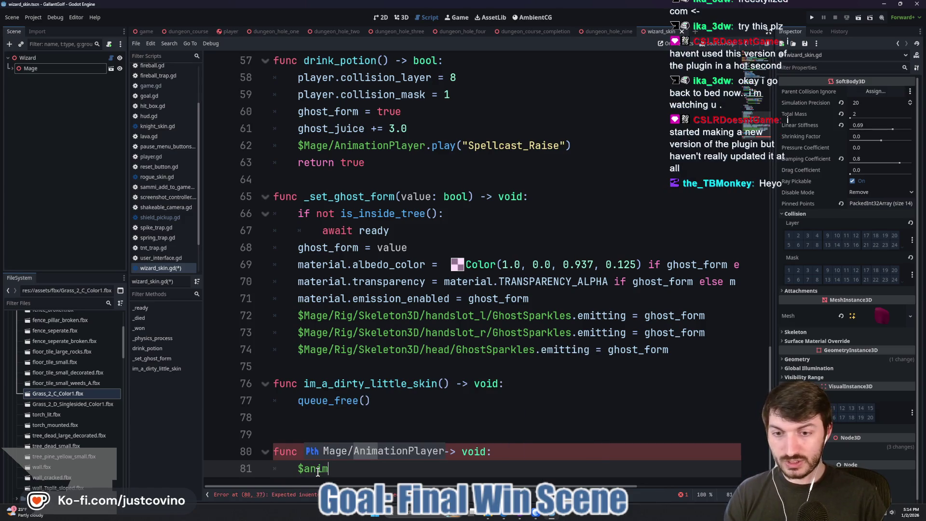
key("Return")
type(".pl")
key("Return")
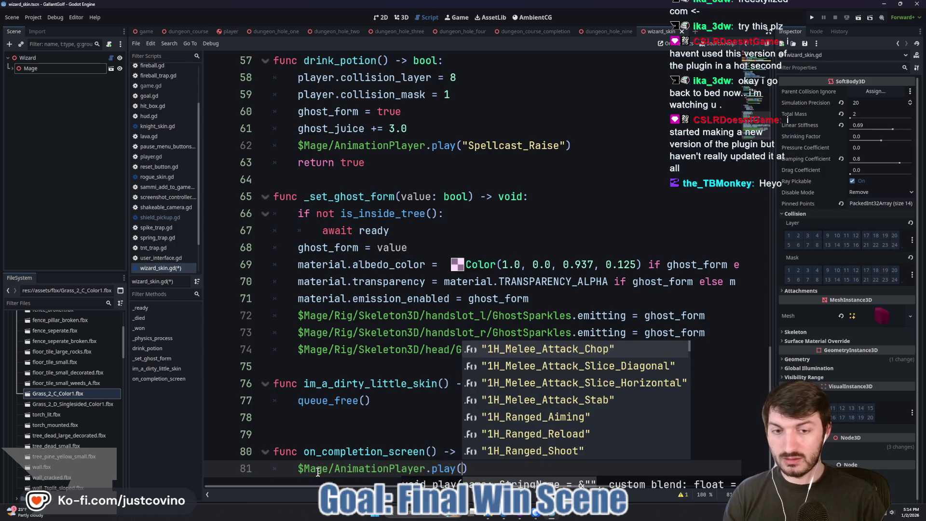
key("Down")
key("Down")
key("Down")
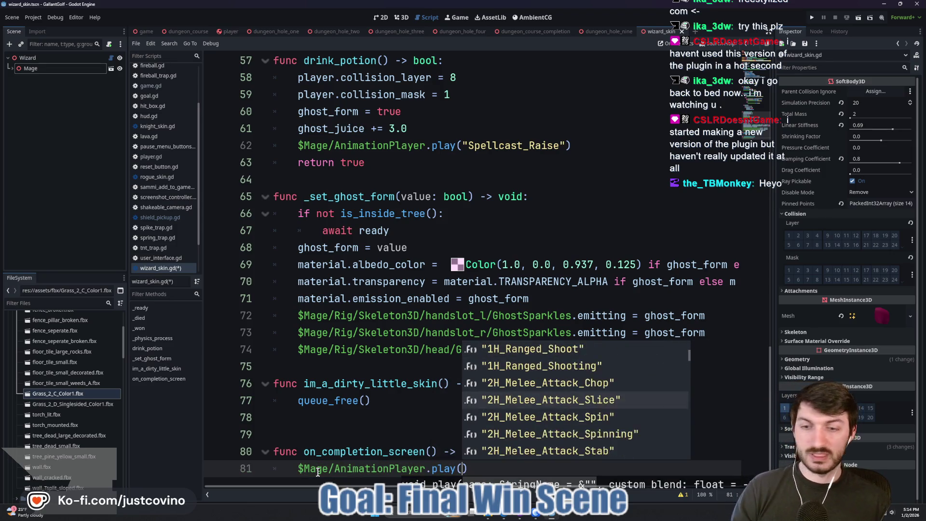
key("Down")
key("Down")
key("Down")
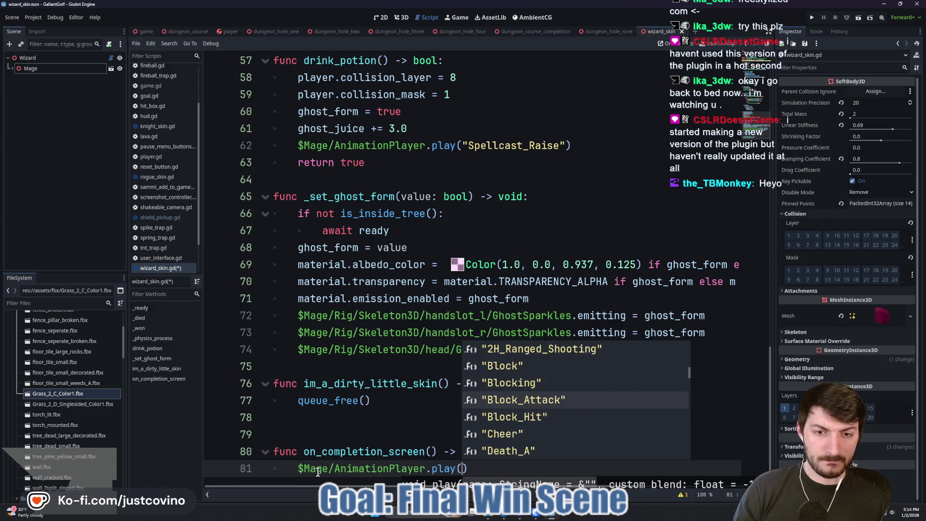
key("Return")
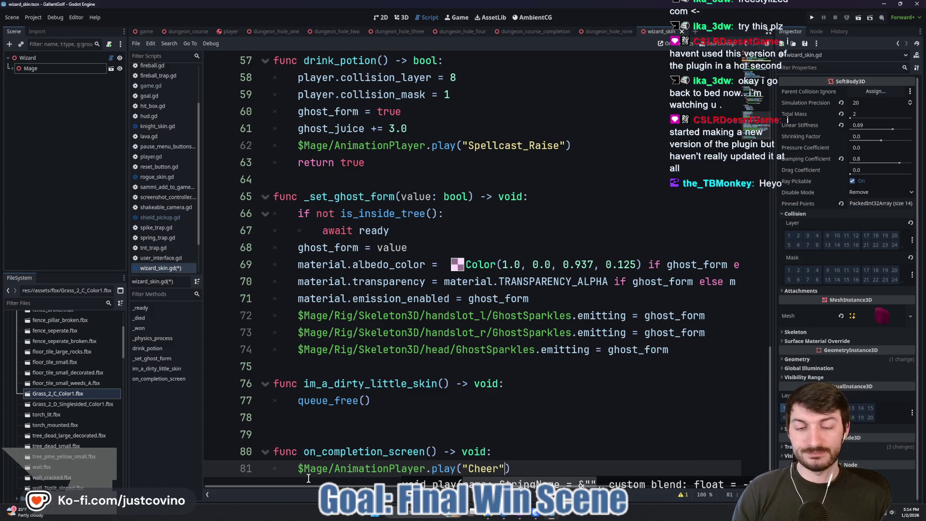
left_click(538, 466)
type(".loo")
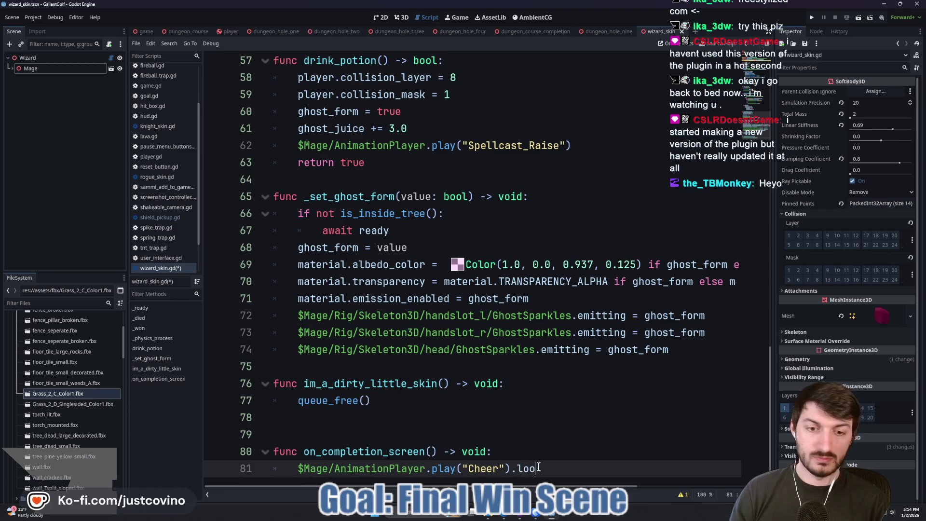
key("BackSpace")
key("BackSpace")
key("BackSpace")
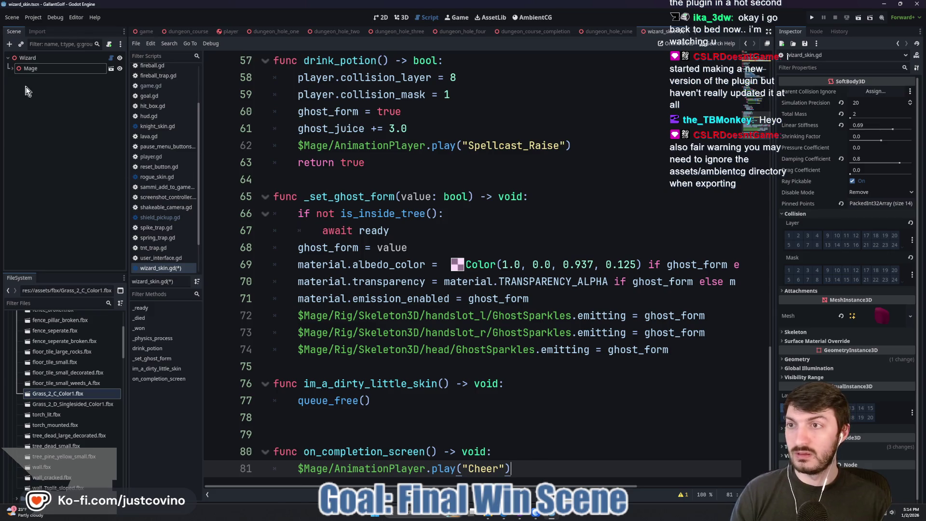
left_click(12, 69)
Select the Mage's AnimationPlayer, choose Cheer, and play it in the 3D view
scroll(63, 169, "down", 5)
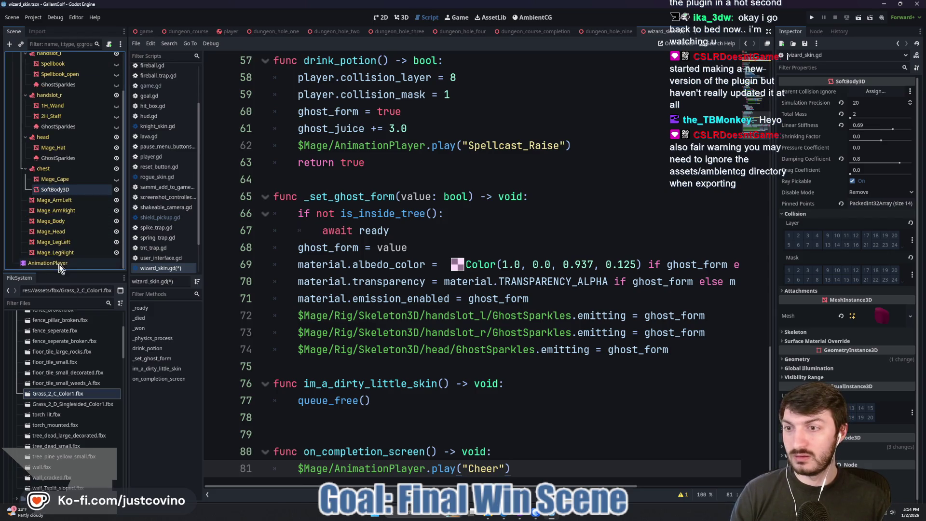
left_click(48, 263)
left_click(341, 427)
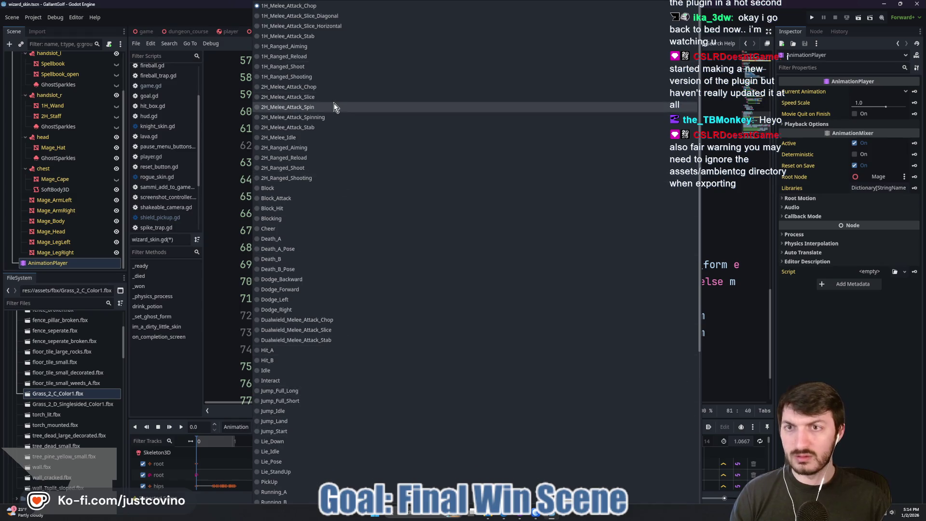
left_click(299, 229)
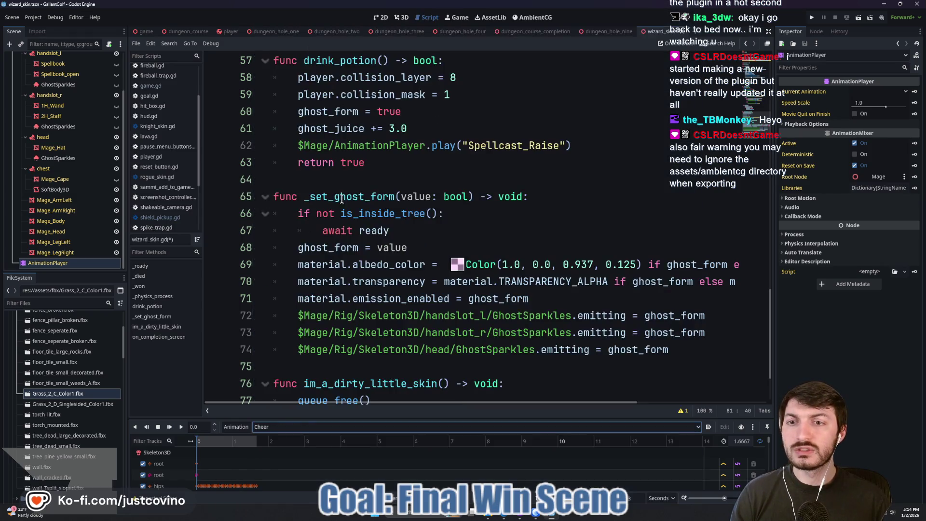
left_click(402, 17)
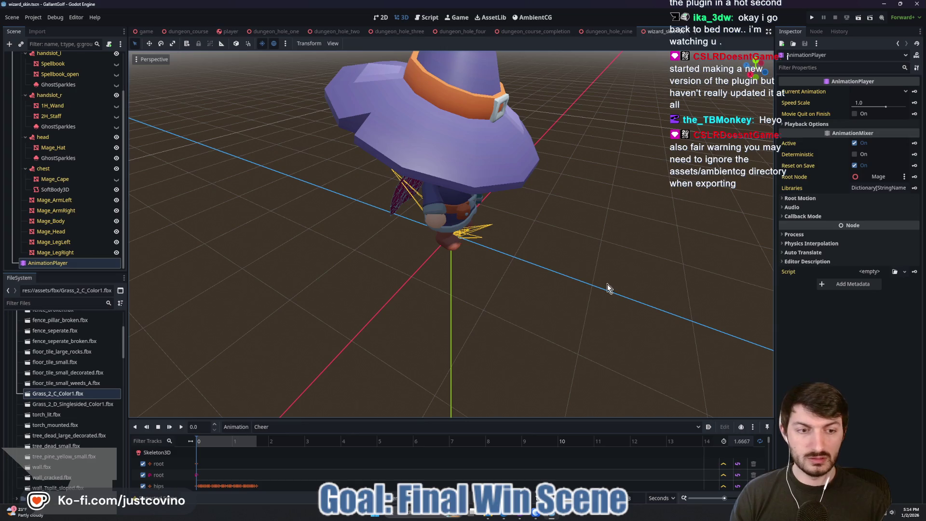
left_click(181, 427)
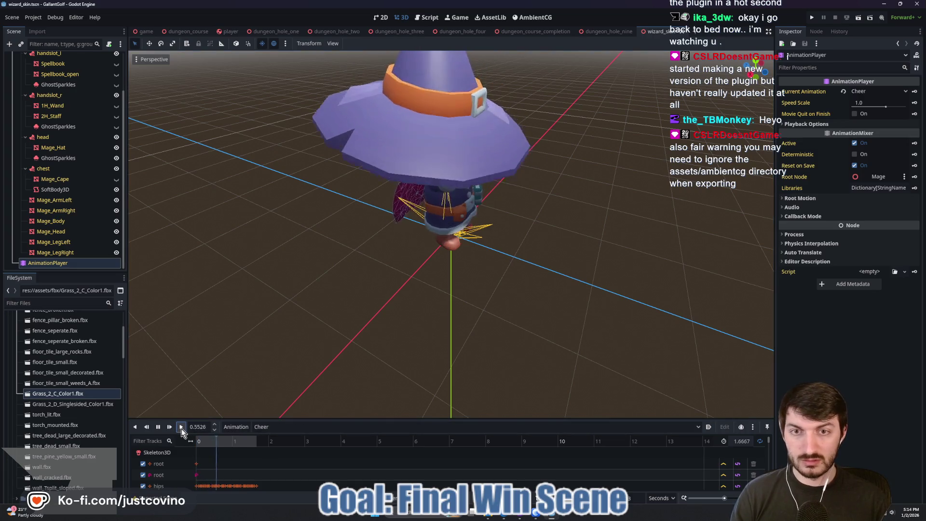
Orbit to view the wizard from the front, then reopen wizard_skin.gd
mouse_move(452, 393)
left_mouse_down()
mouse_move(437, 302)
mouse_move(412, 312)
mouse_move(420, 331)
left_mouse_up()
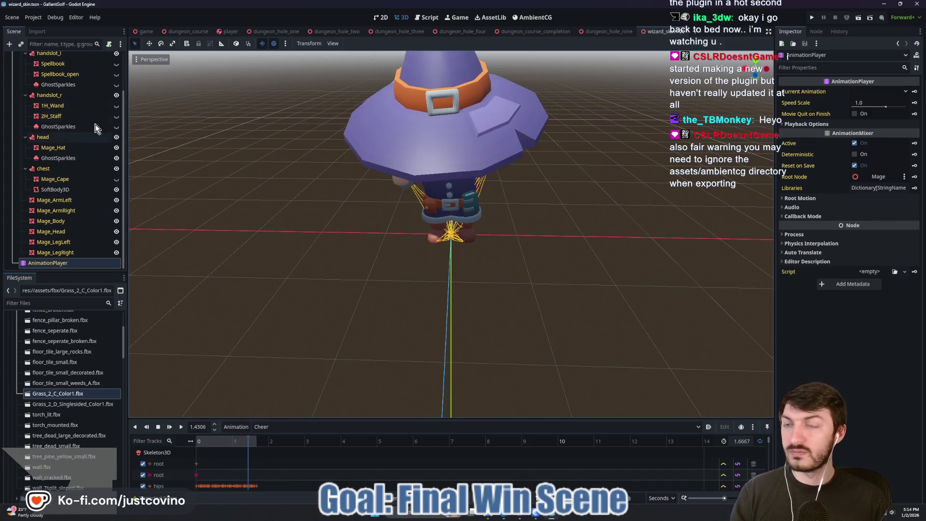
left_click_drag(239, 441, 195, 442)
scroll(79, 143, "up", 3)
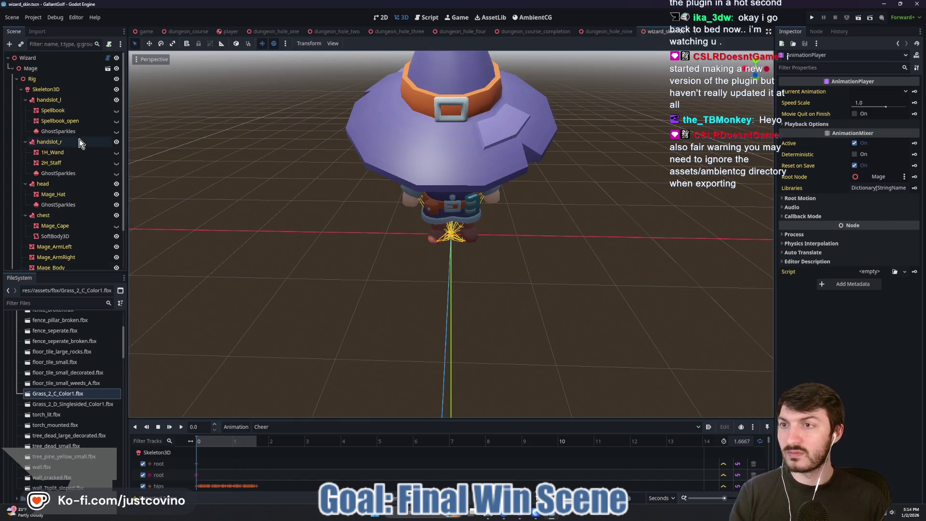
left_click(111, 58)
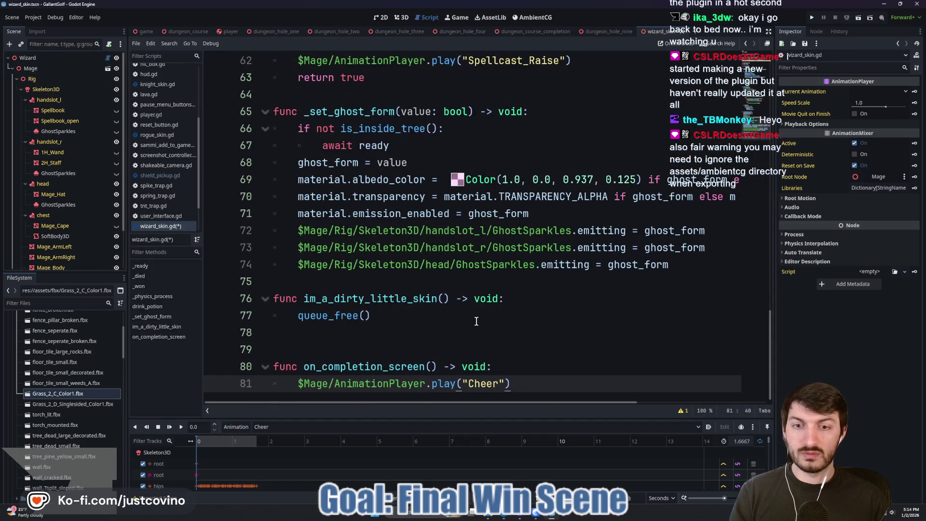
Add set_physics_process(false) as the first line of on_completion_screen
left_click(509, 365)
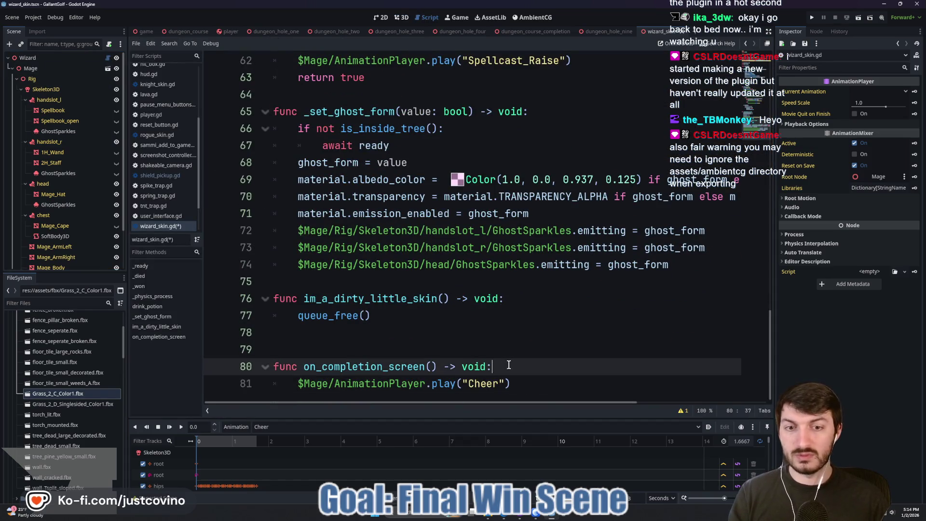
key("Return")
type("set_")
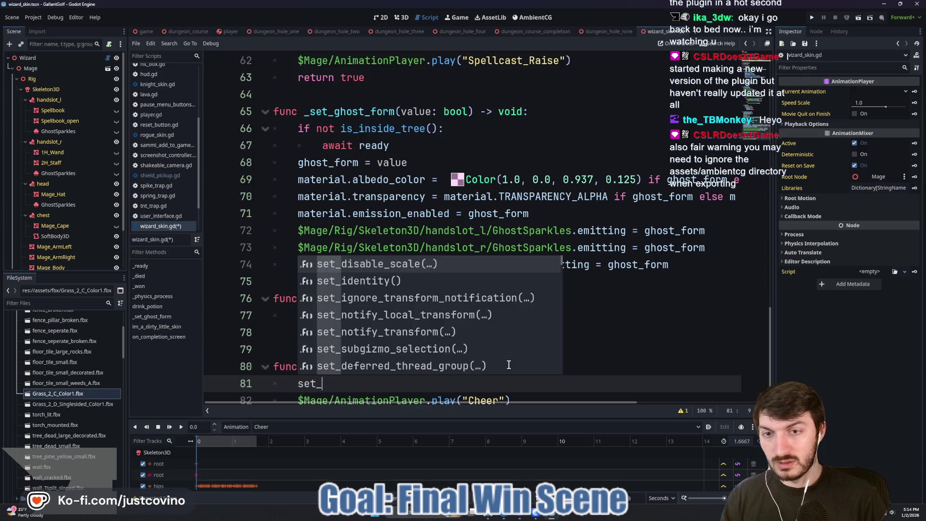
type("phy")
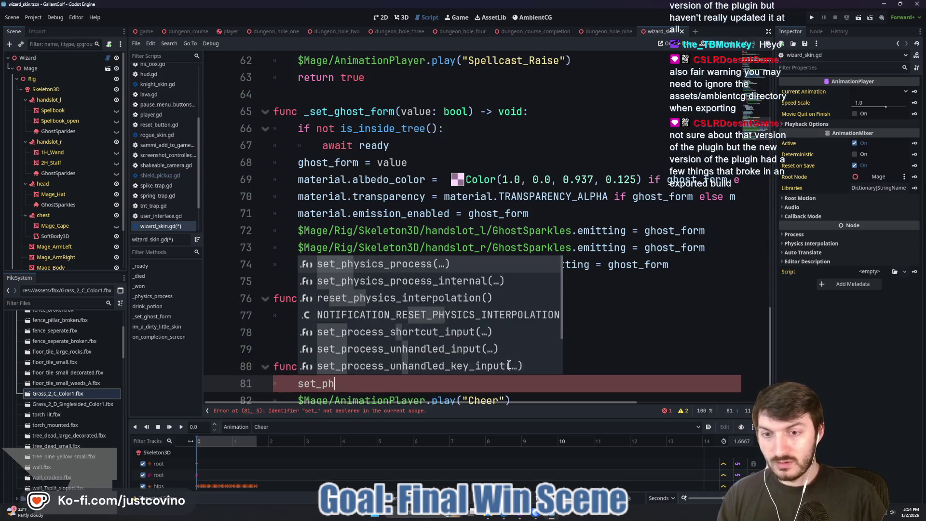
key("Return")
type("false")
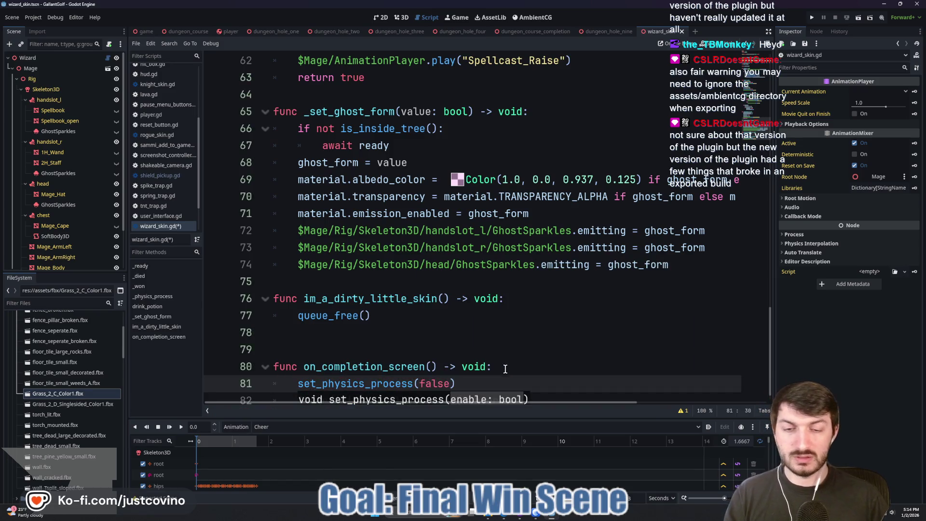
Add set_process(false) on the following line
key("End")
key("Return")
type("$Mage/AnimationPlayer.play(\"Cheer\")")
left_click(498, 381)
key("Return")
type("set)p")
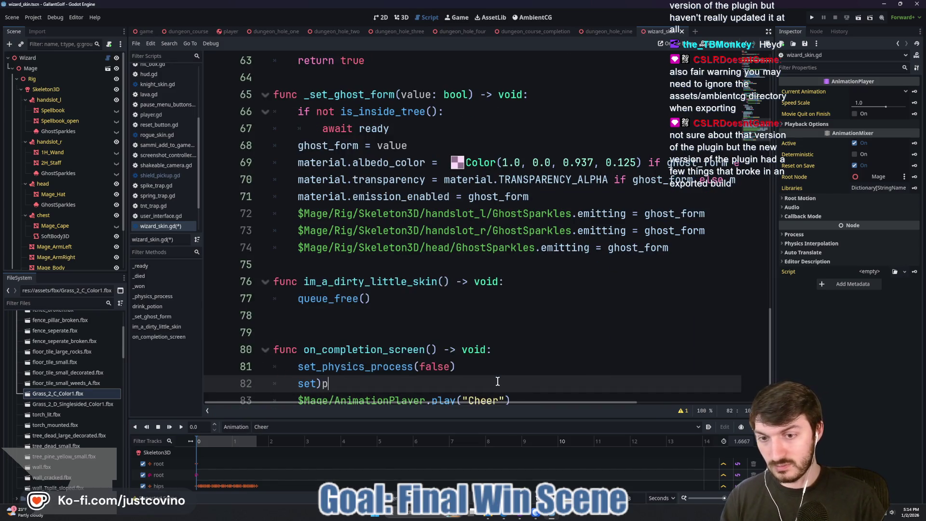
type("_pro")
key("Return")
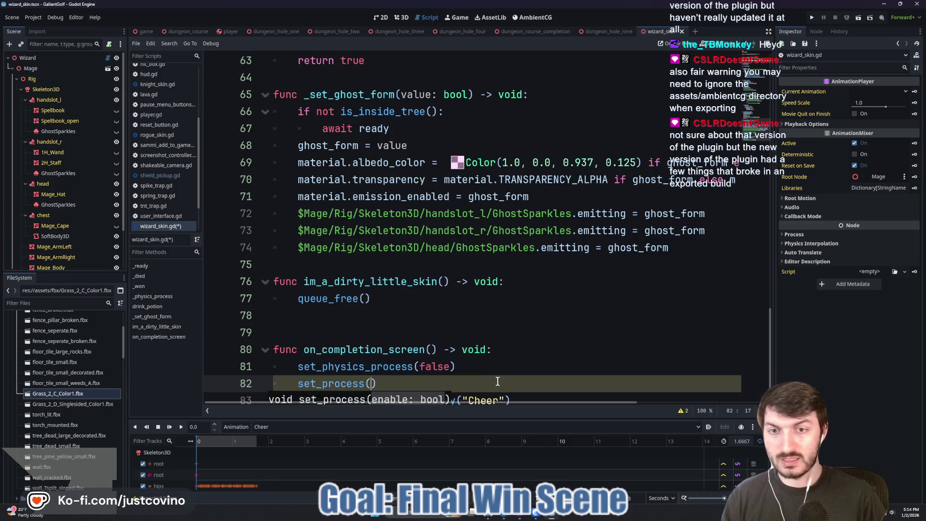
key("Return")
key("End")
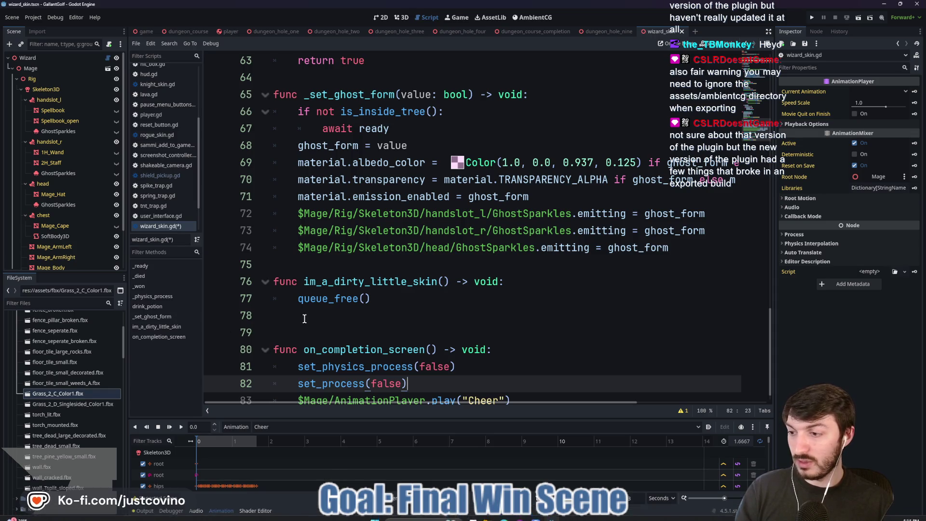
Save wizard_skin.gd and review the is_on_completion_scene export and _ready
left_click(463, 336)
key("ctrl+s")
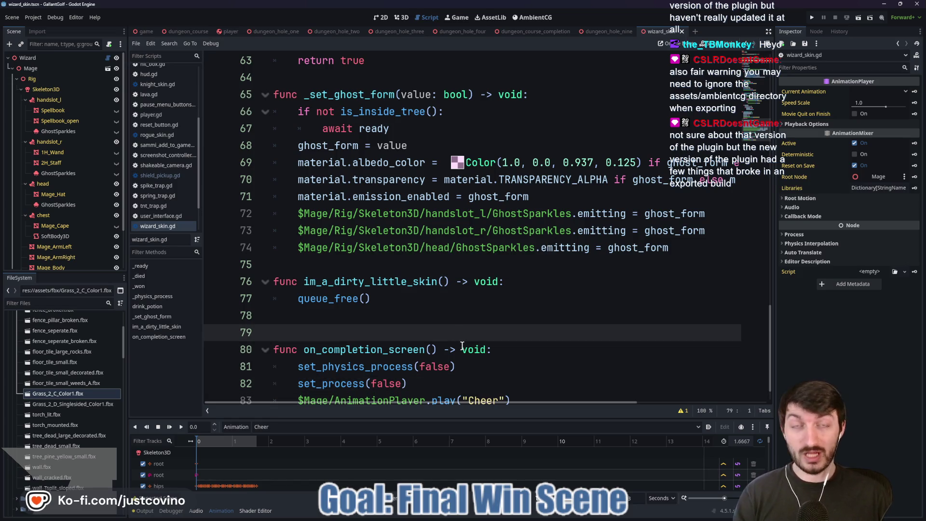
scroll(441, 336, "up", 1)
scroll(442, 337, "up", 3)
scroll(303, 277, "up", 8)
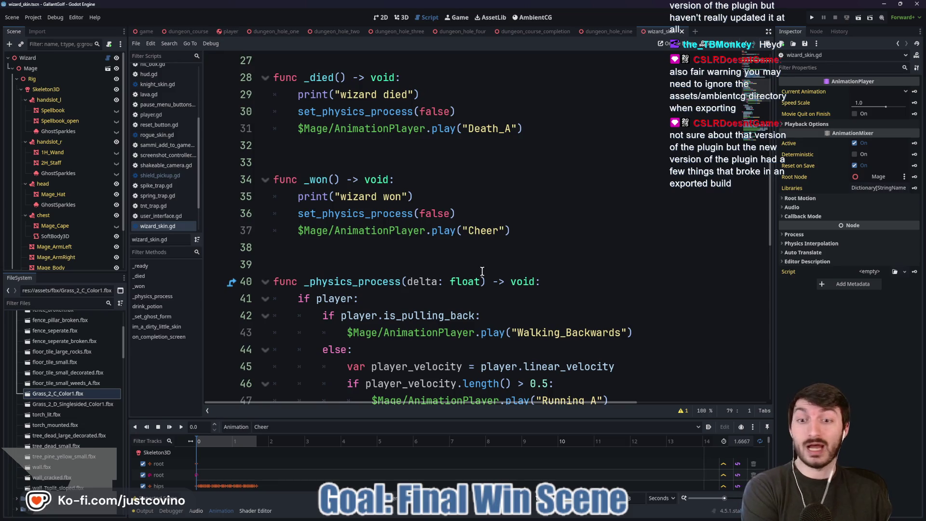
scroll(476, 272, "up", 1)
scroll(475, 273, "up", 3)
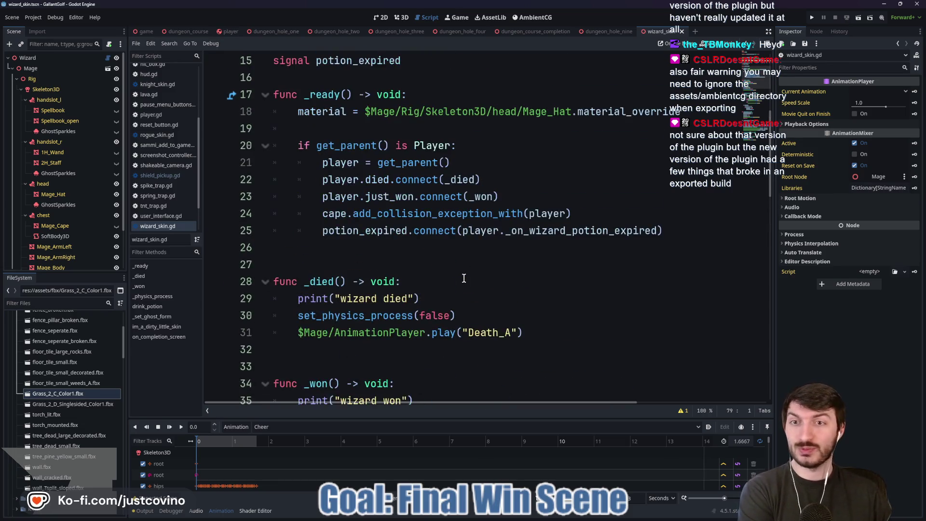
scroll(464, 279, "up", 4)
scroll(466, 280, "down", 1)
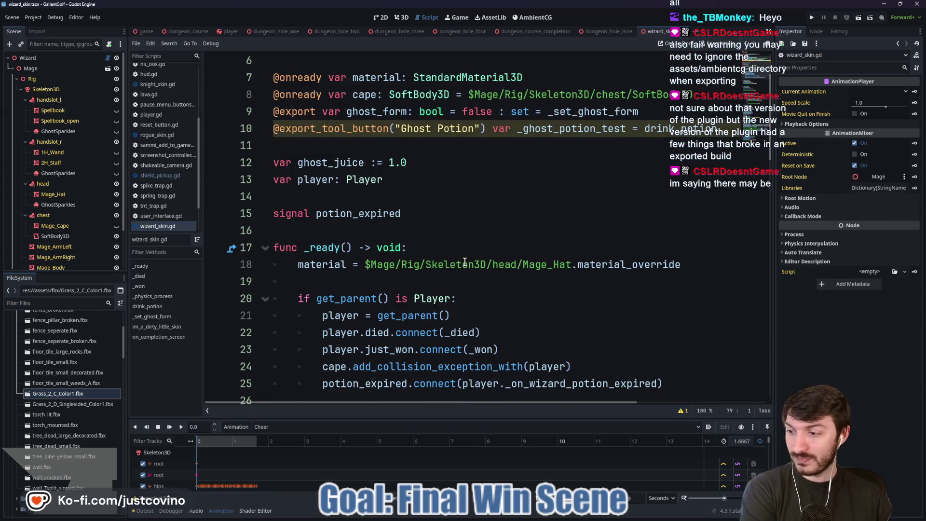
scroll(467, 264, "down", 2)
scroll(458, 270, "up", 3)
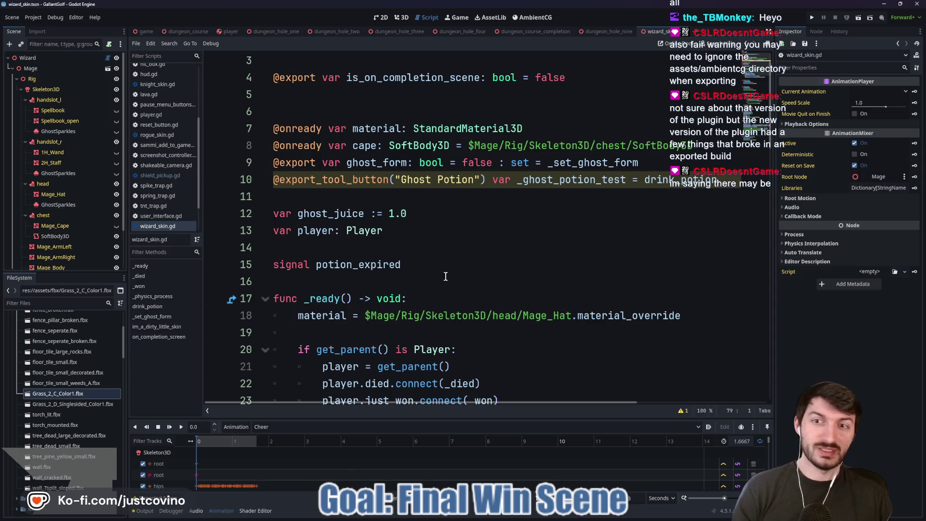
scroll(438, 284, "down", 15)
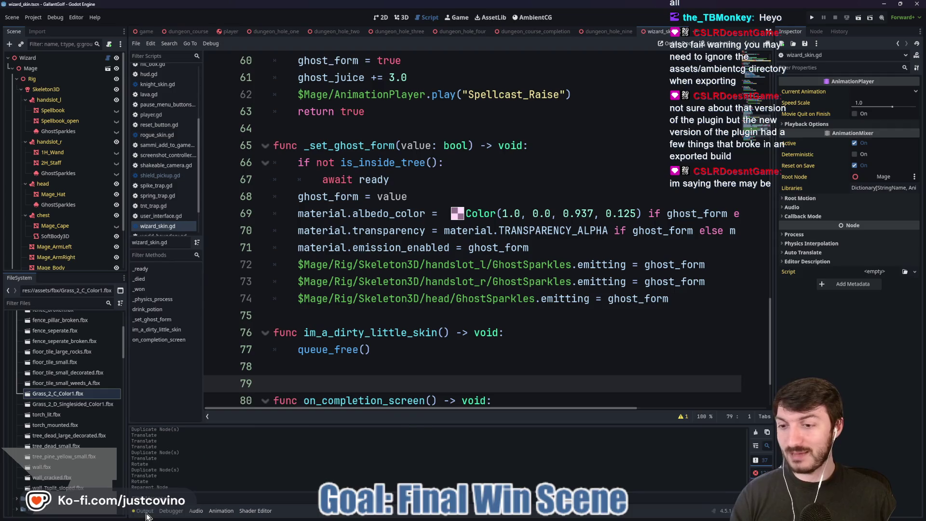
Hide the Animation timeline panel and save the scene
left_click(222, 510)
left_click(435, 373)
key("ctrl+s")
scroll(435, 373, "up", 12)
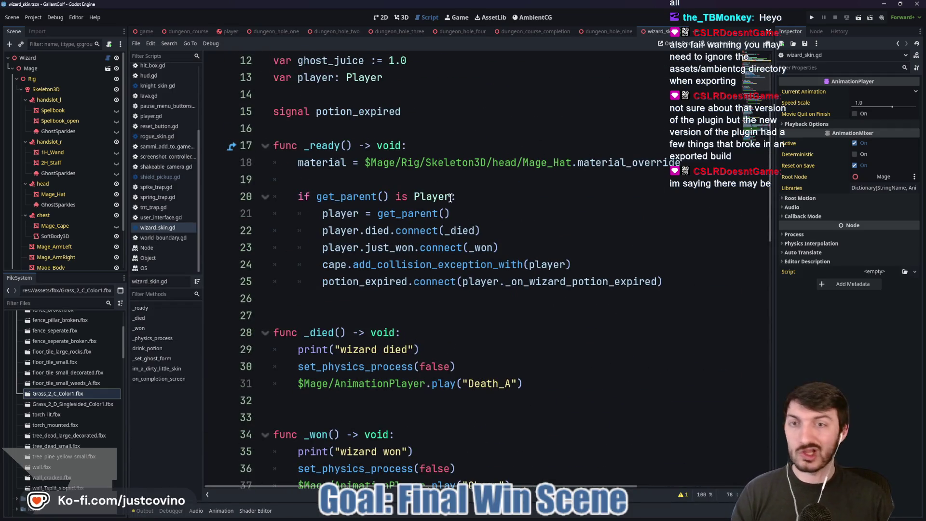
left_click(426, 146)
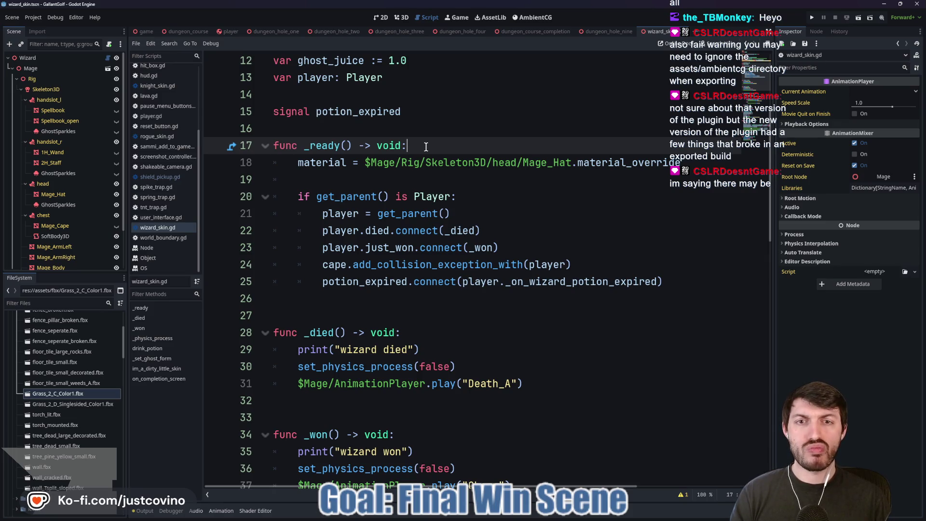
Add an 'if is_on_completion_scene:' check in _ready after the Player block
key("Return")
key("Return")
key("Up")
key("BackSpace")
key("BackSpace")
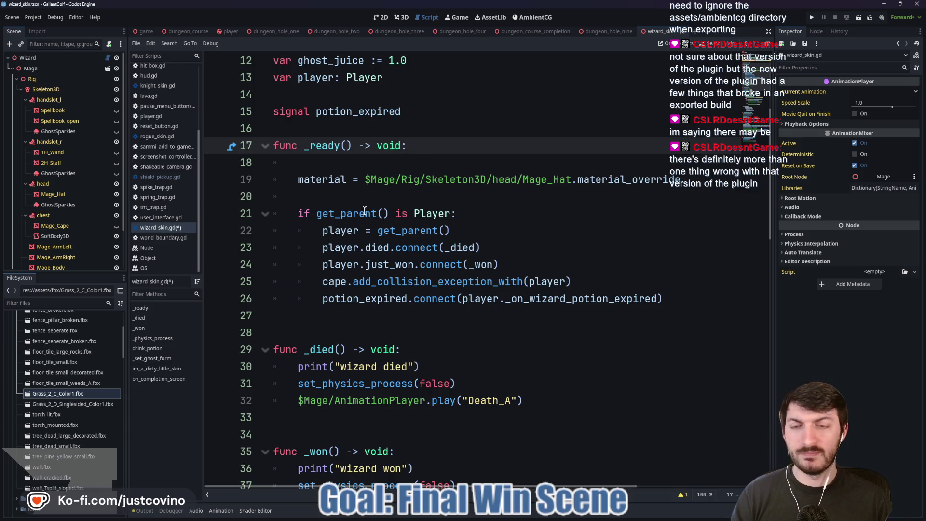
left_click(323, 317)
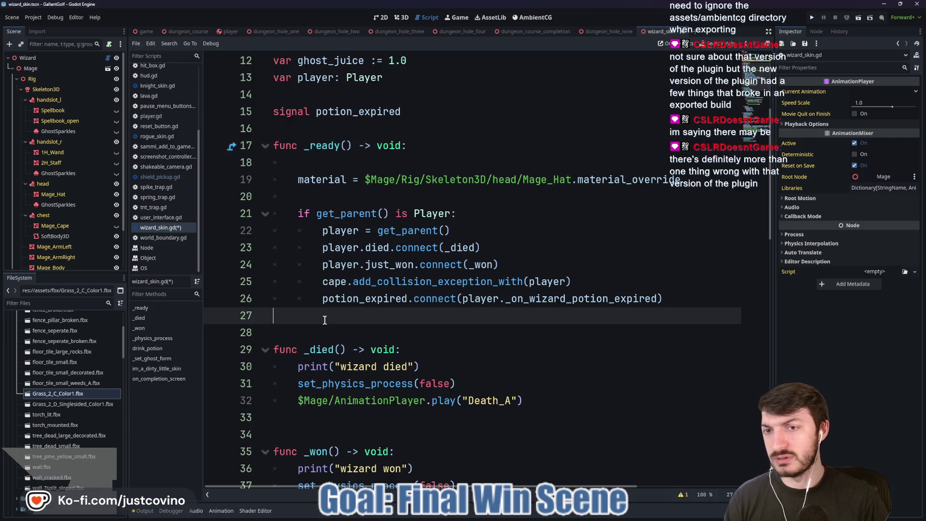
type("if ")
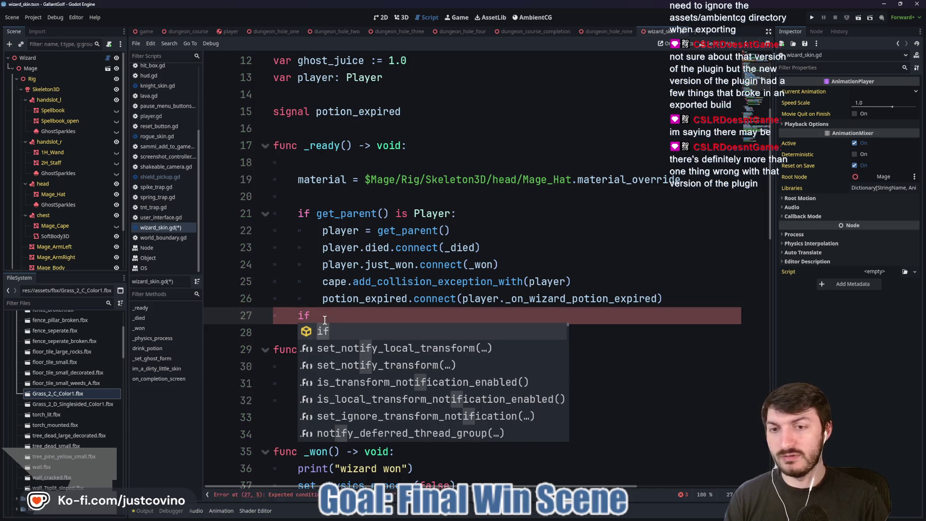
type("is")
key("Return")
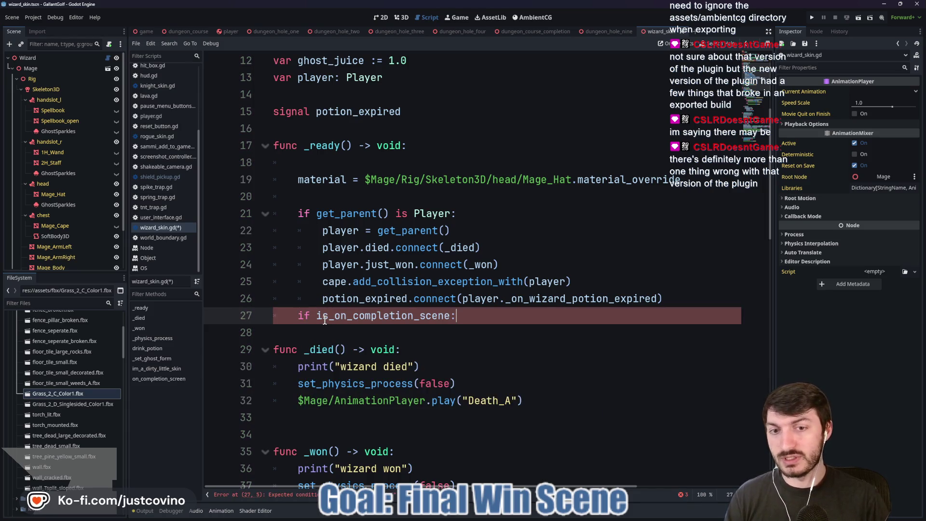
key("Return")
Make the check call on_completion_screen() and return, then save the script
type("com")
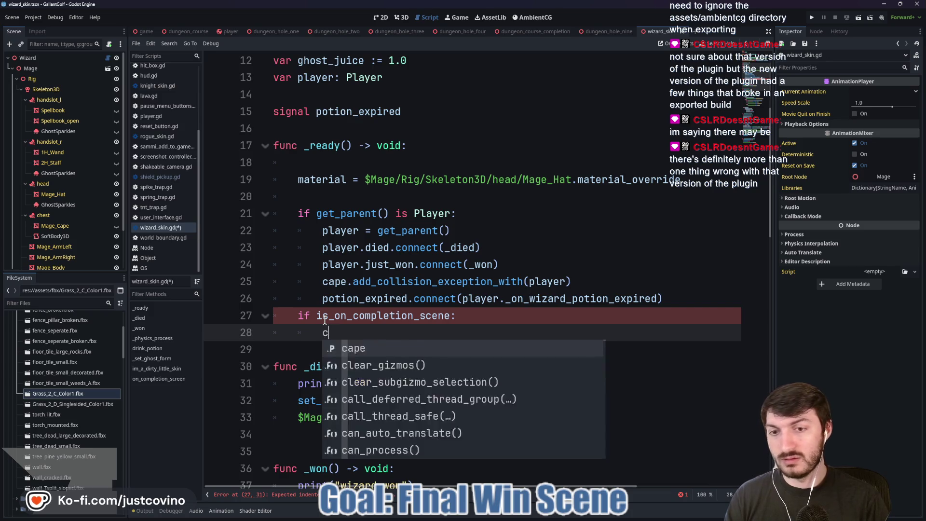
scroll(325, 320, "down", 15)
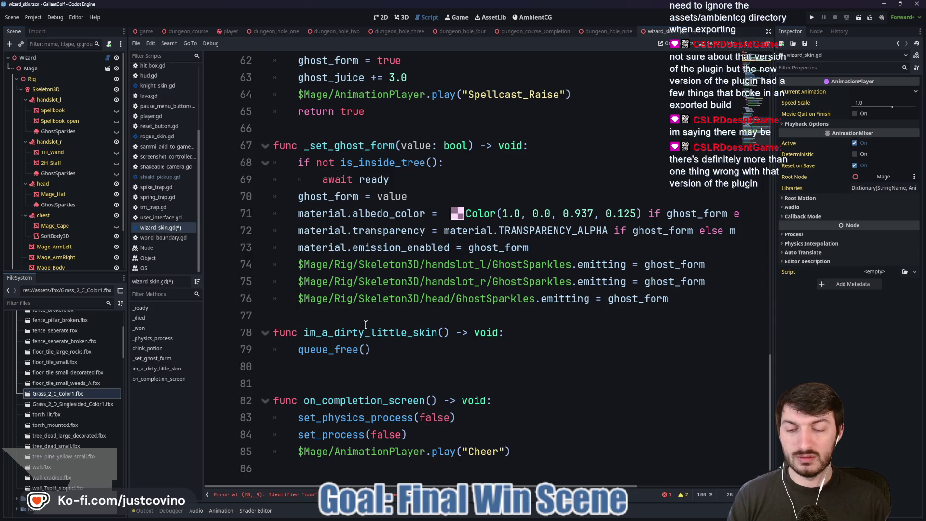
scroll(365, 328, "up", 14)
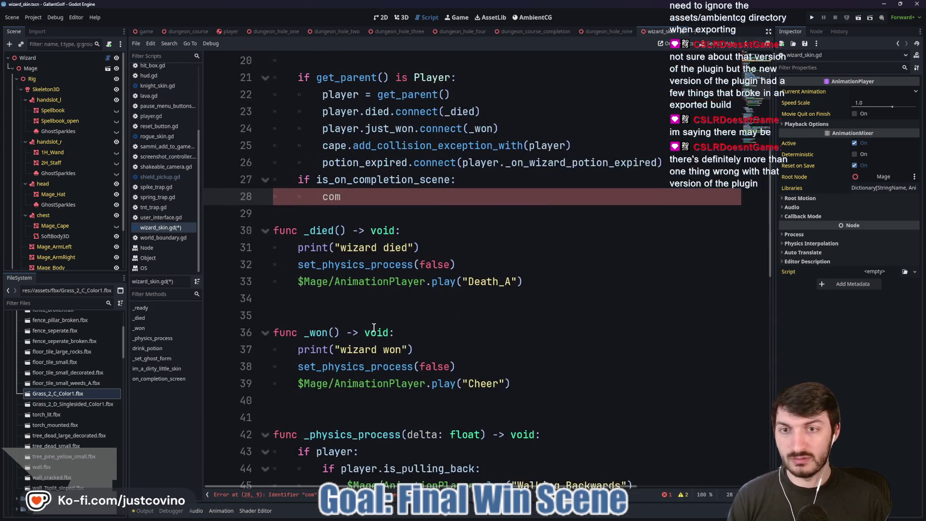
key("BackSpace")
key("BackSpace")
type("on_com")
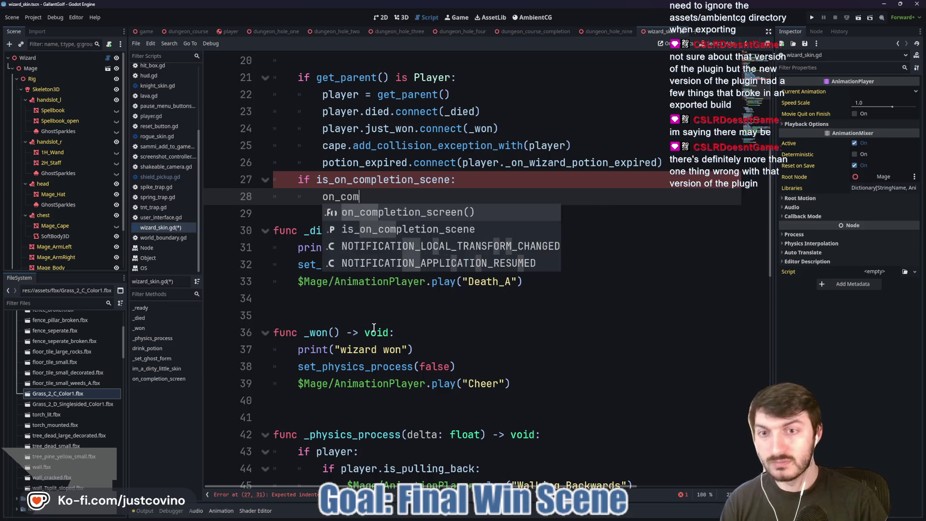
key("Return")
key("Return")
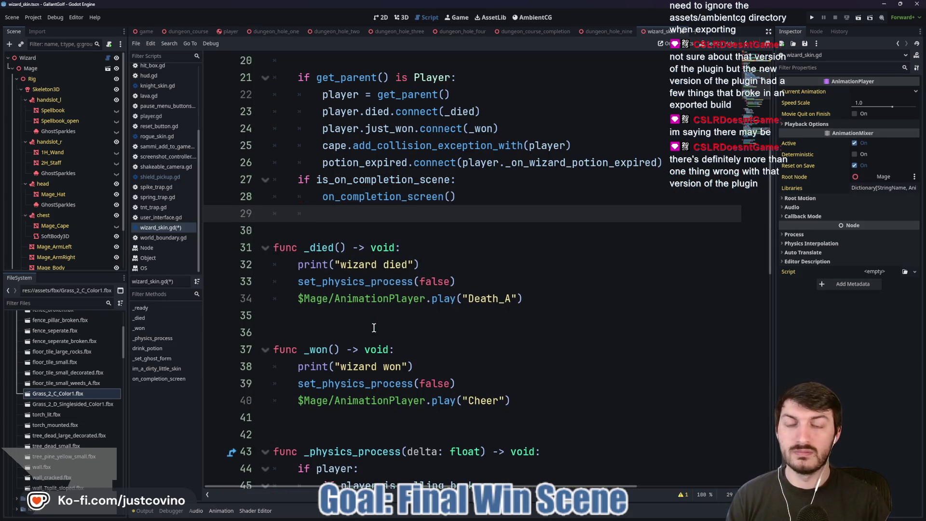
type("return")
key("ctrl+s")
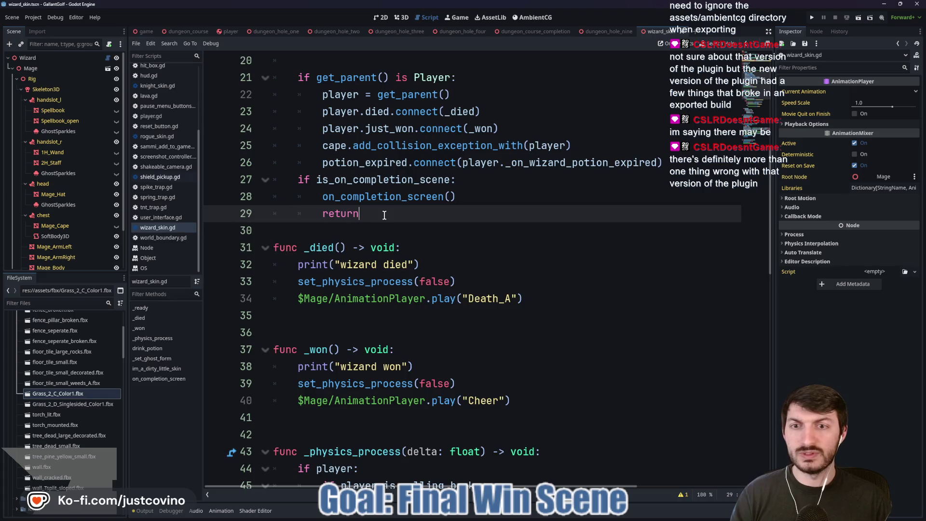
Insert a blank line above the check and select the block on lines 28–30
scroll(384, 214, "up", 1)
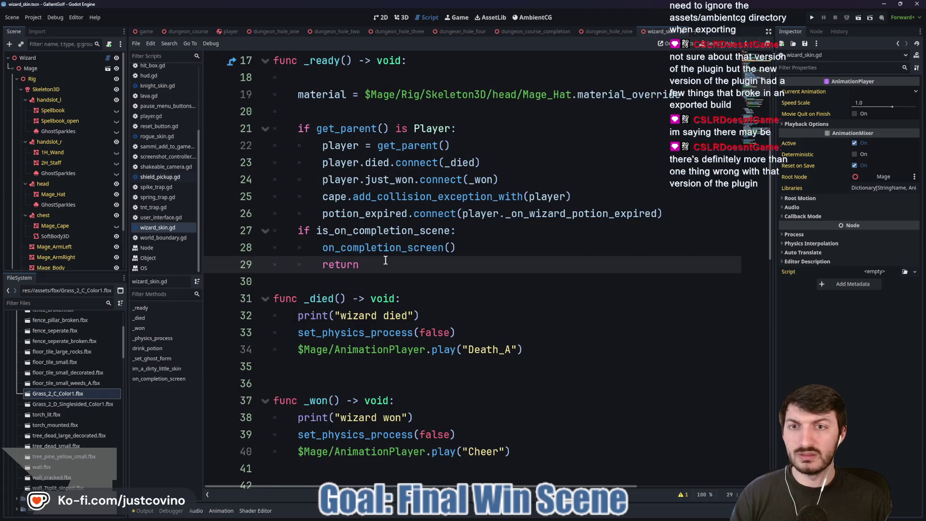
left_click(690, 215)
key("Return")
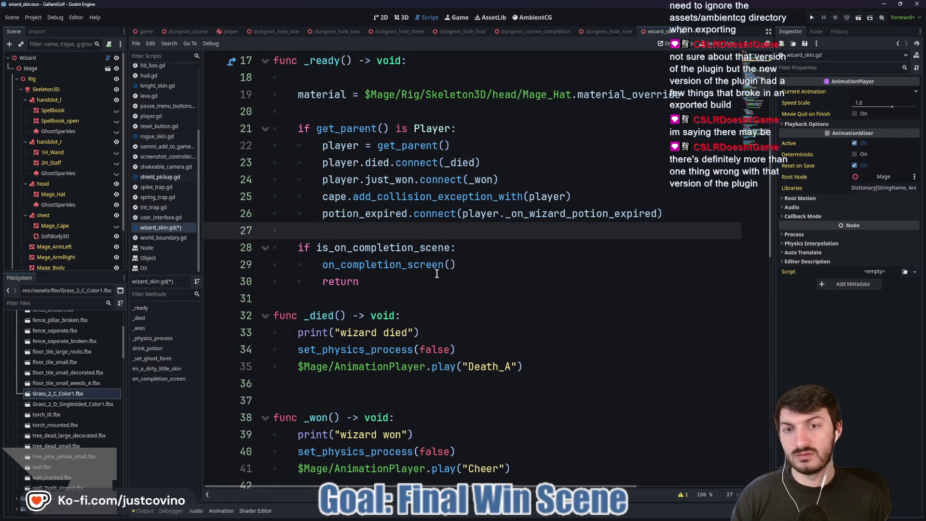
left_click_drag(375, 285, 258, 249)
key("ctrl+c")
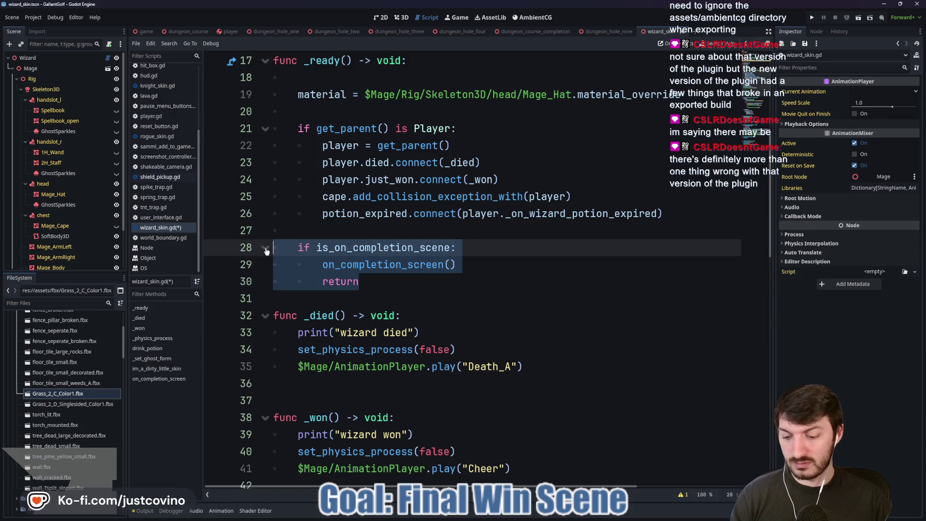
Open knight_skin.tscn via the 'skin' filter and paste the completion check into its _ready
left_click(61, 300)
type("skin")
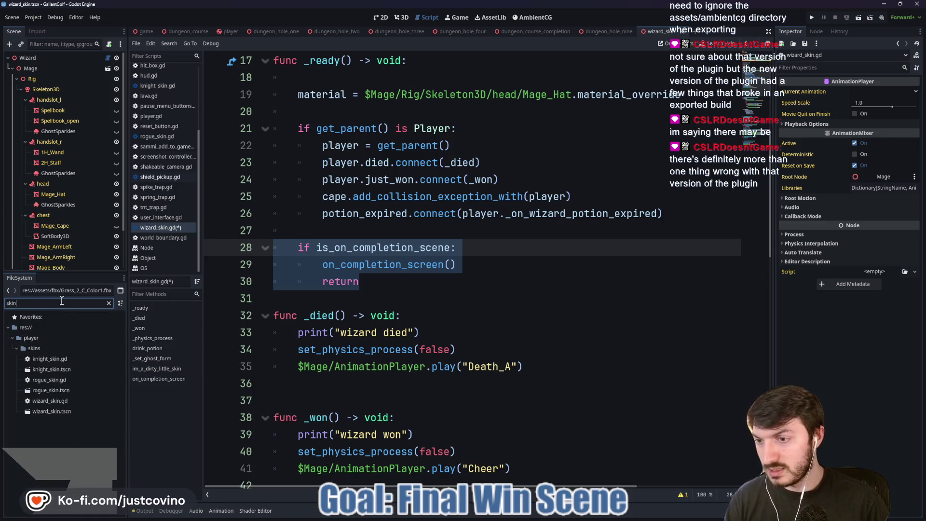
double_click(83, 371)
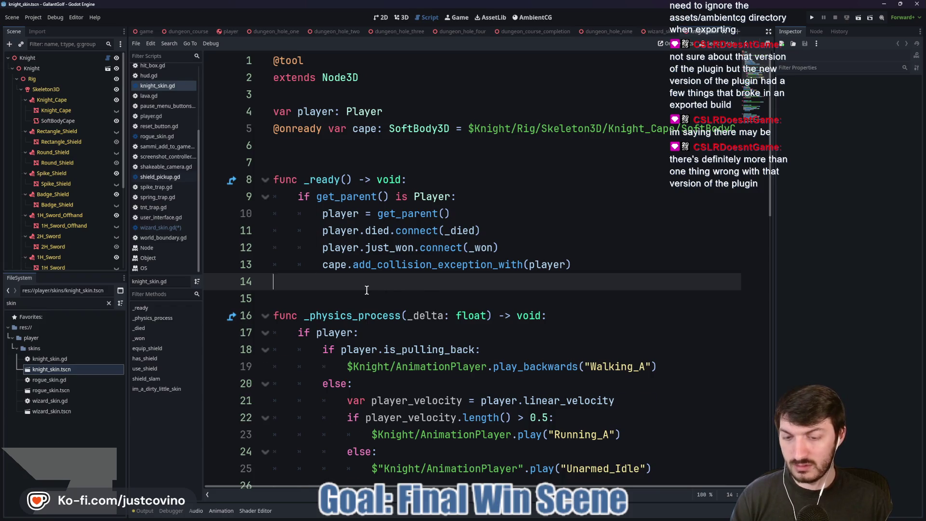
key("ctrl+v")
left_click(599, 264)
key("Return")
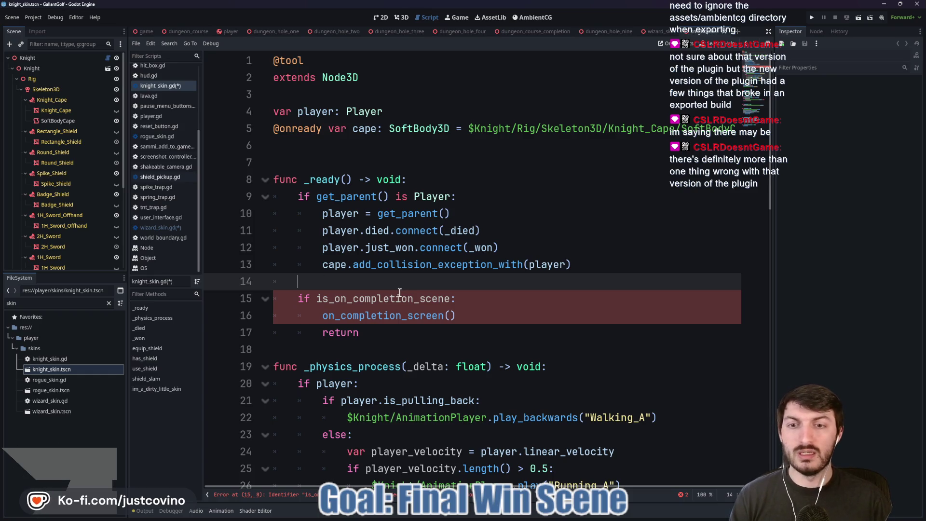
left_click(305, 91)
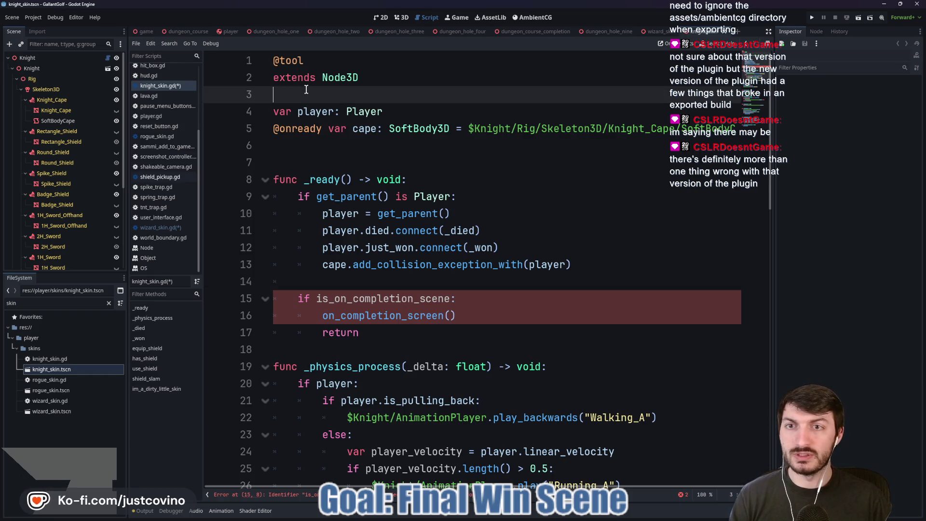
key("Return")
key("Return")
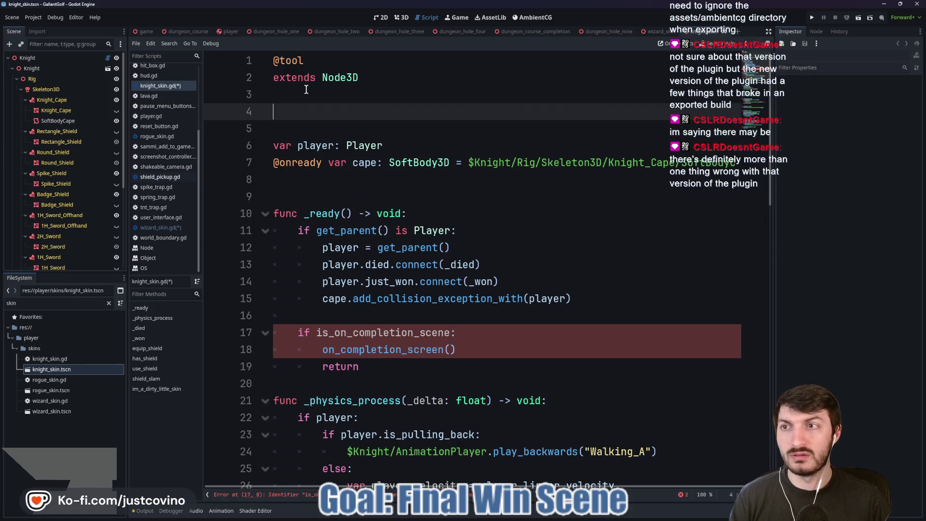
type("@export var is_")
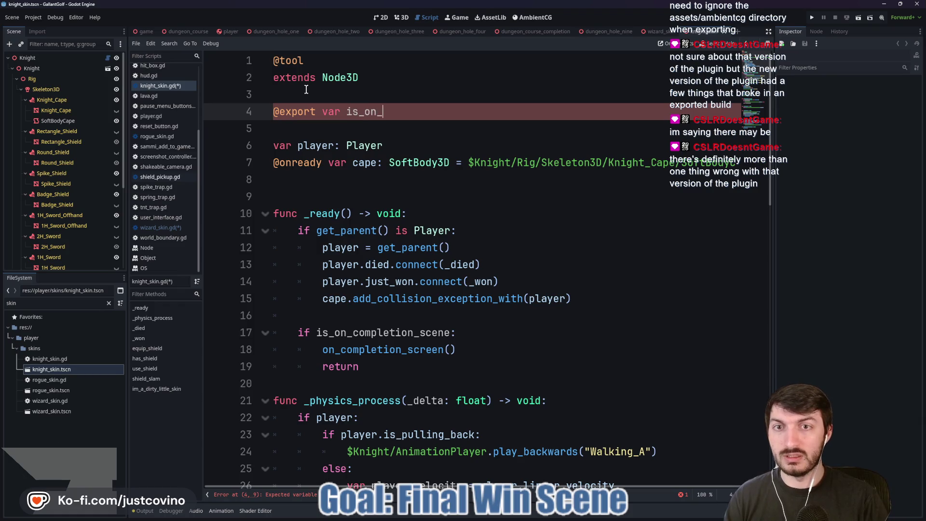
type("on")
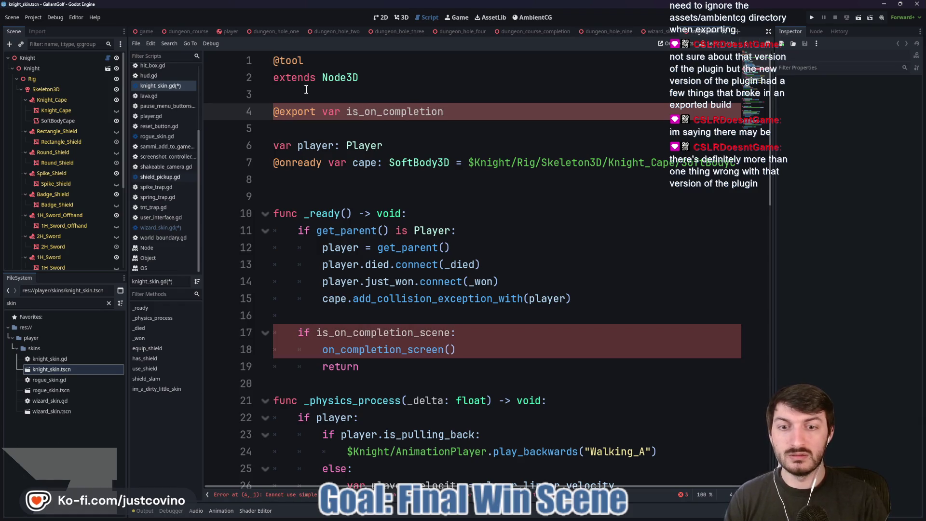
type("_completion_scene")
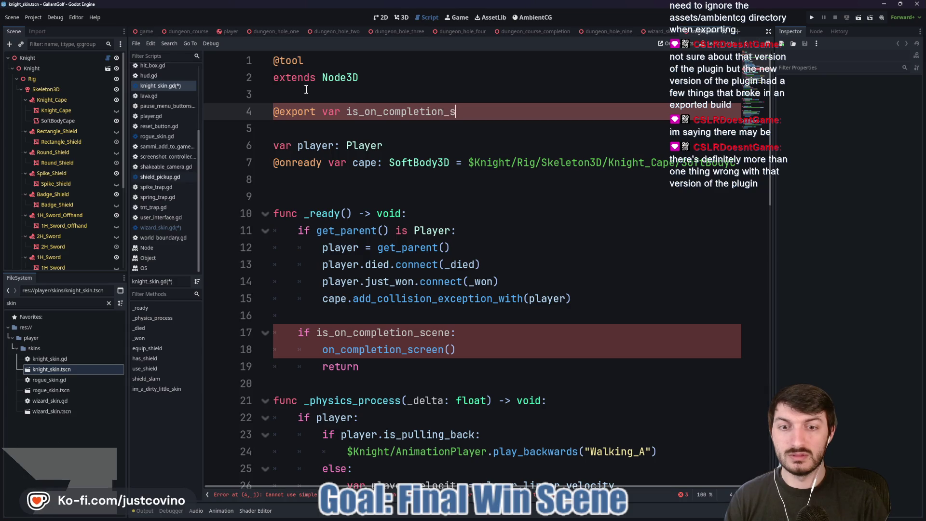
type(": bool =f a")
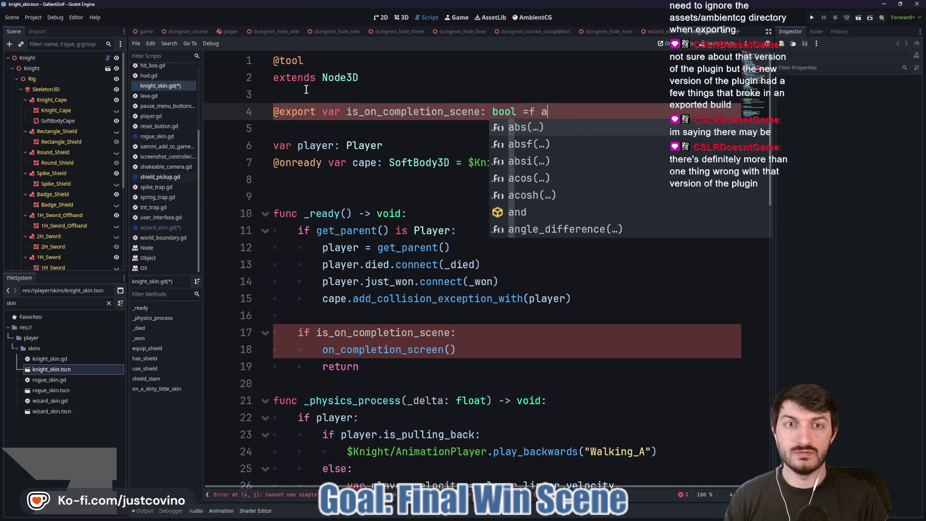
key("BackSpace")
type("fa")
key("Return")
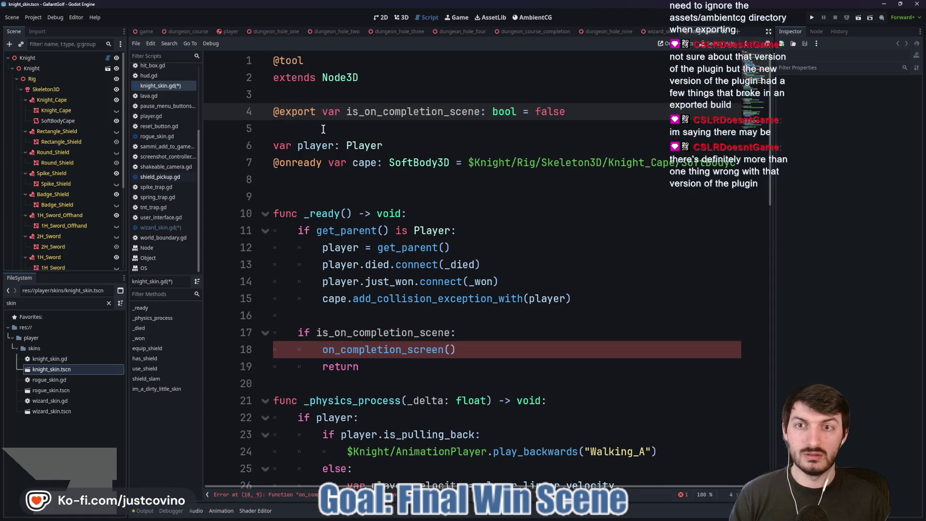
key("Down")
left_click(653, 32)
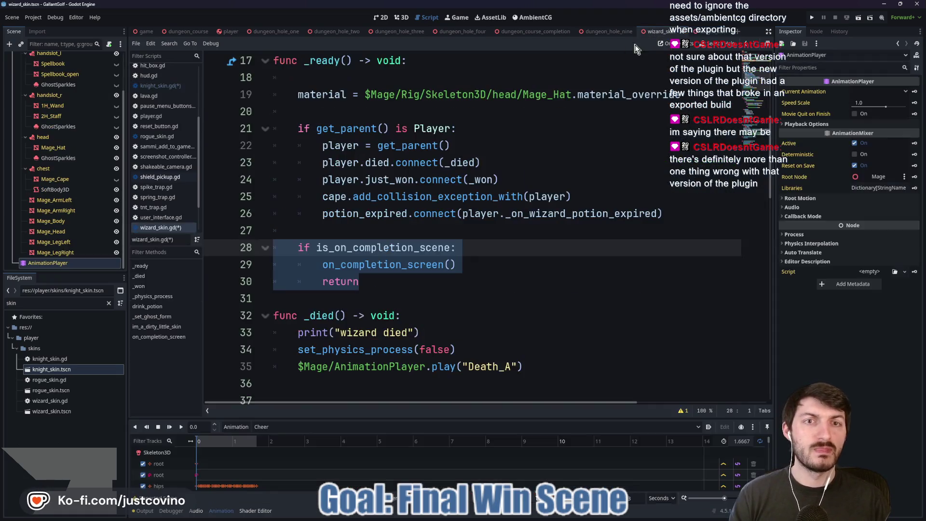
Copy the wizard's on_completion_screen() function and add blank lines at the end of knight_skin.gd
scroll(441, 199, "down", 15)
mouse_move(525, 369)
left_mouse_down()
mouse_move(272, 350)
mouse_move(230, 310)
mouse_move(239, 313)
left_mouse_up()
key("ctrl+c")
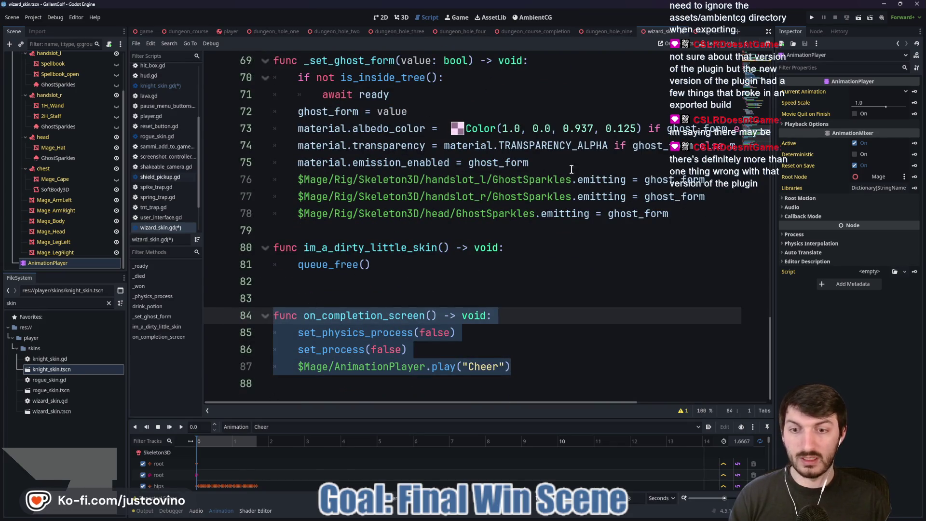
left_click(713, 31)
scroll(377, 346, "down", 18)
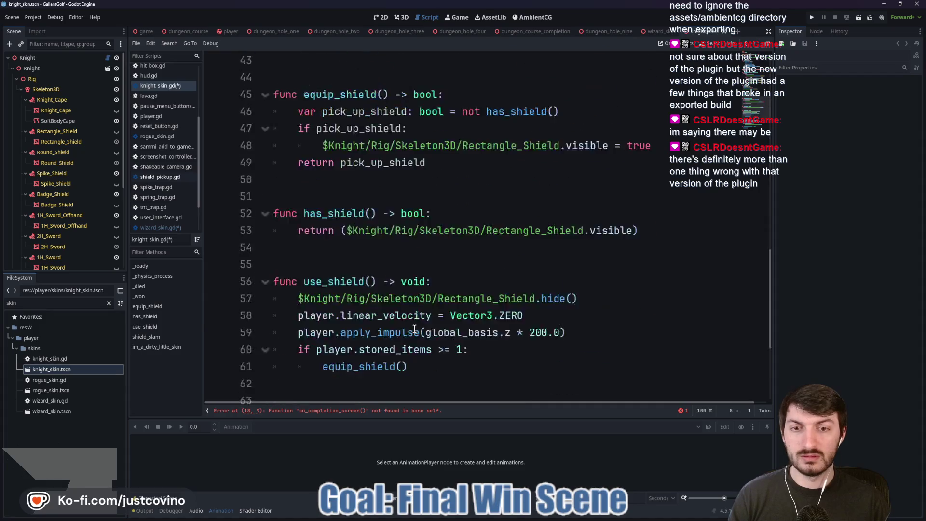
left_click(302, 388)
key("Return")
key("Return")
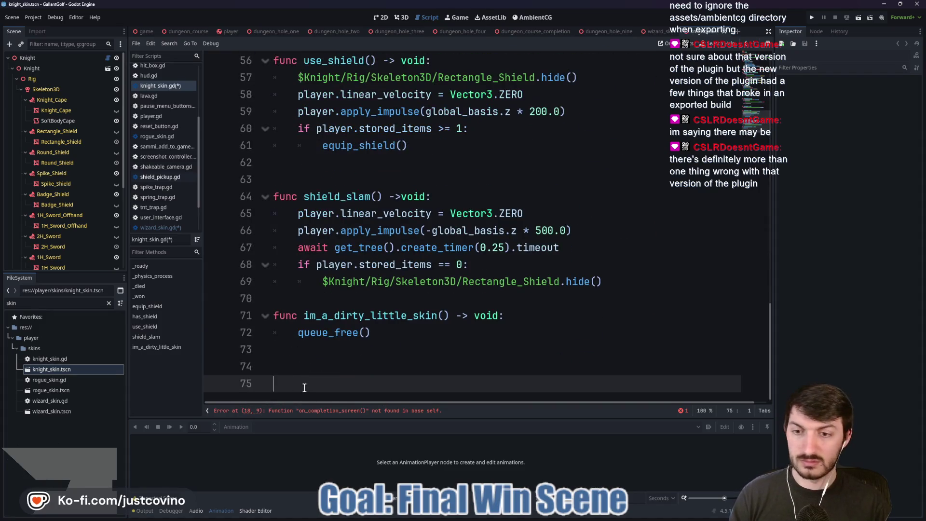
Paste on_completion_screen() into knight_skin.gd, retarget it to $Knight/AnimationPlayer, and save
key("ctrl+v")
left_click(332, 384)
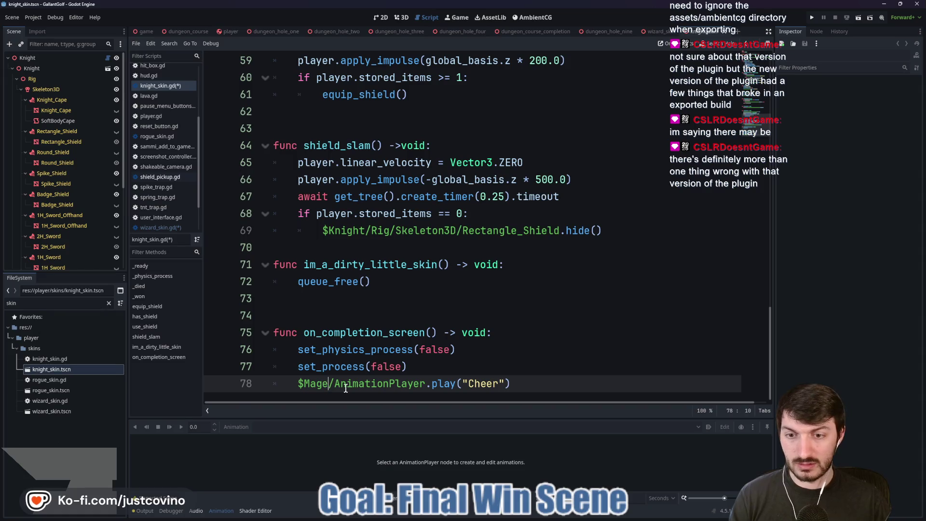
key("BackSpace")
key("BackSpace")
key("BackSpace")
type("K")
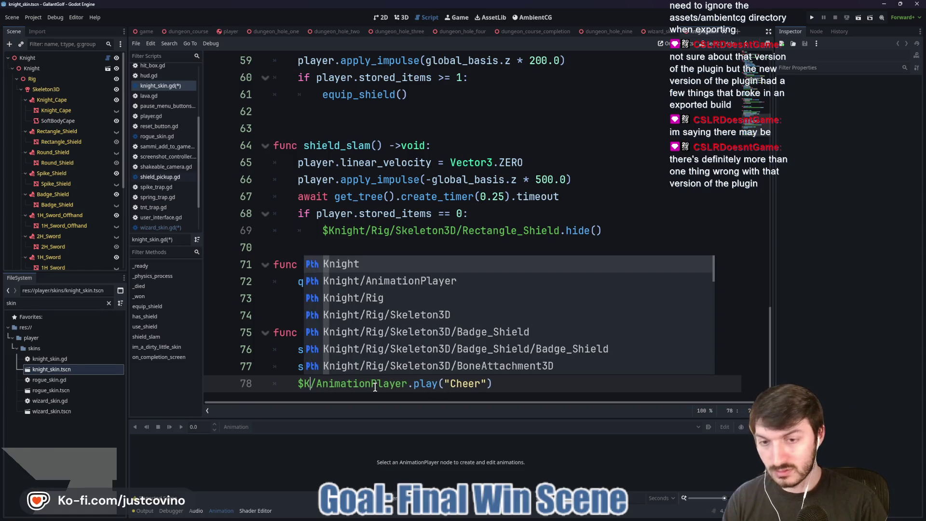
key("Down")
key("Return")
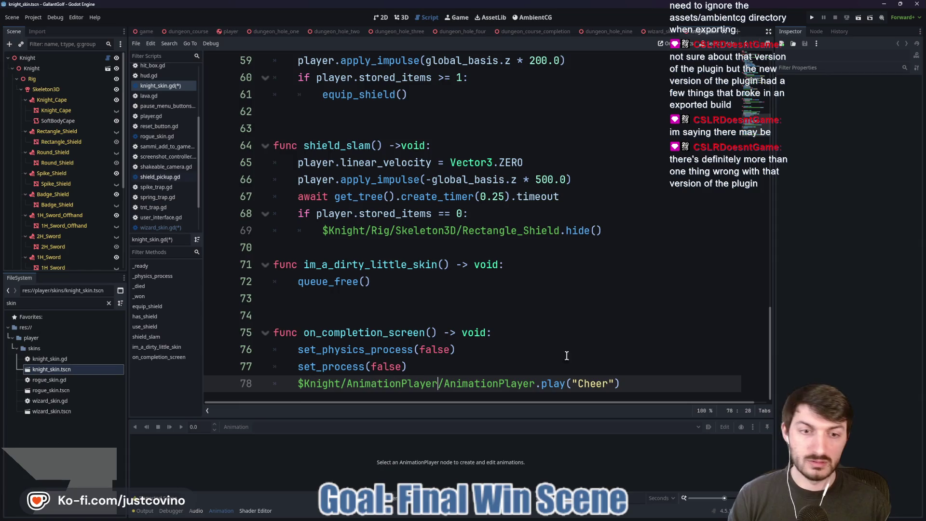
key("Delete")
key("Delete")
key("Delete")
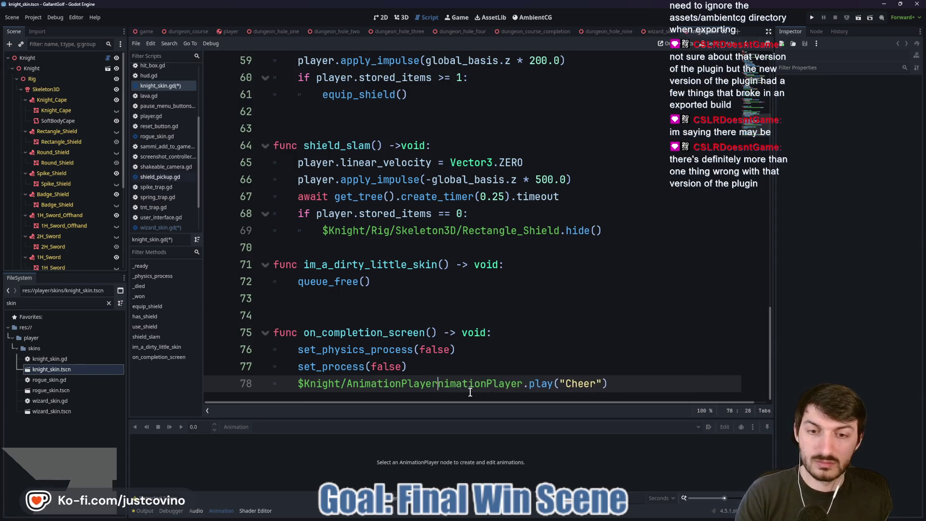
key("Delete")
key("Delete")
key("Delete")
left_click(557, 386)
key("ctrl+s")
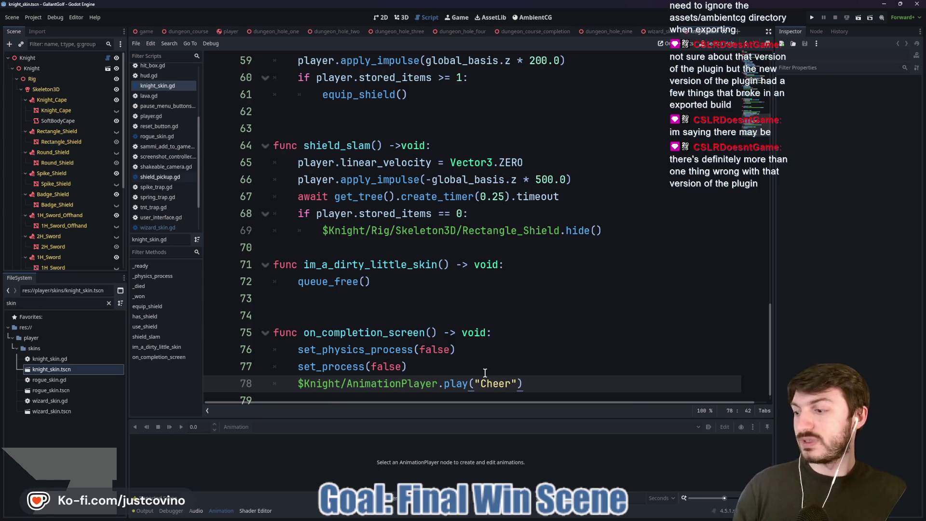
Tidy knight_skin.gd by adding a blank line between the functions
left_click(369, 316)
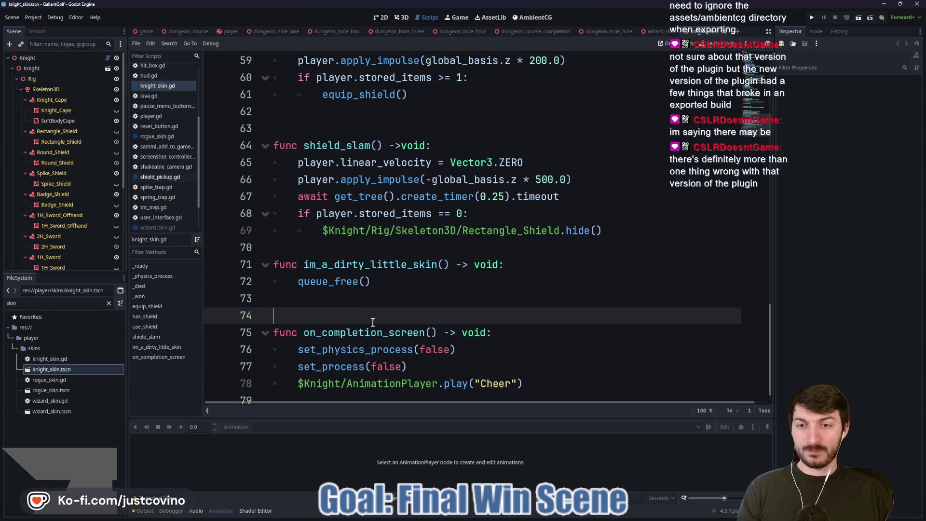
left_click(337, 244)
key("Return")
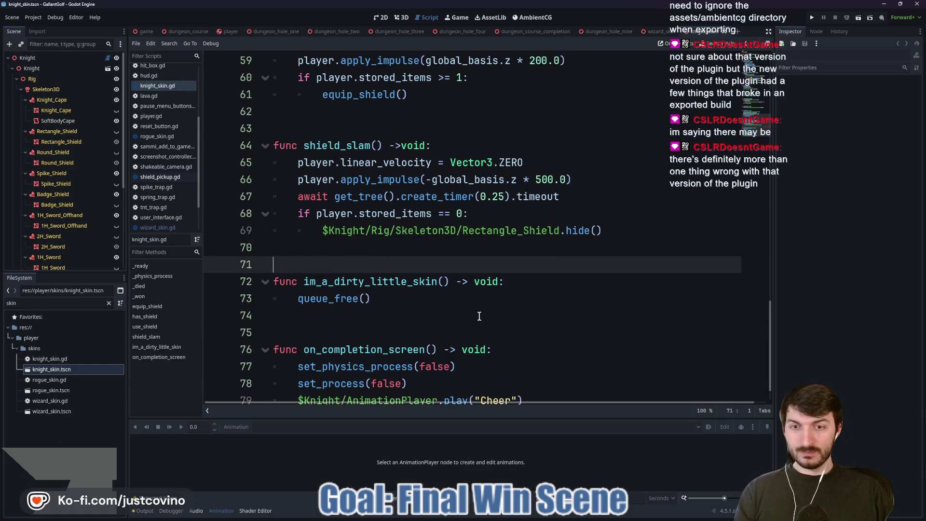
scroll(477, 314, "down", 1)
left_click(412, 285)
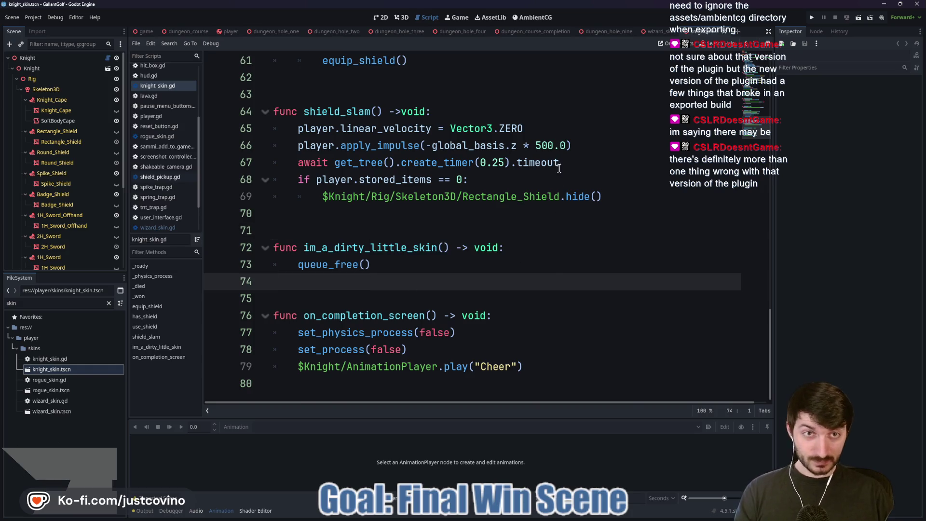
Open the rogue_skin script and paste on_completion_screen() at its end
double_click(64, 392)
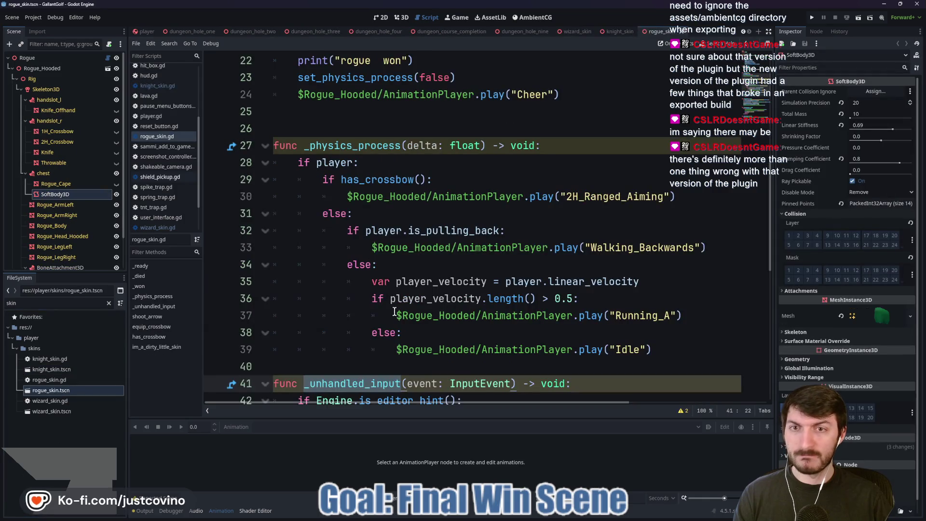
scroll(378, 268, "down", 10)
left_click(317, 390)
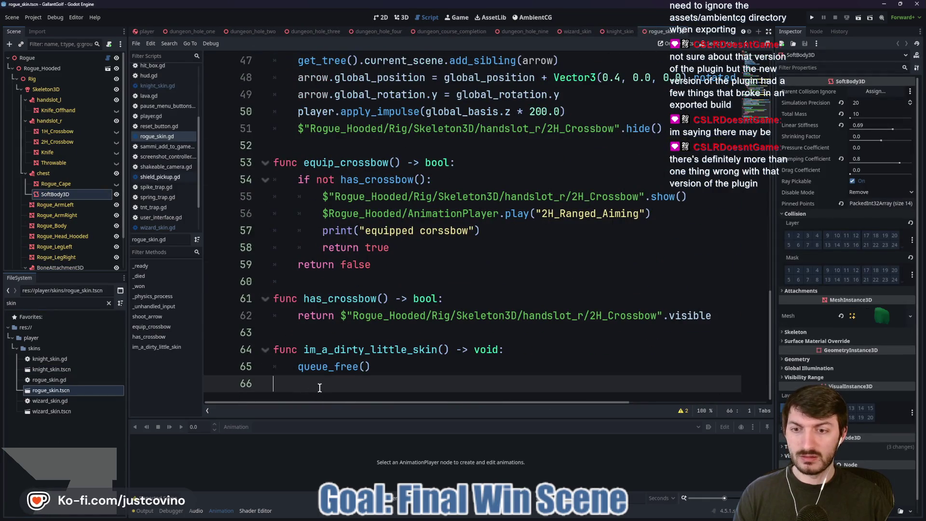
key("Return")
key("ctrl+v")
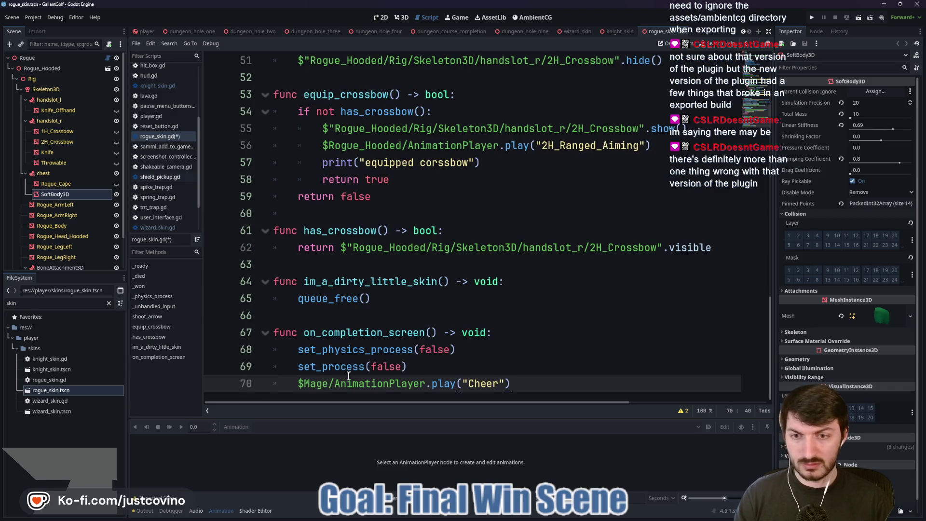
Change the pasted node path to $Rogue_Hooded/AnimationPlayer, add a spacing line, and save rogue_skin.gd
left_click_drag(329, 383, 305, 384)
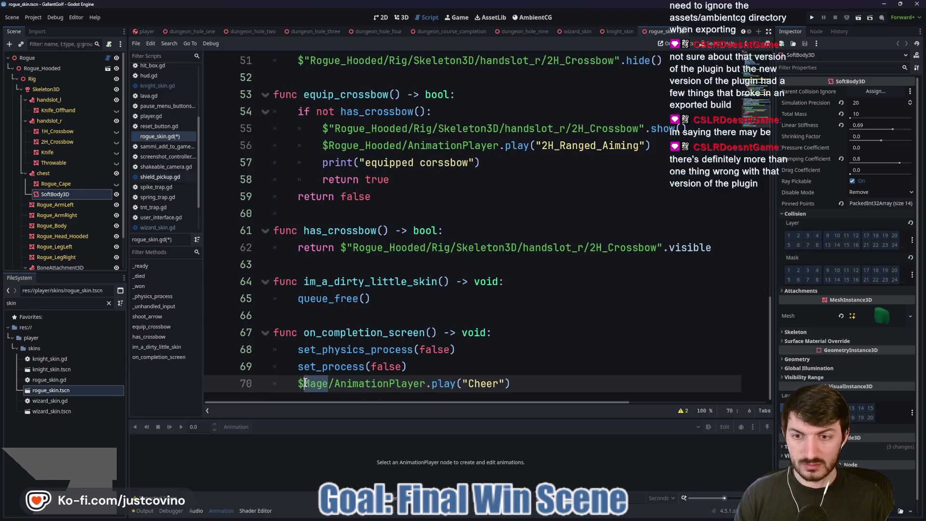
type("Rogue")
key("Down")
key("Return")
left_click_drag(475, 383, 568, 383)
key("BackSpace")
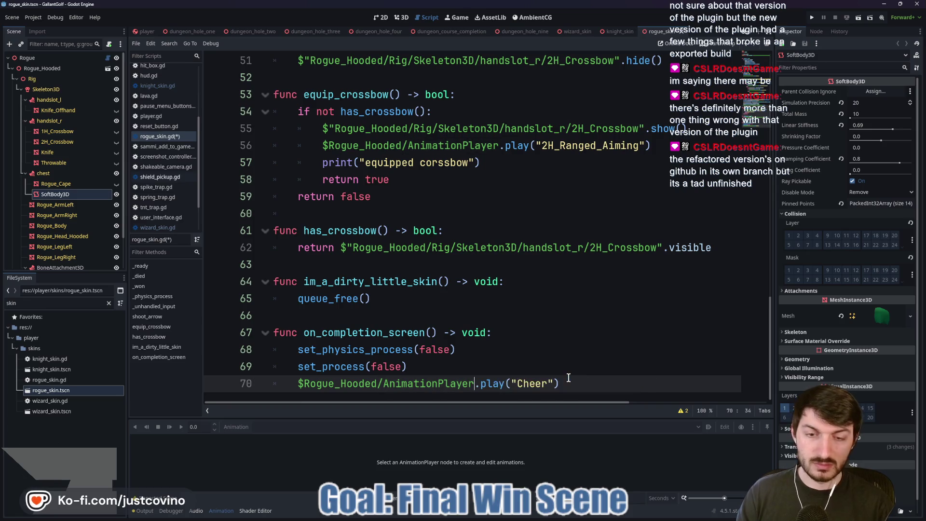
left_click(383, 315)
key("Return")
key("ctrl+s")
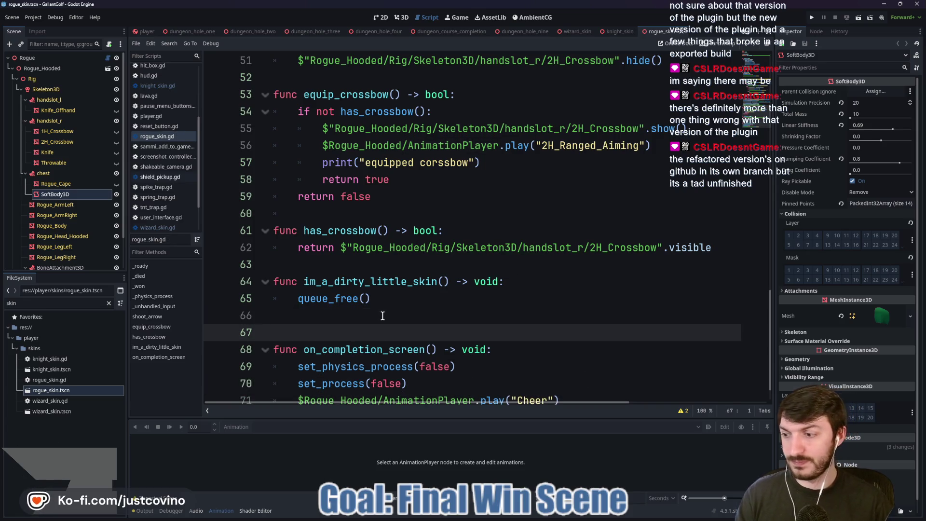
Go back to knight_skin.gd and put the caret after return on line 19
left_click(620, 31)
scroll(451, 200, "up", 10)
scroll(450, 200, "down", 3)
left_click(458, 213)
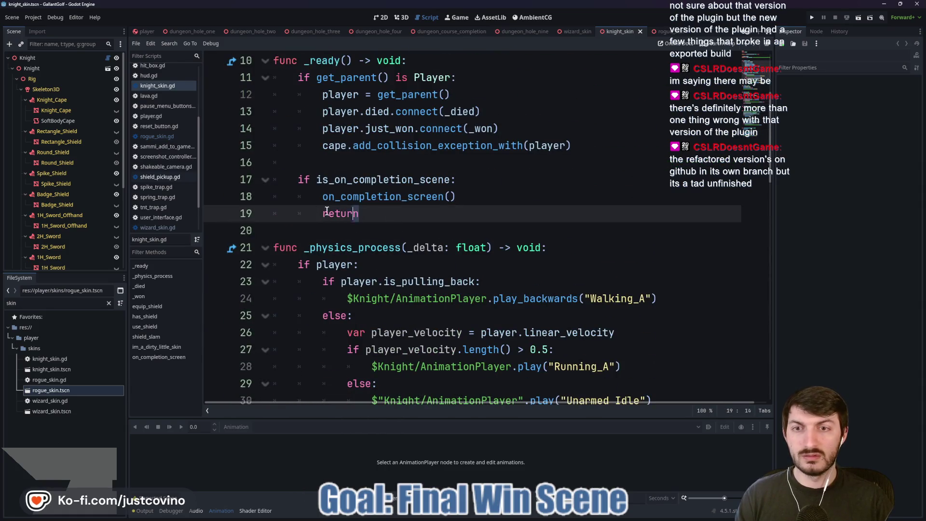
Copy the completion-scene check from knight_skin.gd lines 17–19 into rogue_skin.gd's _ready and save
left_click_drag(342, 213, 275, 172)
key("ctrl+c")
left_click(661, 31)
scroll(475, 179, "up", 15)
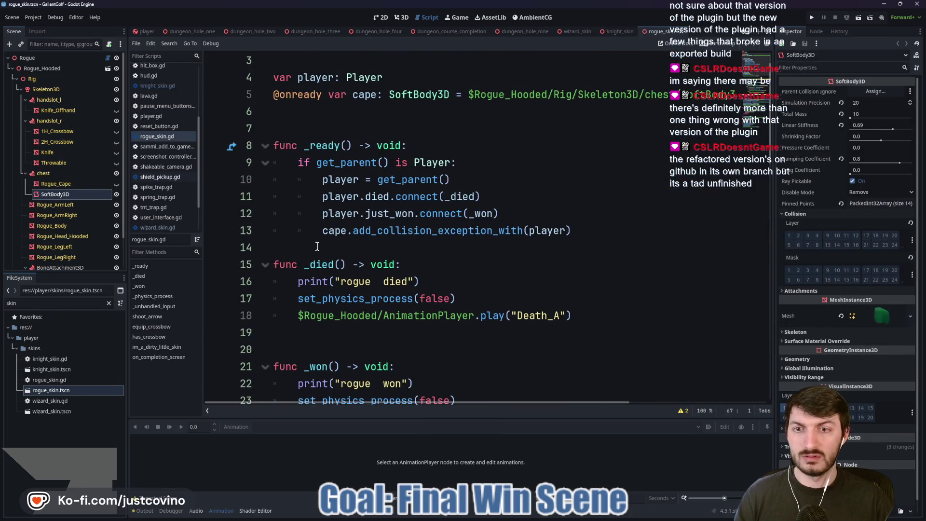
left_click(317, 247)
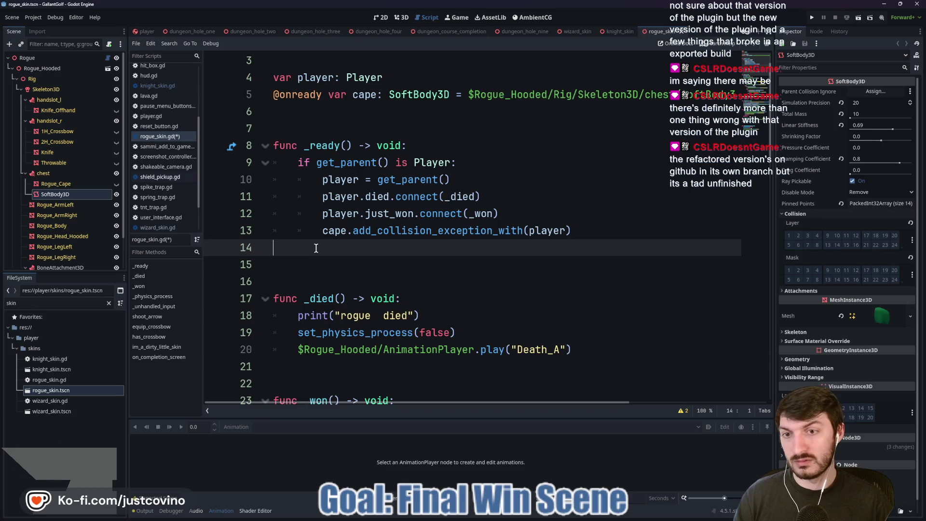
key("ctrl+v")
left_click(593, 230)
key("Return")
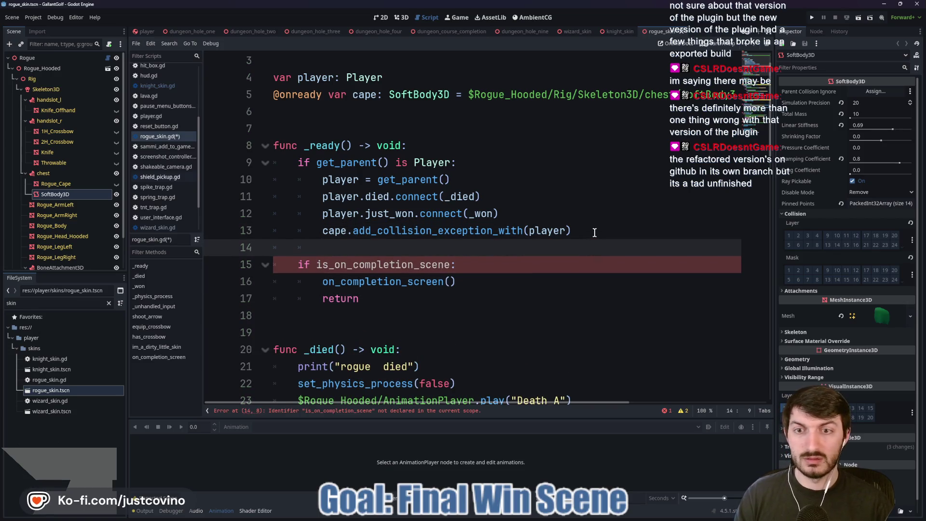
key("ctrl+s")
scroll(372, 215, "up", 2)
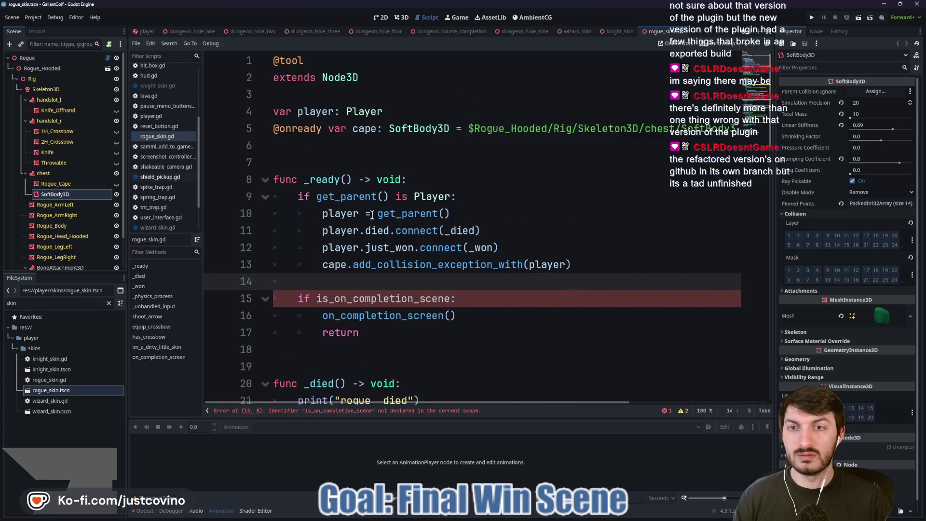
left_click(299, 93)
key("Return")
key("Return")
key("Up")
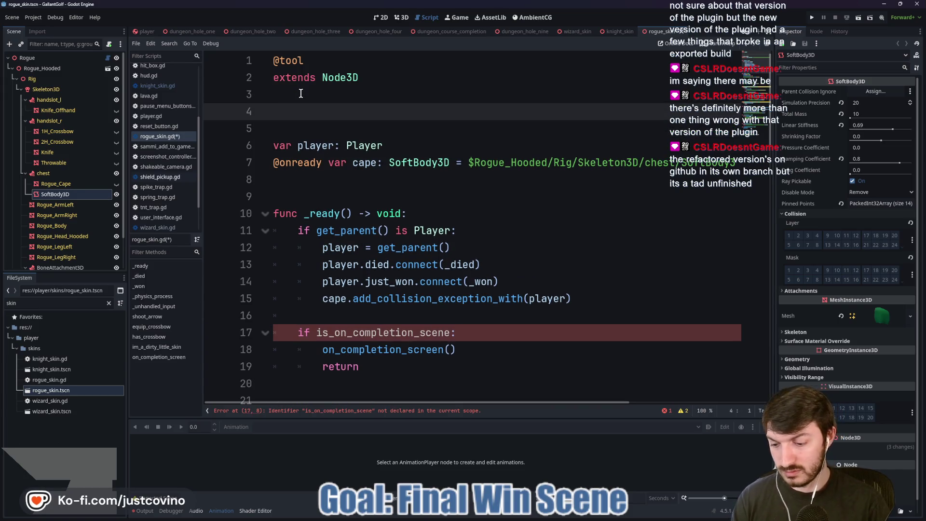
type("@export v")
key("BackSpace")
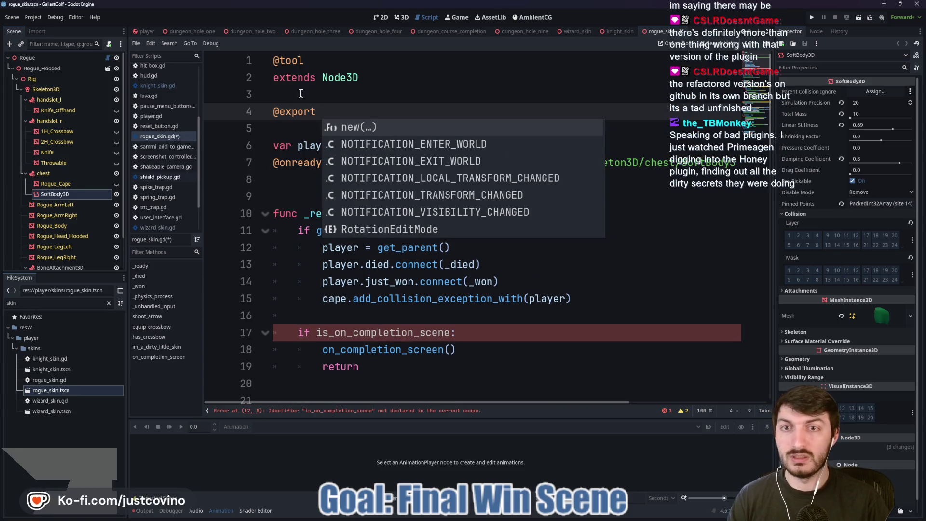
type("var is_on_co")
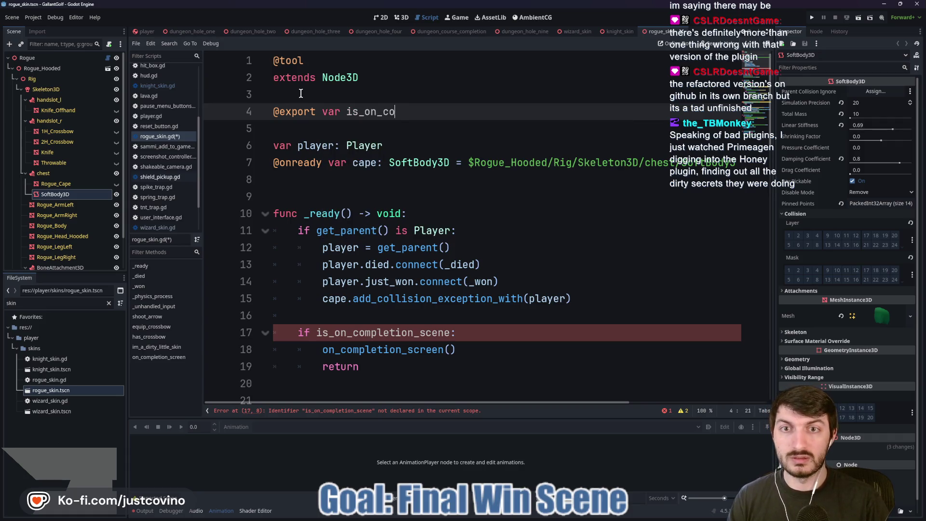
type("mpletion_scene")
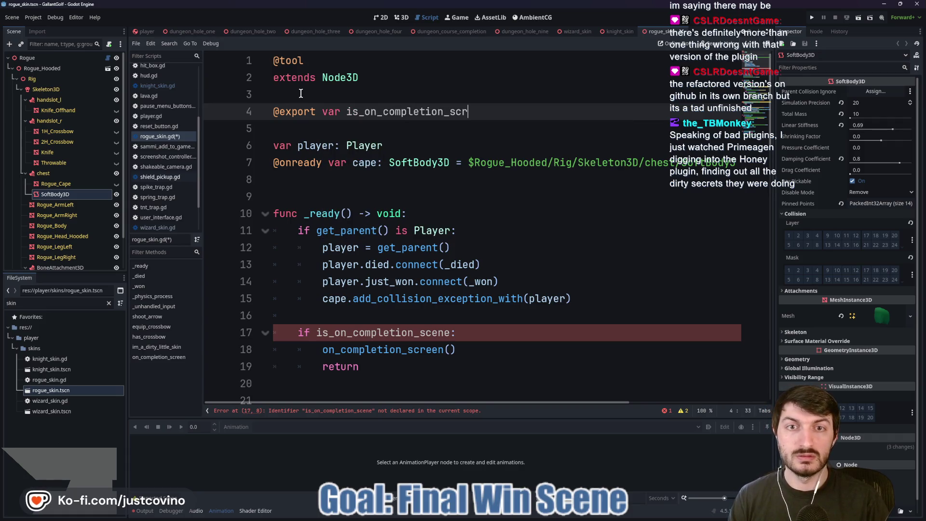
type(": bool = ")
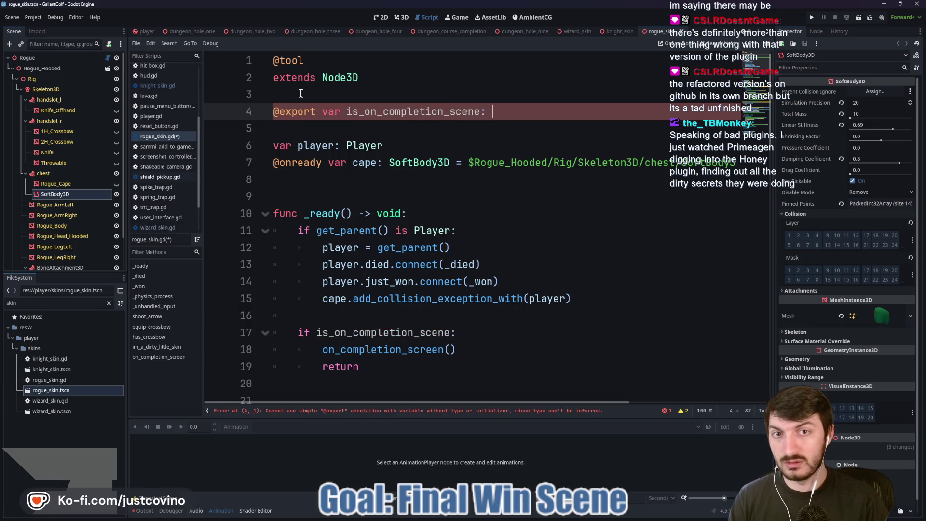
type("false")
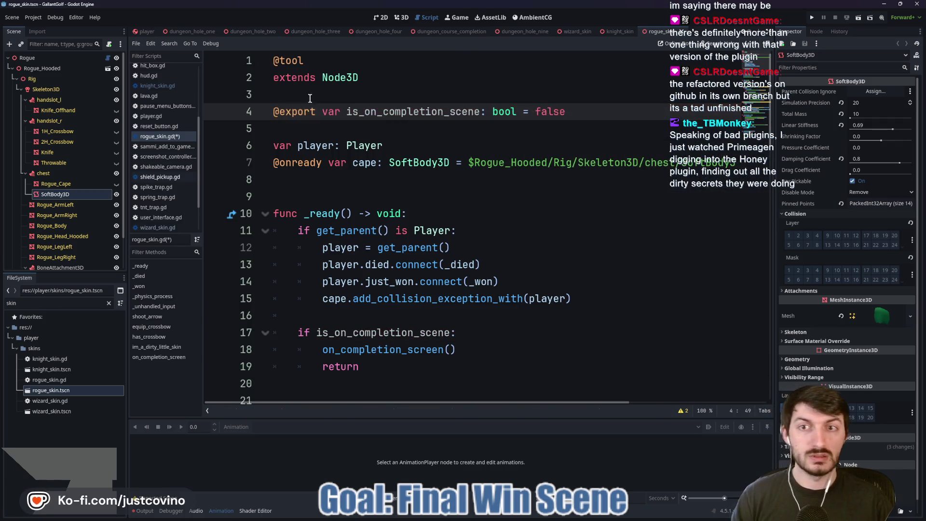
left_click(357, 129)
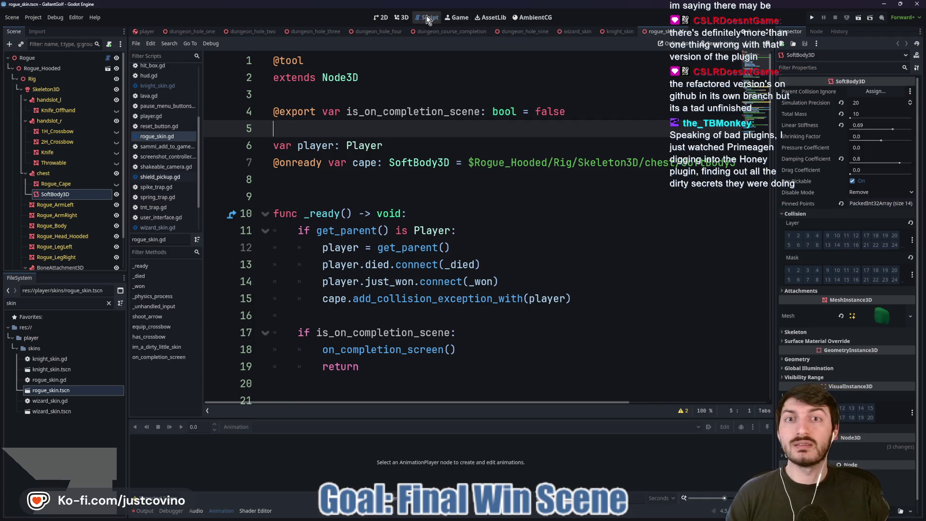
key("Down")
key("Down")
key("Down")
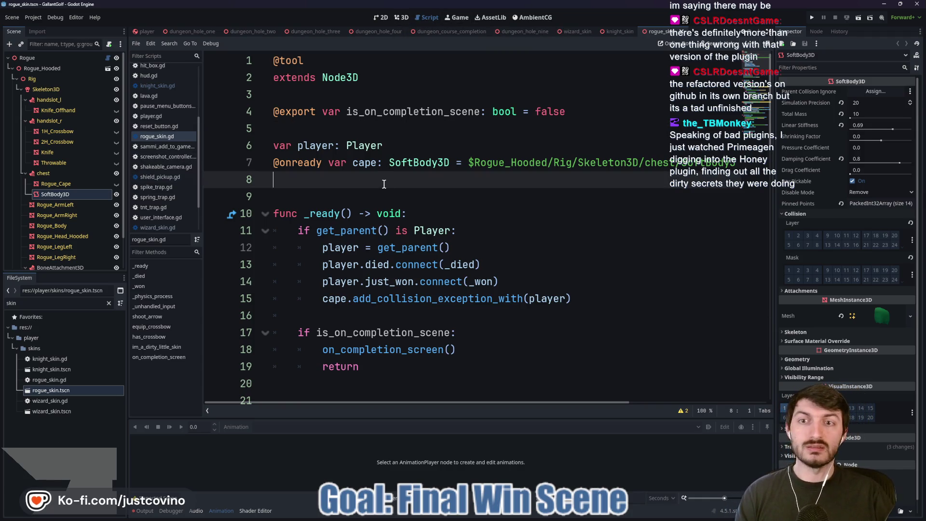
Show dungeon_course_completion in 3D, enable the Wizard's Is on Completion Scene flag, and save
left_click(575, 33)
left_click(457, 32)
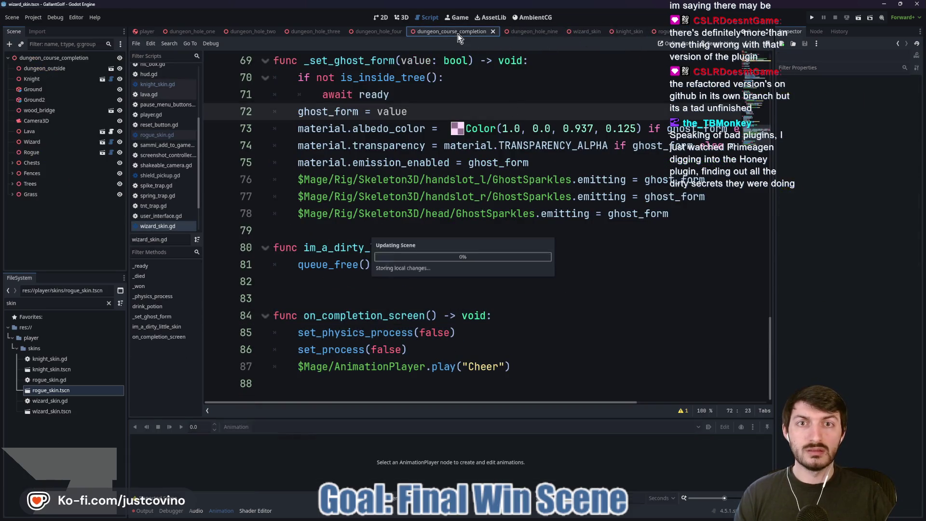
left_click(402, 17)
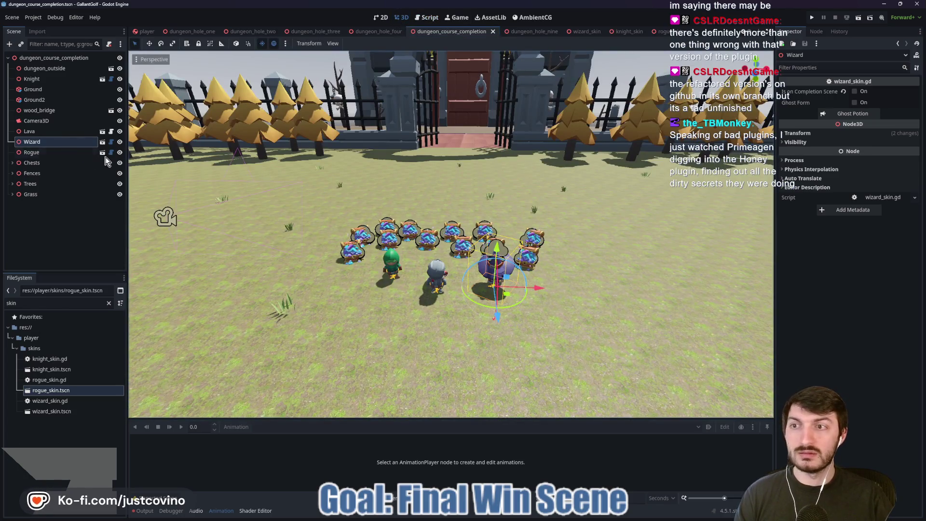
left_click(855, 92)
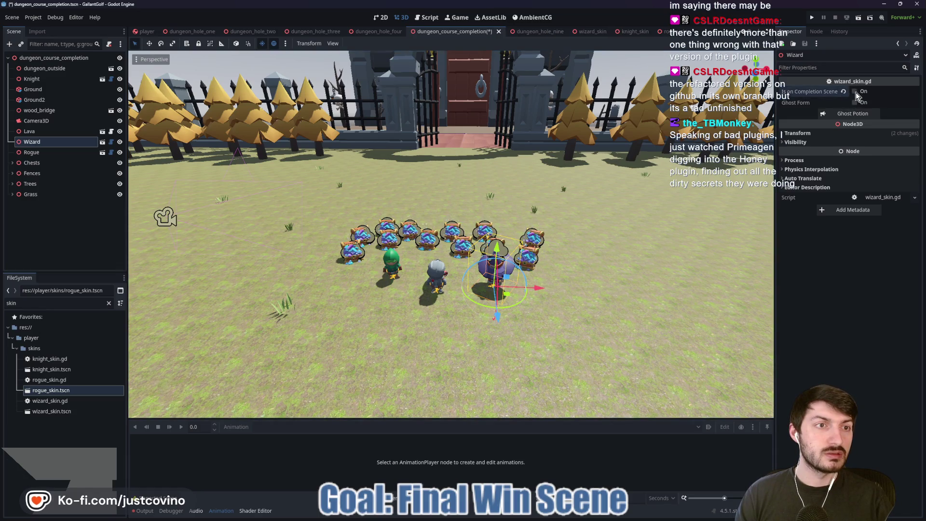
left_click(854, 92)
key("ctrl+s")
Enable Is on Completion Scene for the Rogue and Knight, save, and run the scene with F6
left_click(31, 152)
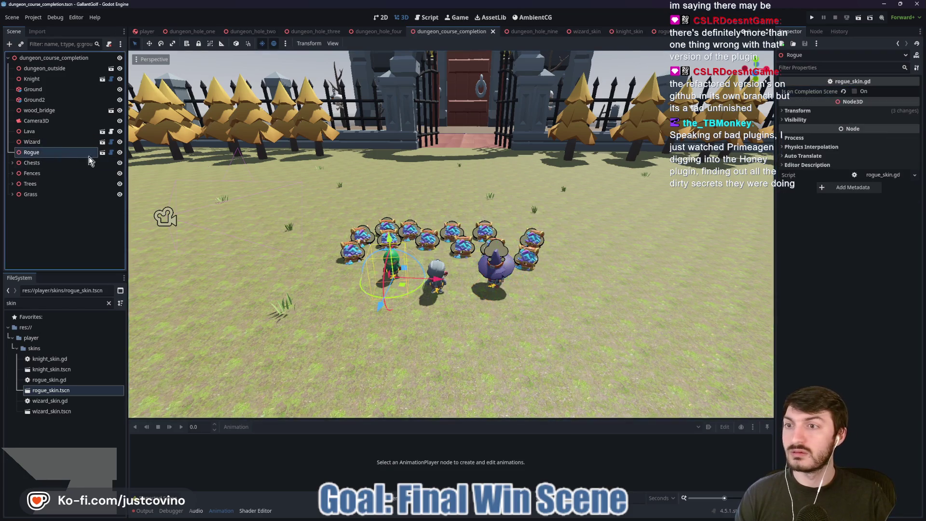
left_click(854, 92)
key("ctrl+s")
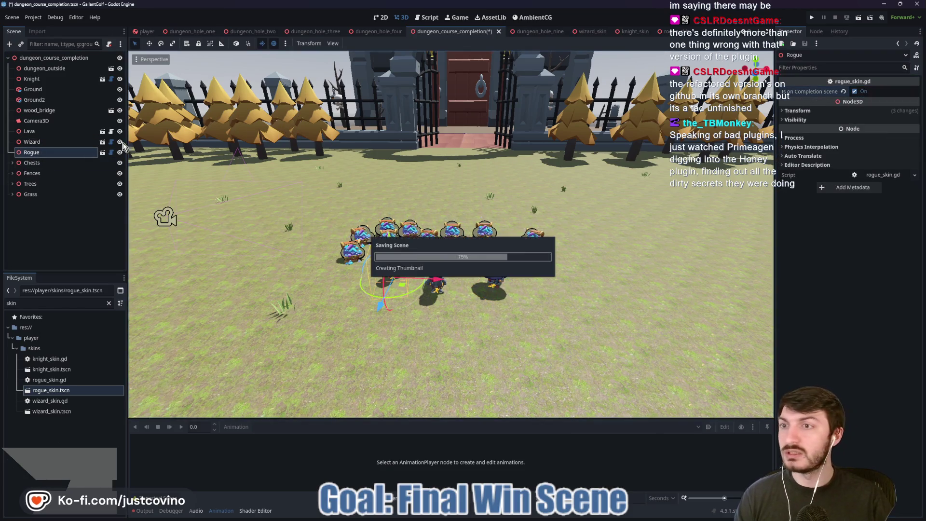
left_click(32, 80)
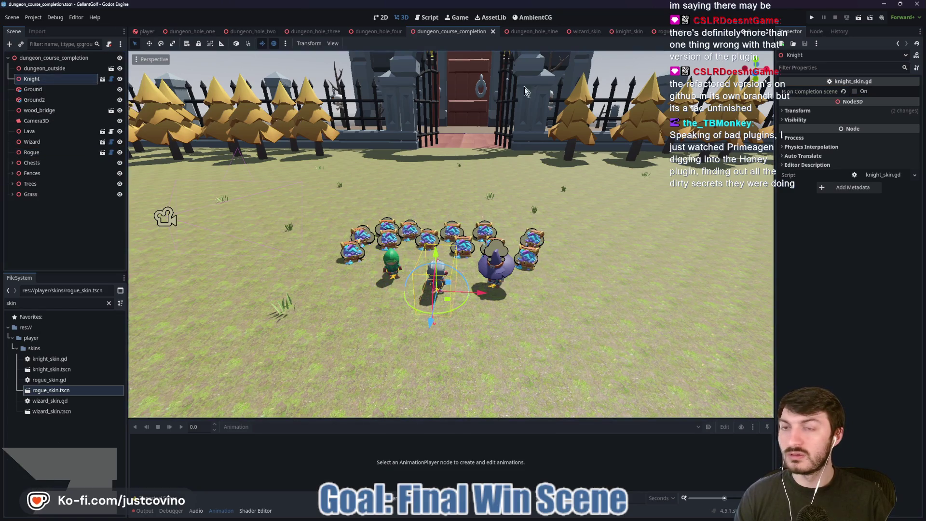
left_click(854, 91)
key("ctrl+s")
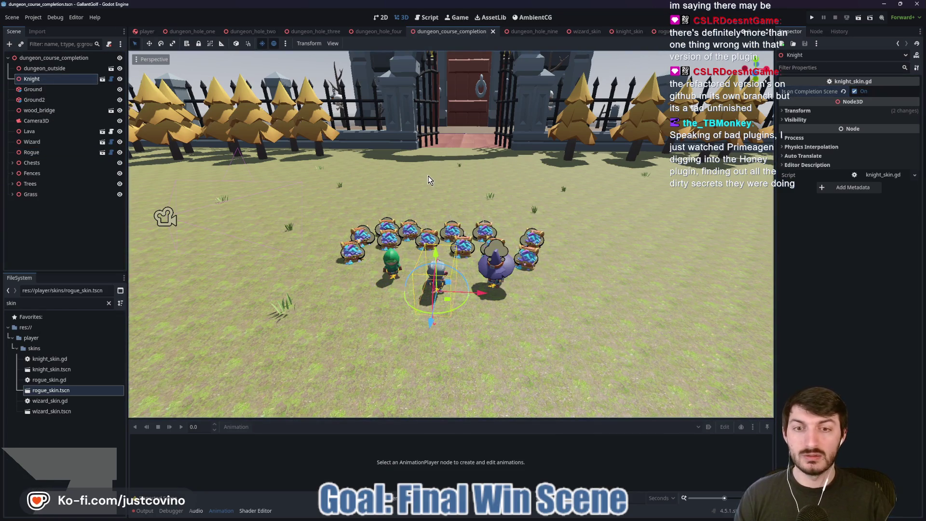
key("F6")
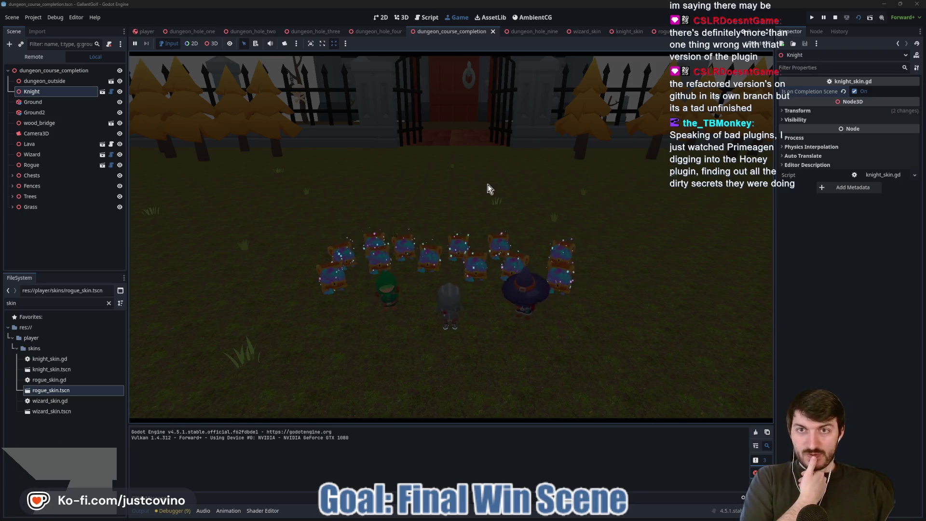
Move Camera3D closer to the heroes by aligning its transform with the flown-in viewport view
left_click(402, 17)
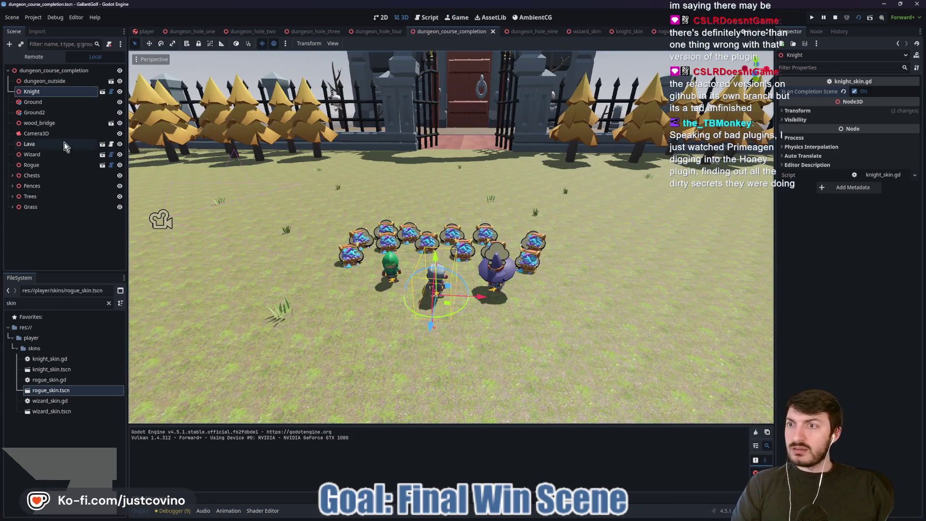
left_click(36, 134)
scroll(512, 191, "up", 5)
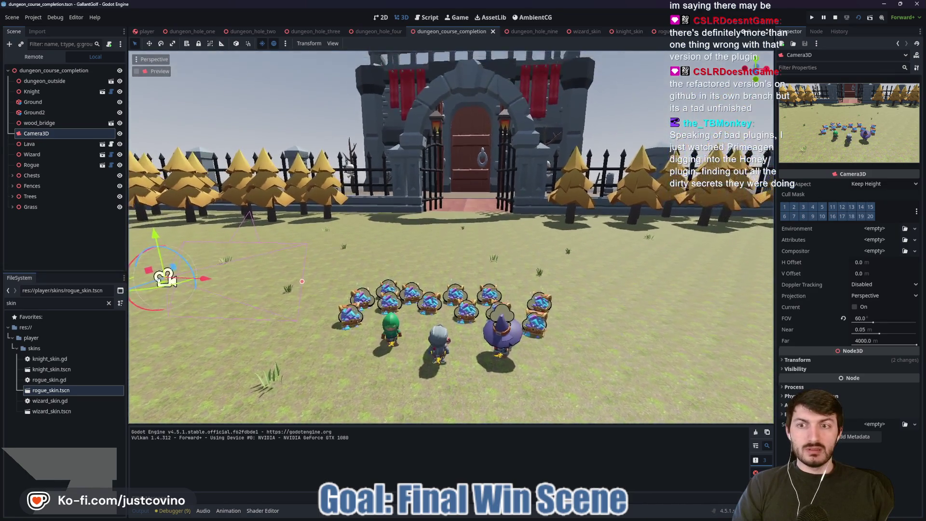
key("w")
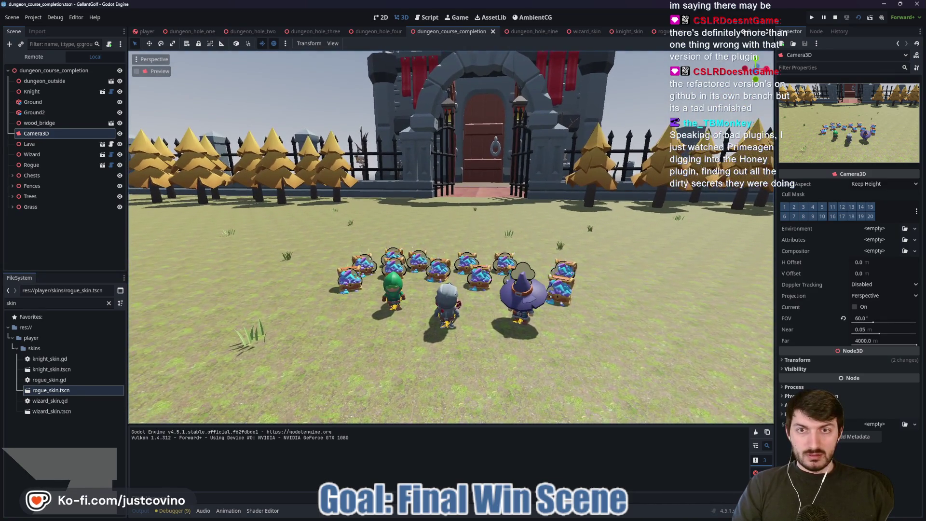
left_click(136, 59)
left_click(182, 398)
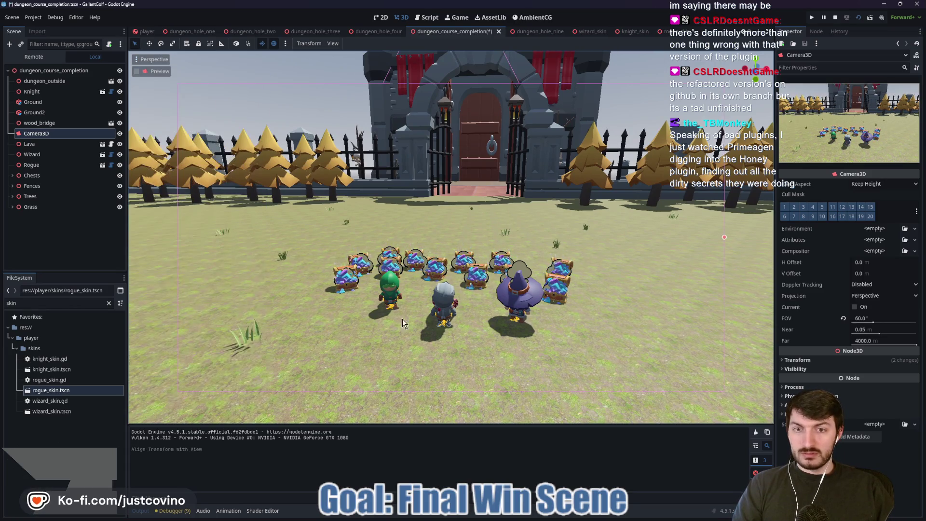
Test-run the completion scene, stop it, and switch to the dungeon_hole_one scene
key("F6")
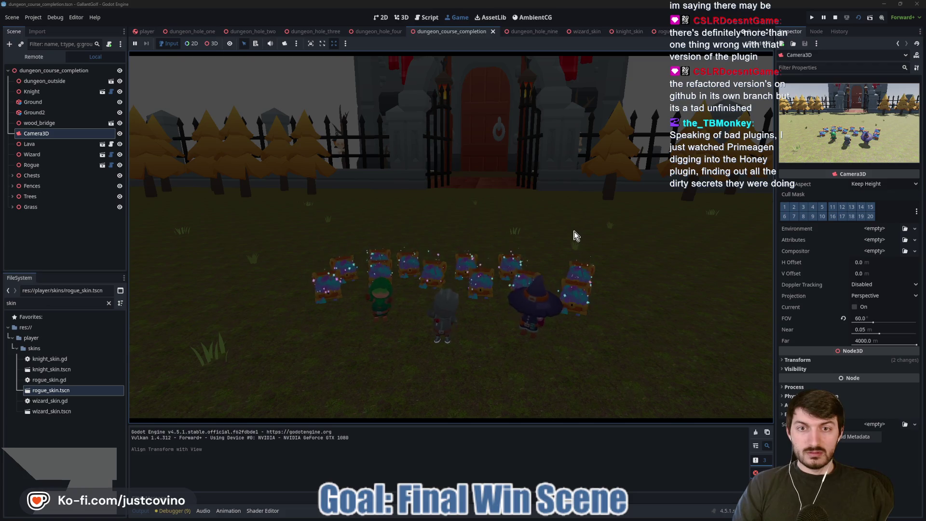
left_click(835, 17)
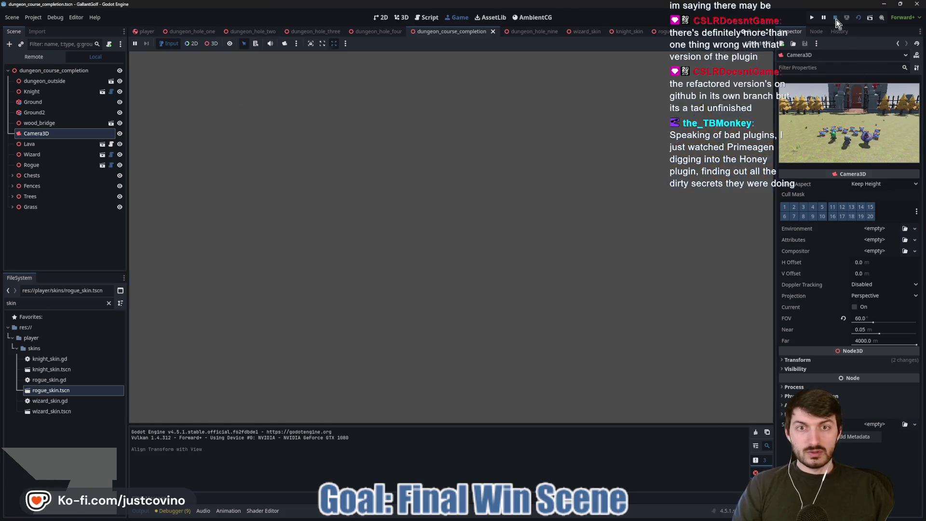
left_click(53, 58)
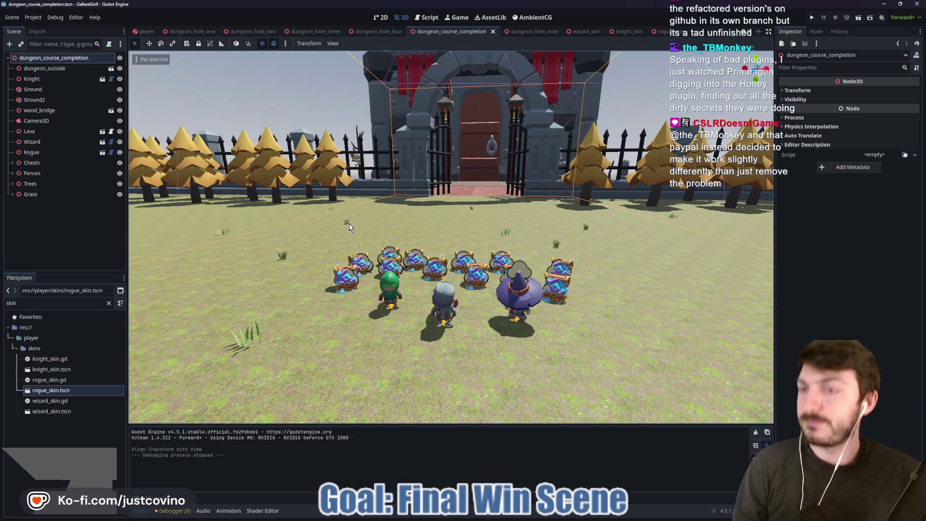
left_click(189, 32)
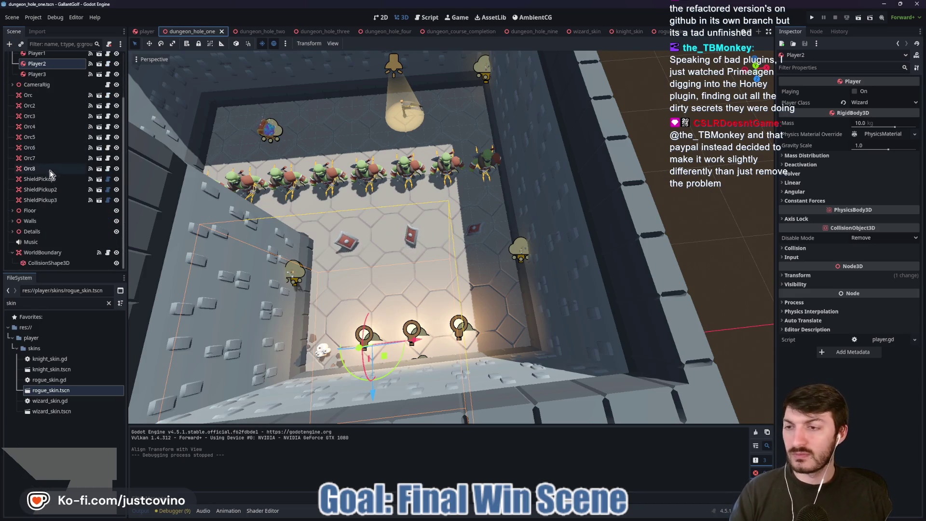
scroll(152, 29, "up", 2)
Open dungeon_course.tscn from the game scene's DungeonCourse node, view it in 2D, and select Hud
left_click(144, 31)
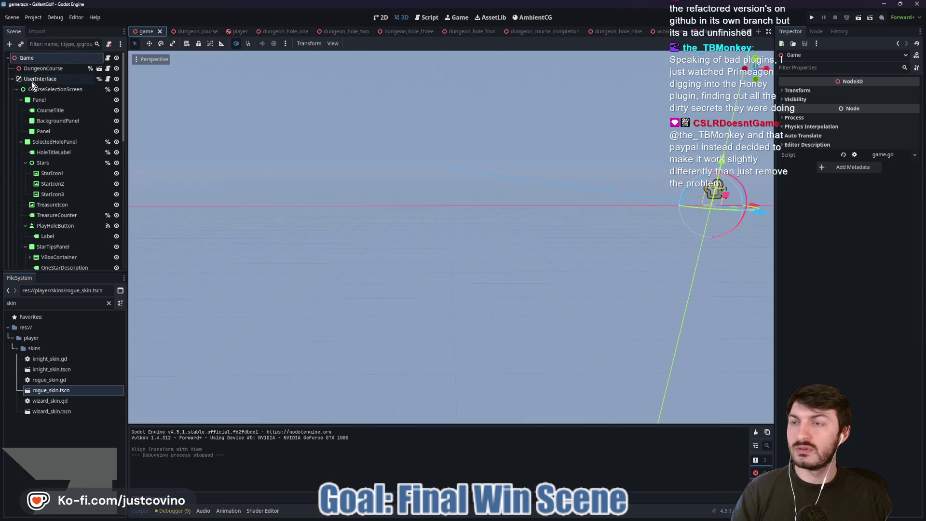
left_click(11, 79)
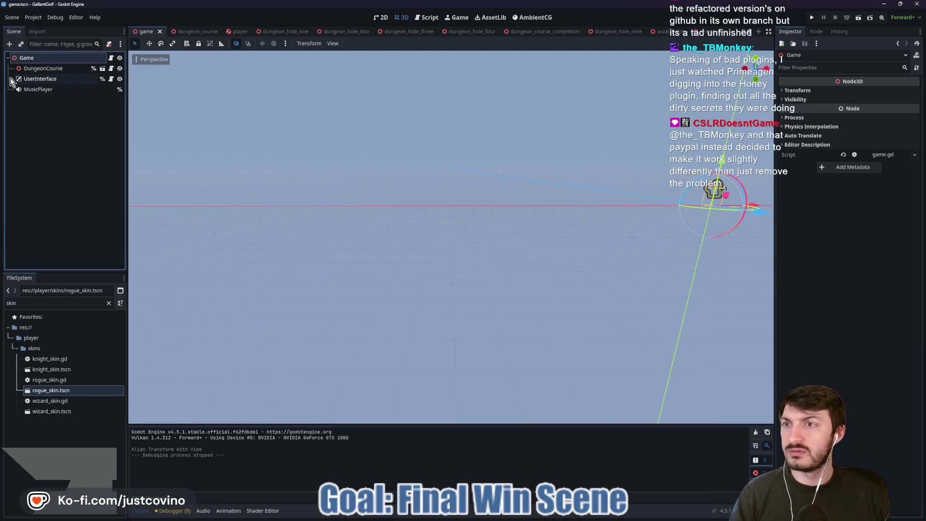
left_click(51, 71)
left_click(111, 69)
left_click(49, 72)
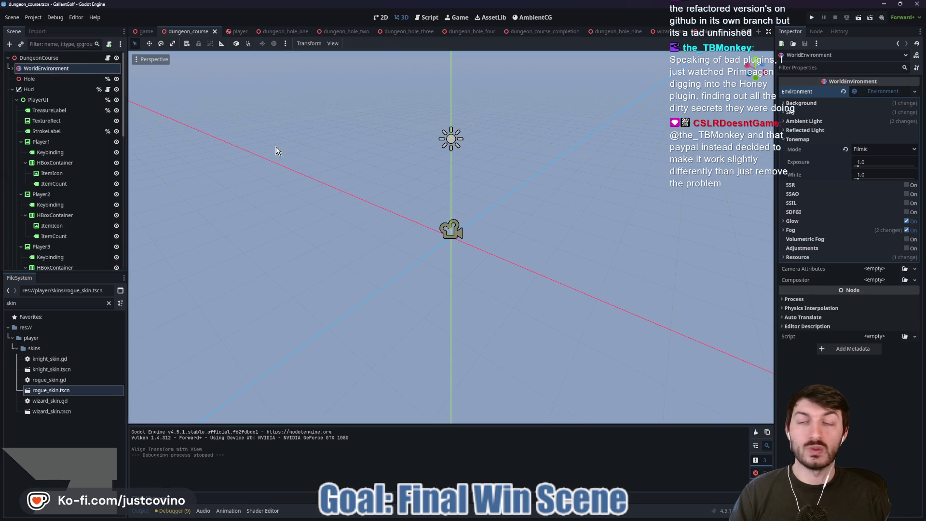
left_click(18, 99)
left_click(379, 17)
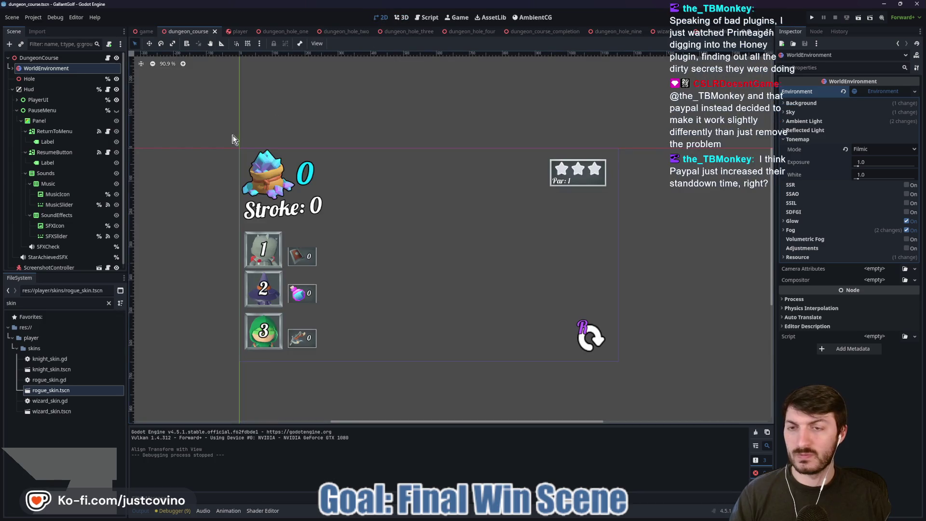
left_click(17, 110)
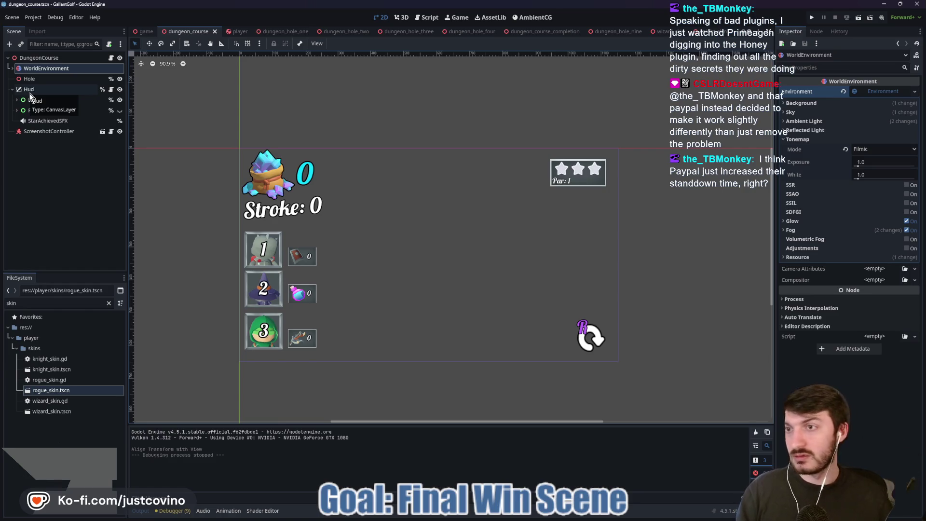
left_click(42, 90)
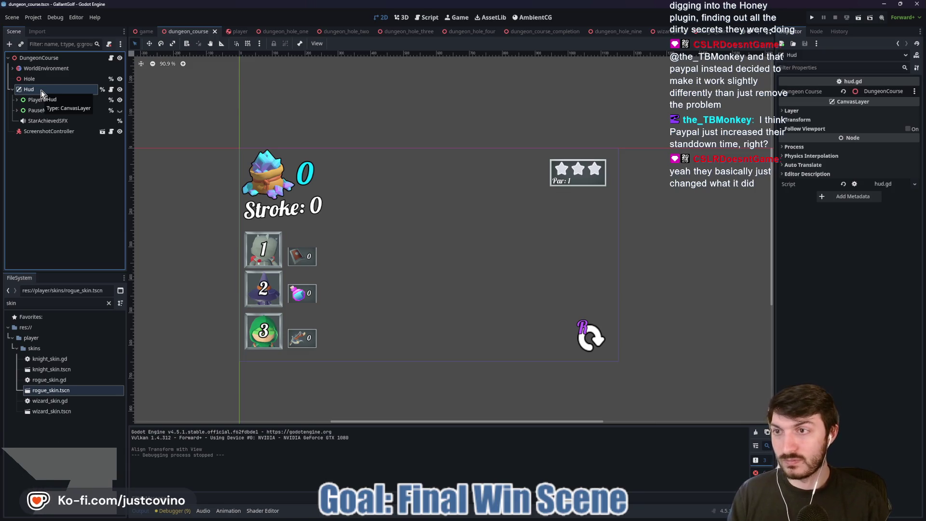
Add a Control node under Hud and move it above StarAchievedSFX
key("ctrl+a")
type("node3")
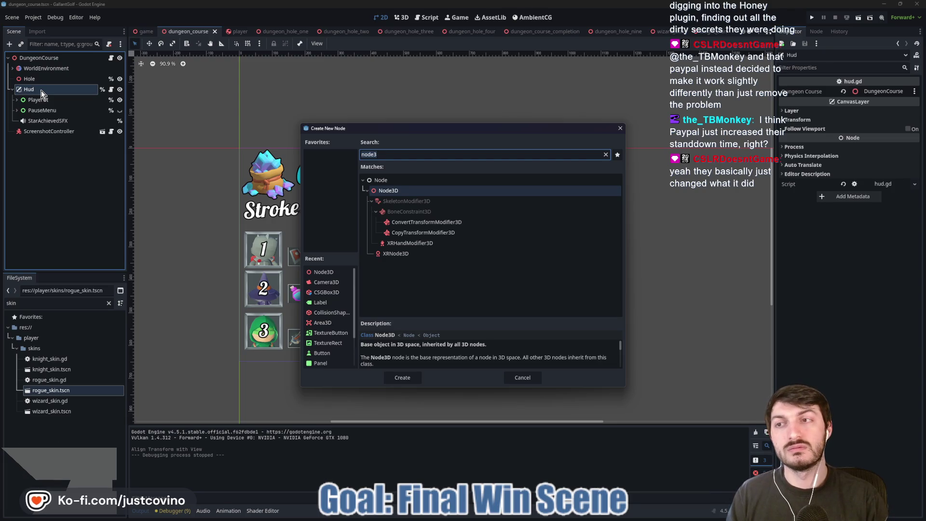
key("ctrl+a")
type("control")
key("Return")
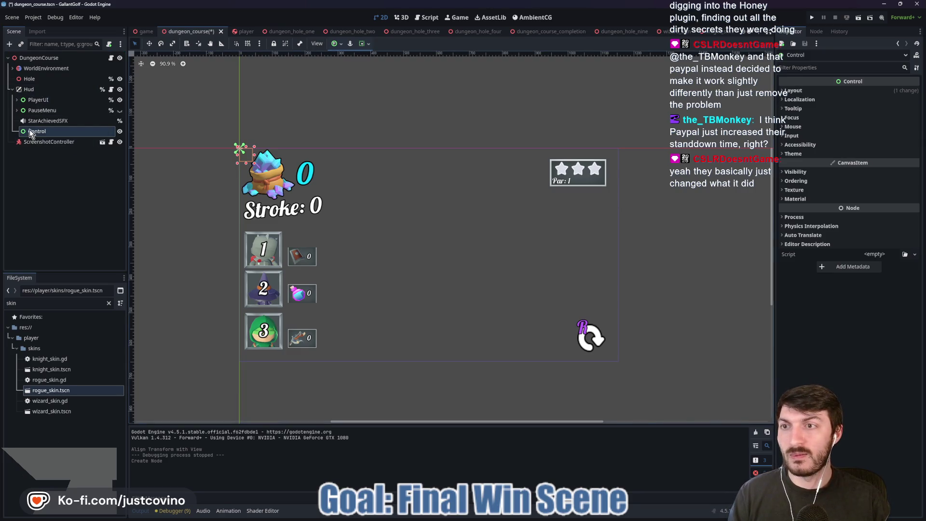
left_click_drag(30, 134, 11, 122)
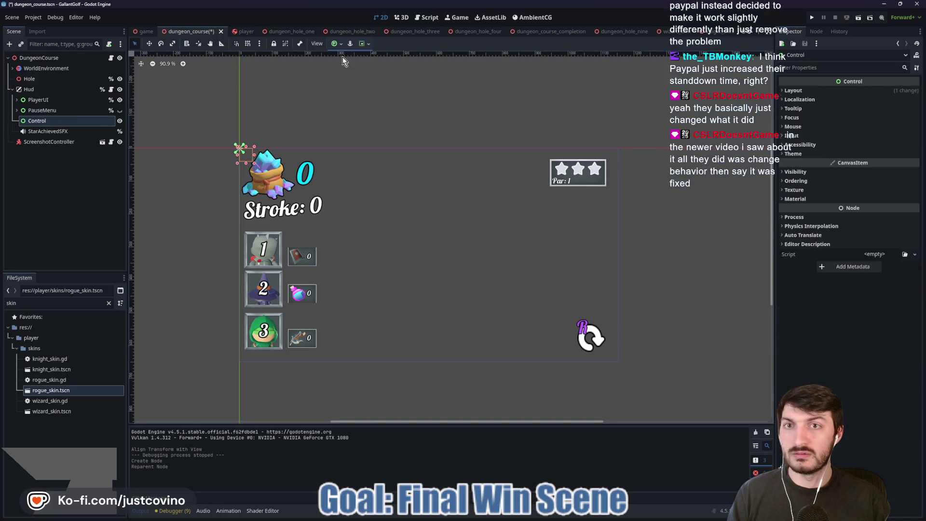
Give the Control the Full Rect anchor preset and rename it CompletionScreen
left_click(365, 44)
left_click(340, 43)
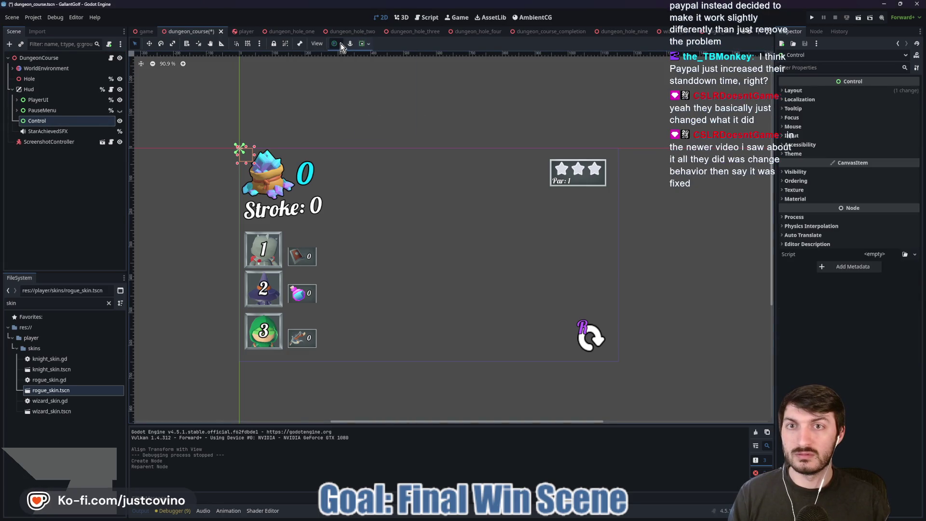
left_click(341, 43)
left_click(378, 110)
left_click(59, 121)
type("CompletionScree")
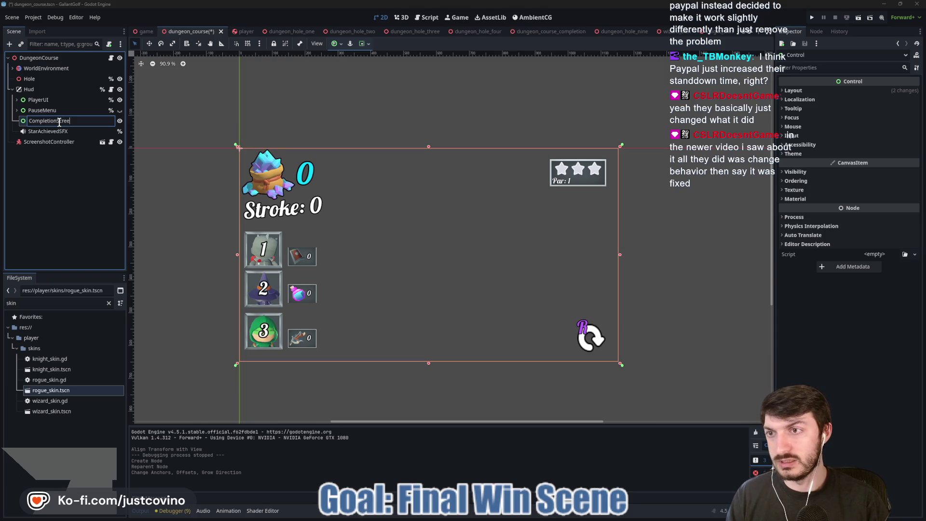
type("n")
key("Return")
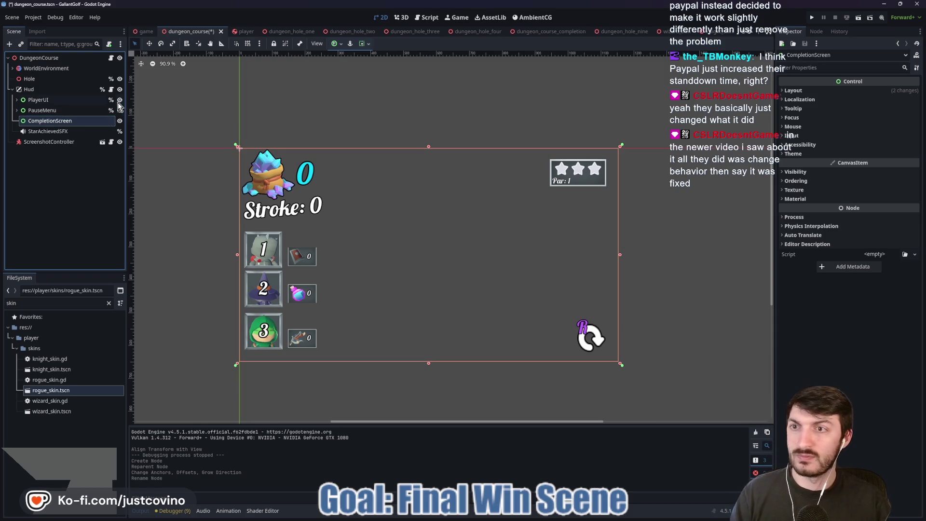
Hide the PlayerUI elements on the canvas, leaving CompletionScreen's name unchanged
left_click(120, 100)
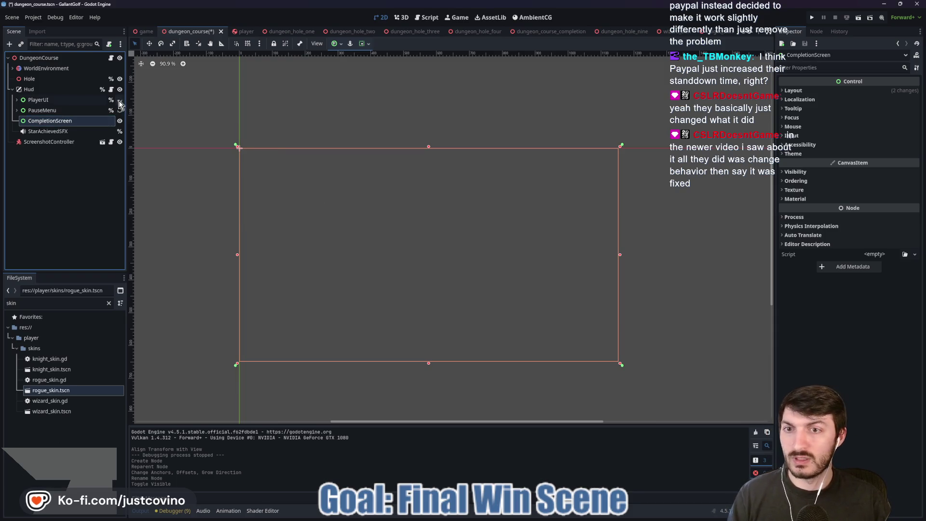
double_click(53, 122)
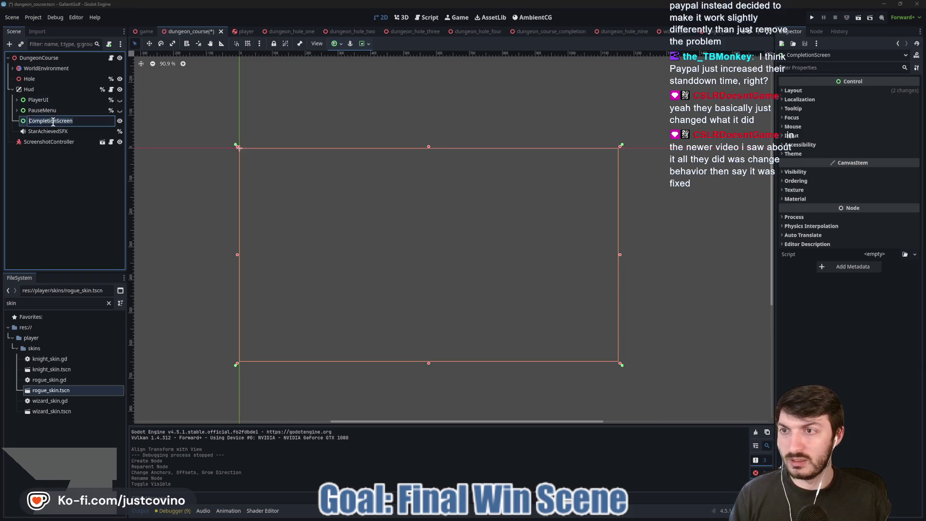
key("Return")
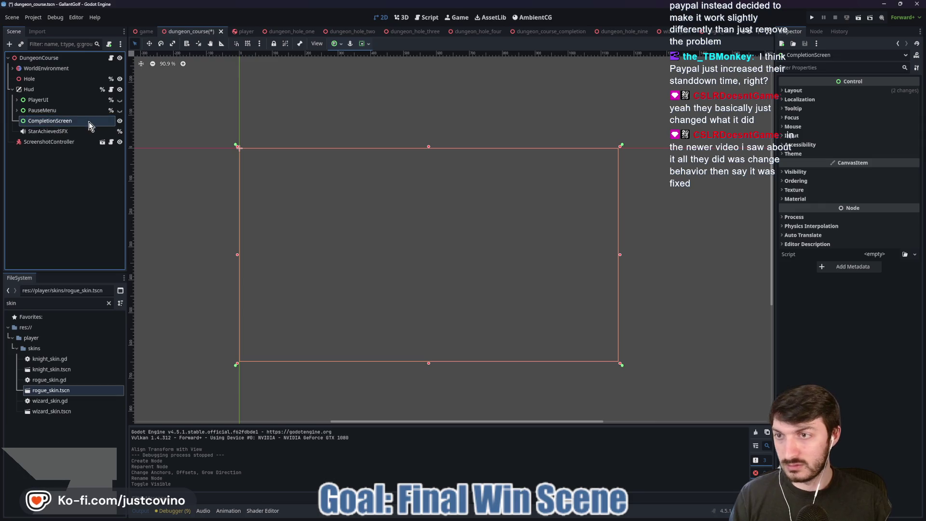
key("ctrl+a")
Add a Label under CompletionScreen with the Center Top preset, enlarged into a banner and moved slightly lower
type("label")
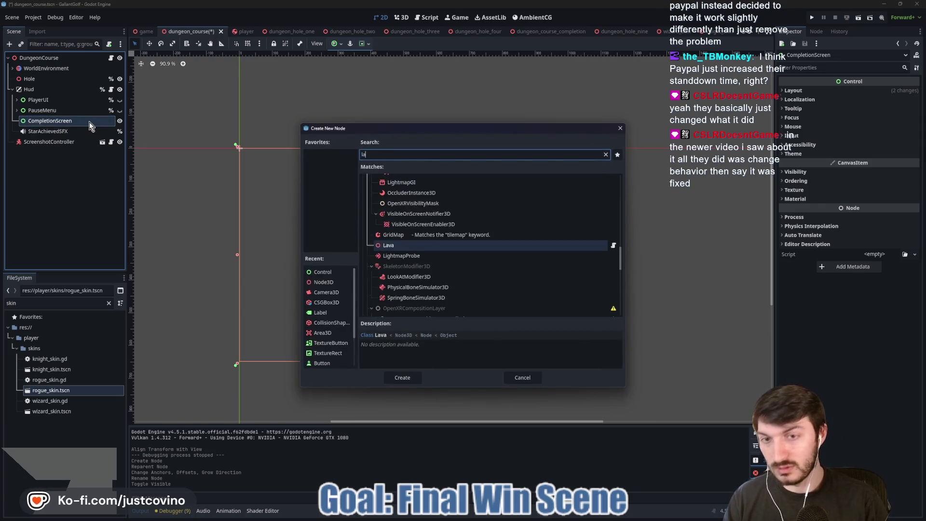
key("Return")
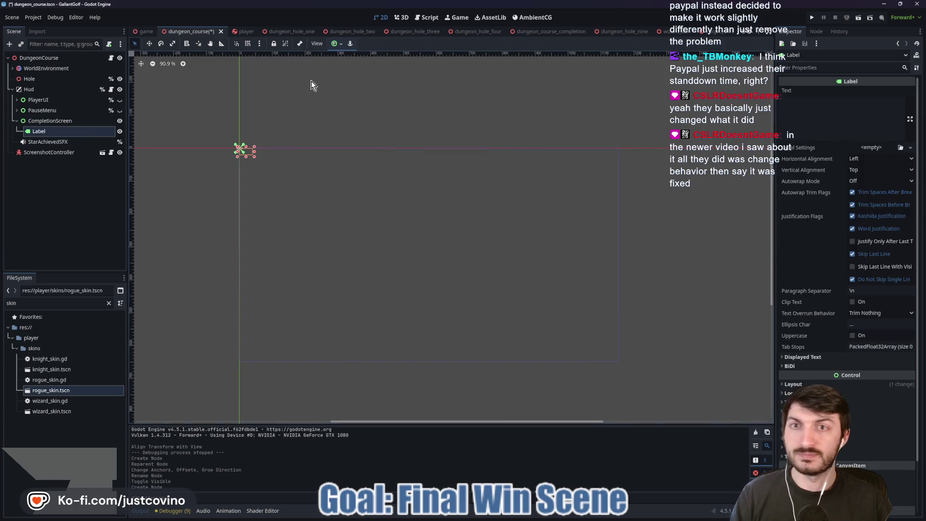
left_click(336, 44)
left_click(351, 69)
left_click(337, 46)
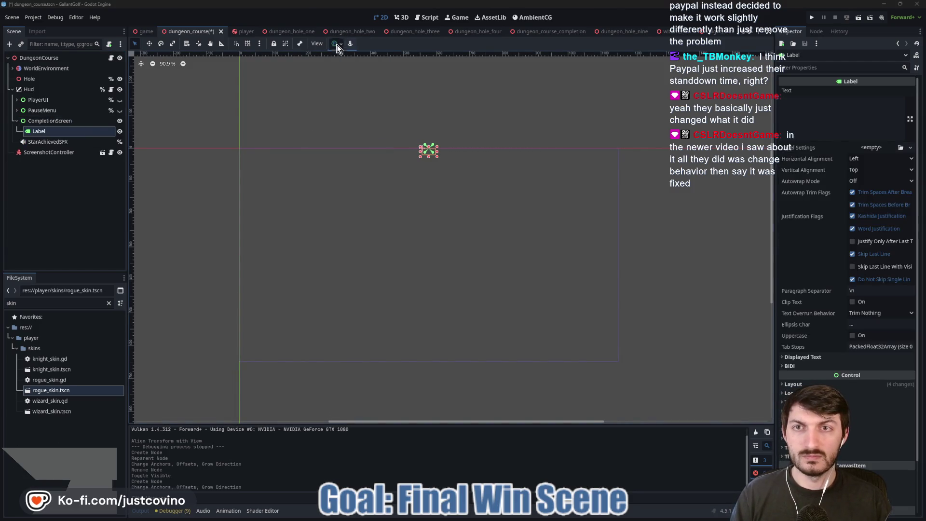
left_click_drag(418, 157, 265, 194)
left_click_drag(437, 194, 592, 227)
key("w")
left_click_drag(429, 184, 431, 199)
Center the Label's text horizontally and vertically and give it a new LabelSettings resource
left_click(799, 119)
left_click(861, 160)
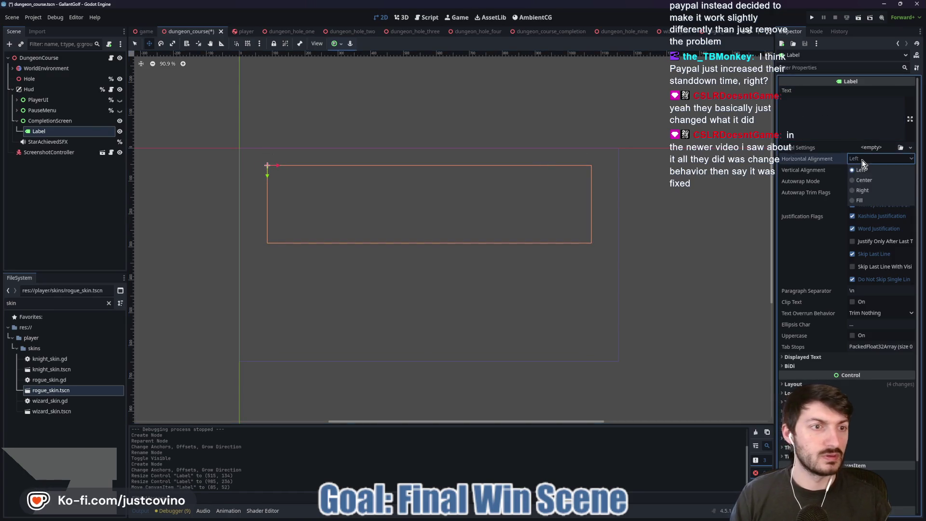
left_click(873, 179)
left_click(874, 170)
left_click(874, 187)
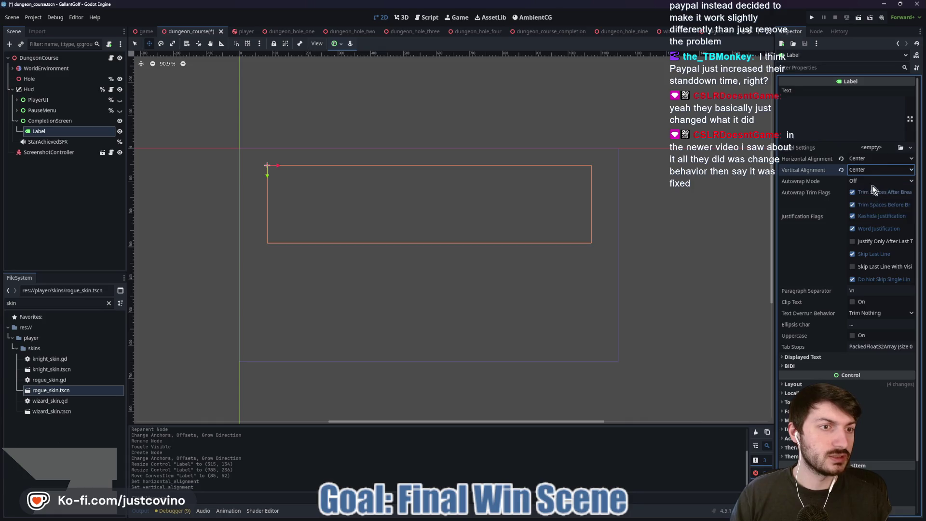
left_click(866, 147)
left_click(875, 170)
Enter the Label text 'The Dungeon Course is Complete! BUT, can you 3 Star every map?'
left_click(836, 106)
type("Th")
key("BackSpace")
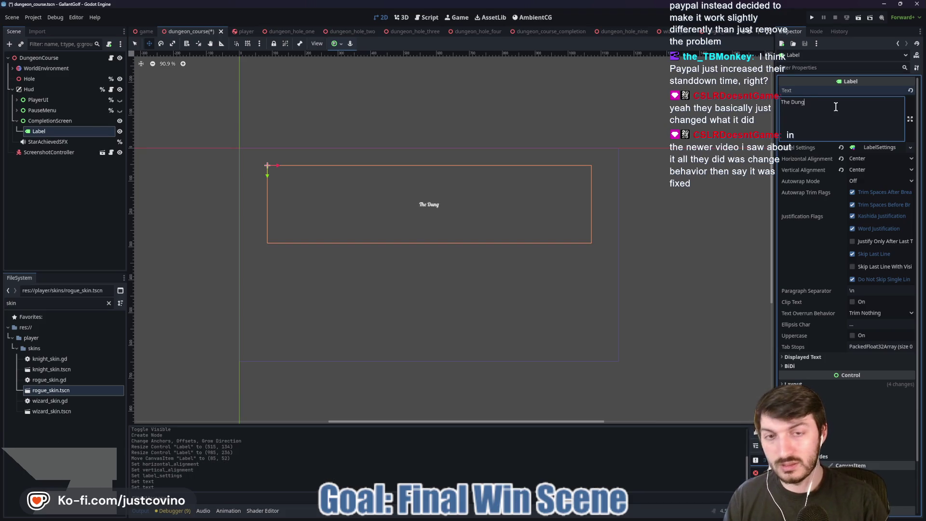
type("e is")
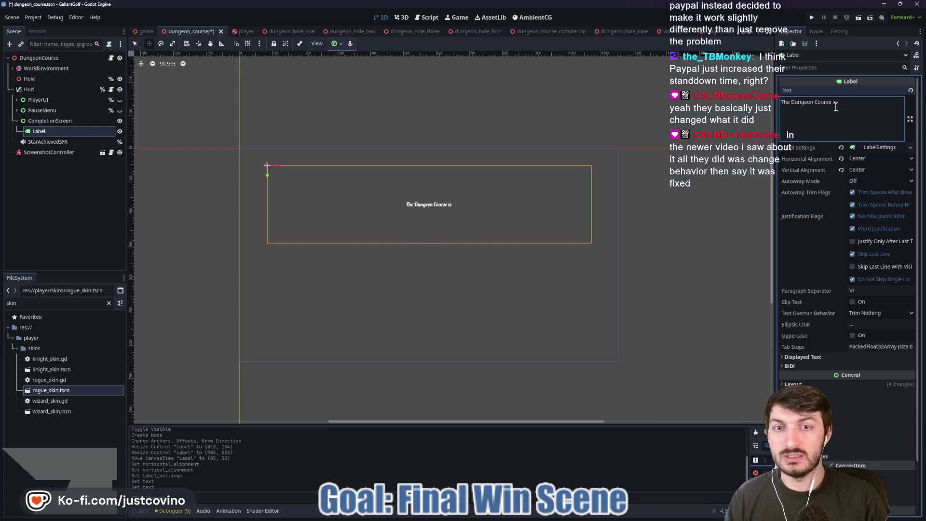
type("is")
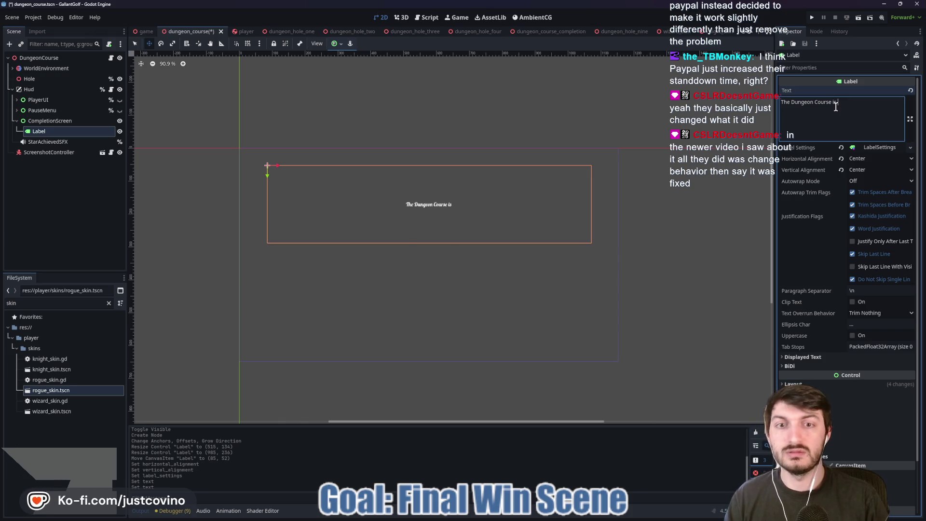
type(" Compl")
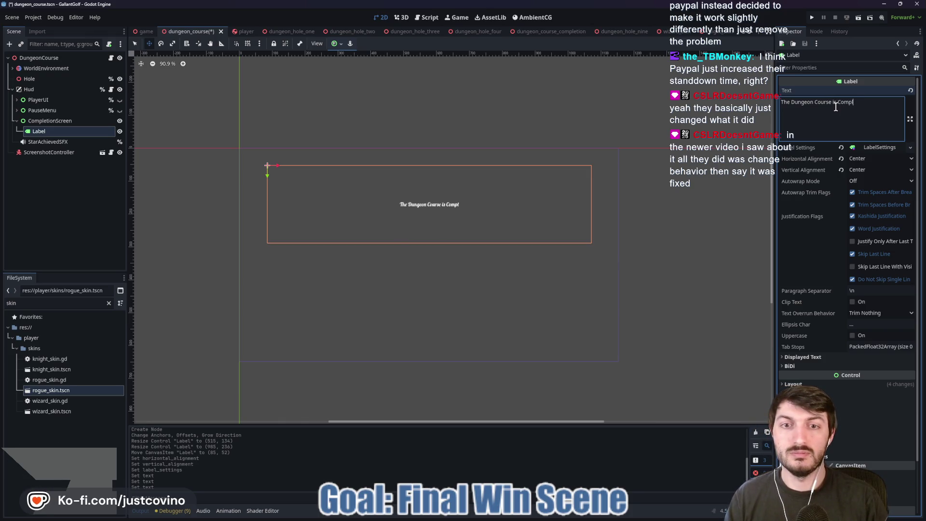
type(" But")
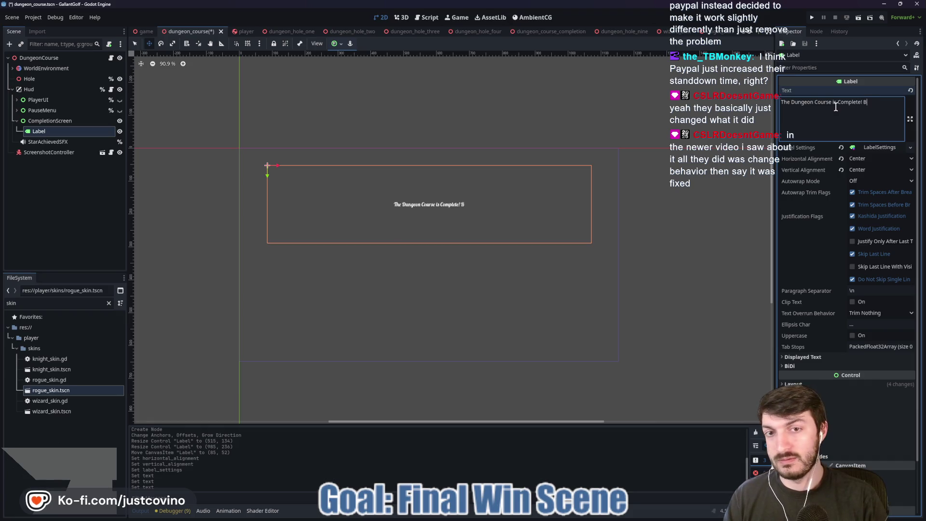
key("BackSpace")
key("BackSpace")
key("BackSpace")
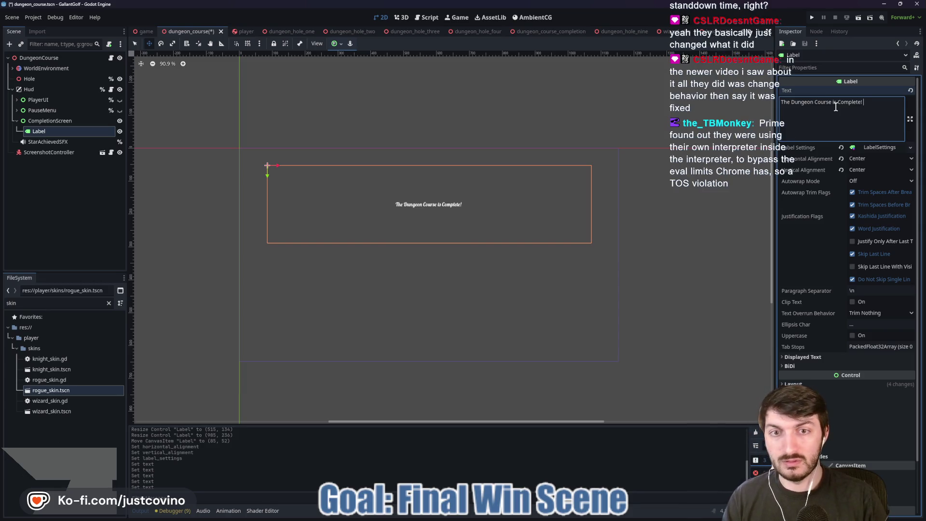
type("! B")
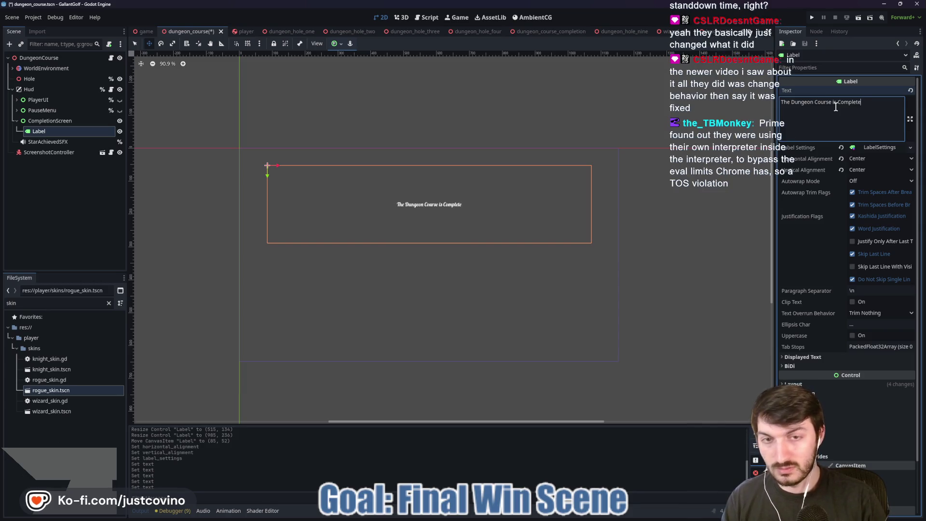
type("UT, ")
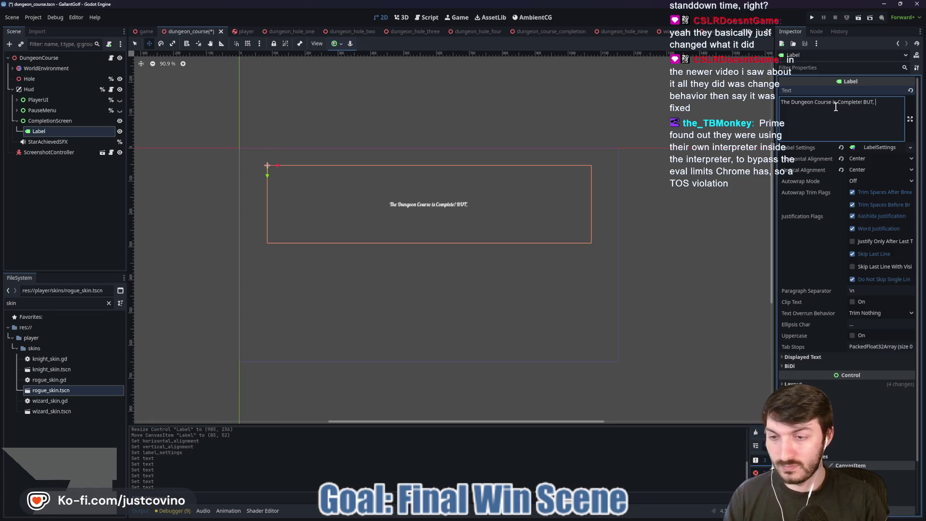
type("can you")
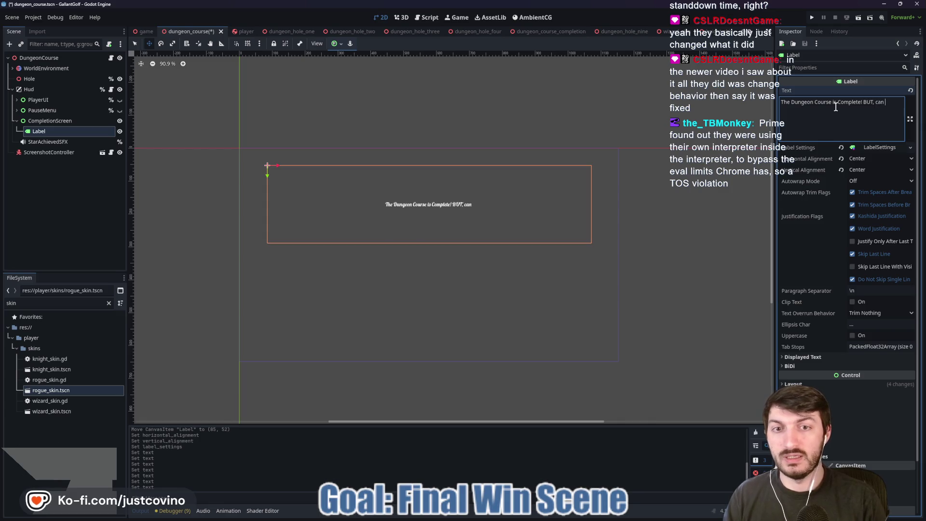
type(" 3")
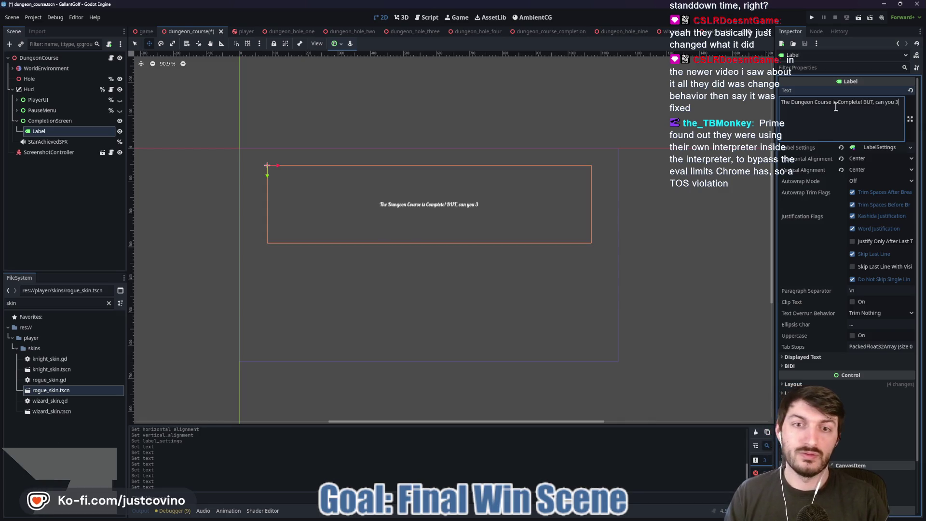
type(" Star every ma")
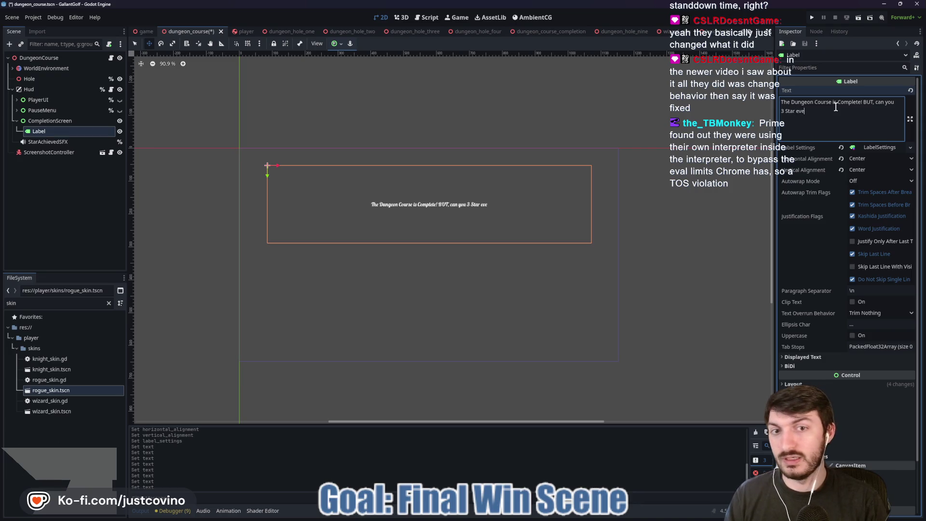
type("p?")
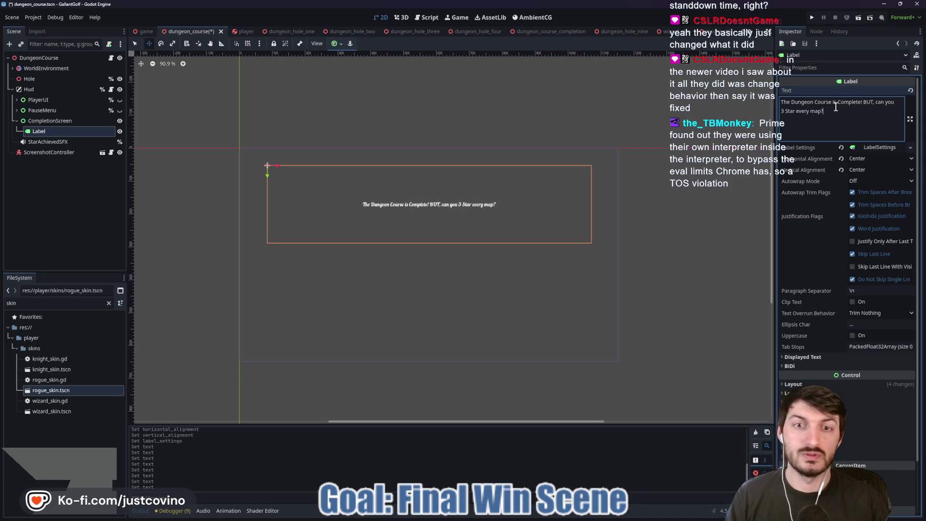
Change the word 'map' to 'hole' in the completion label text
left_click(868, 151)
double_click(819, 111)
type("hole")
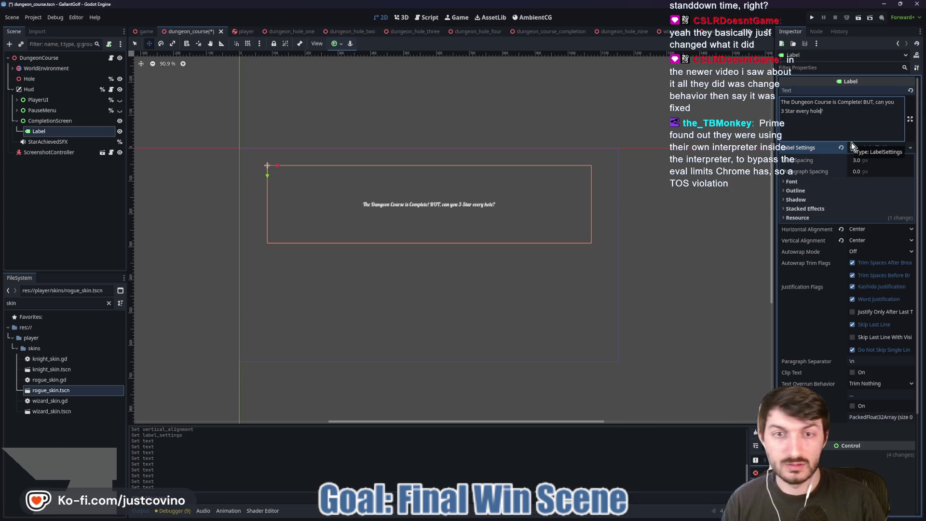
Set the label's font size to 32, then raise it to 36
left_click(791, 181)
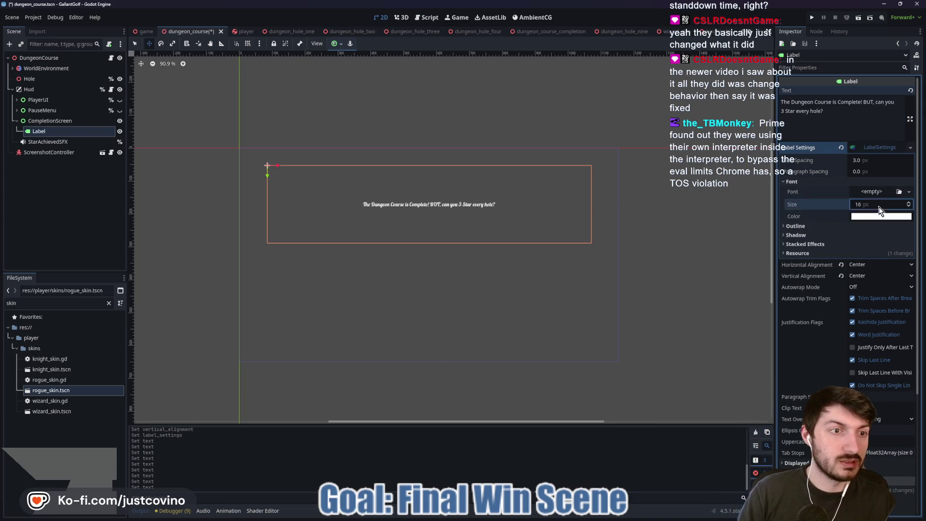
type("32")
key("Return")
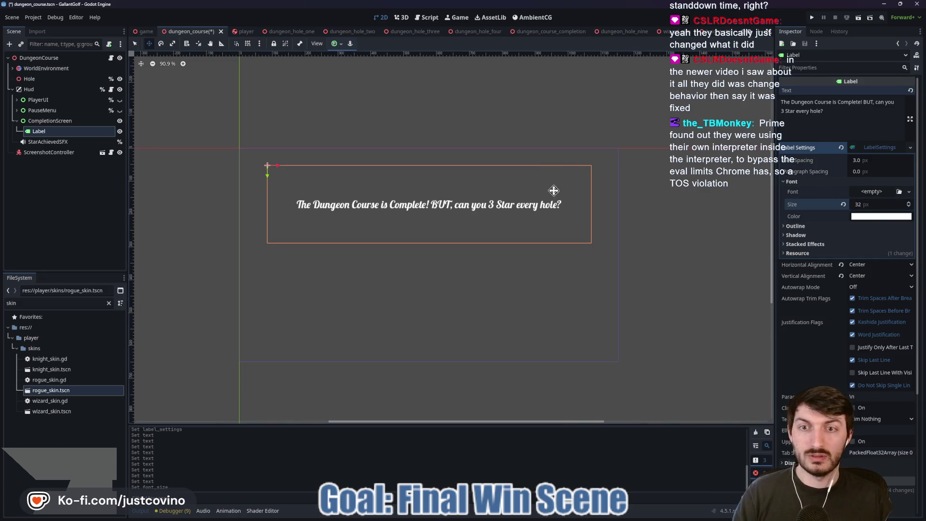
left_click(880, 204)
type("36")
key("Return")
Give the completion label text a 6 px black outline
left_click(796, 226)
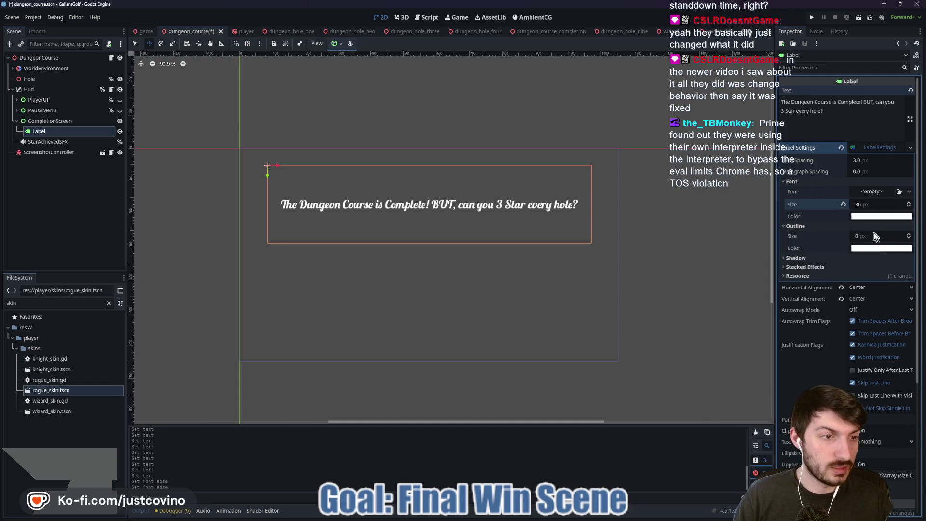
left_click(874, 236)
type("6")
key("Return")
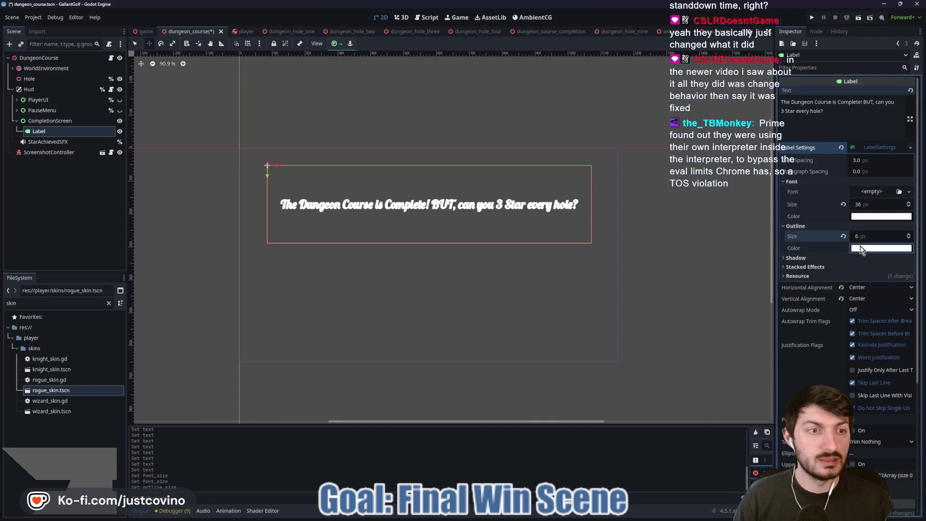
left_click(880, 248)
left_click_drag(820, 347, 803, 364)
left_click(659, 246)
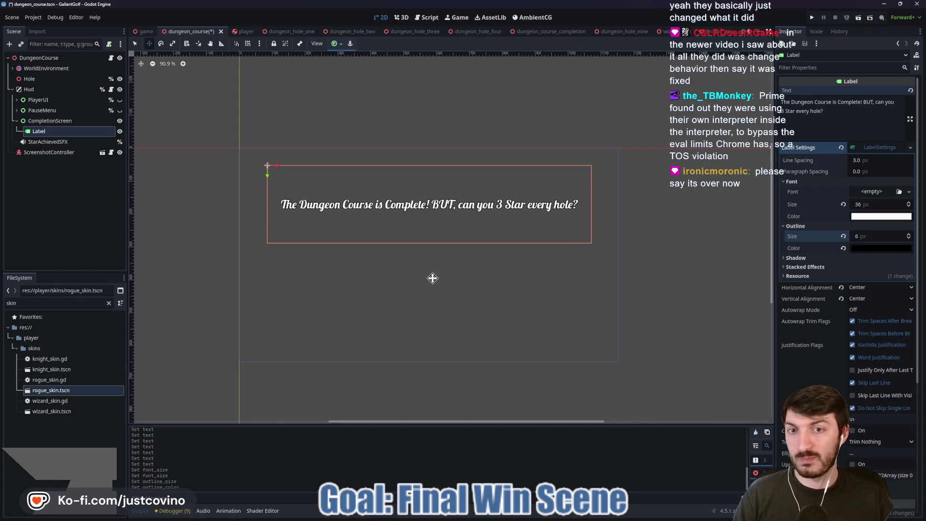
Split the label text onto two lines and set the font size to 48
left_click(864, 102)
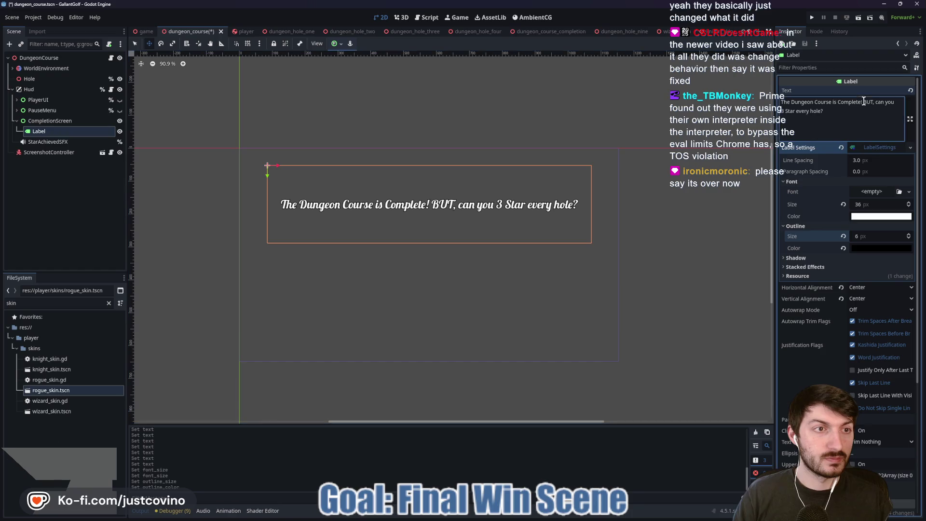
key("BackSpace")
key("Return")
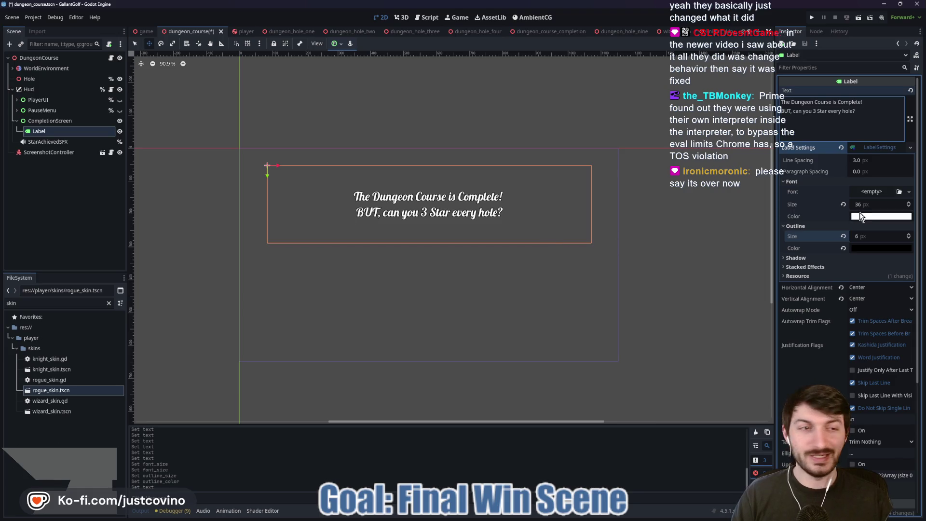
left_click(870, 205)
type("48")
key("Return")
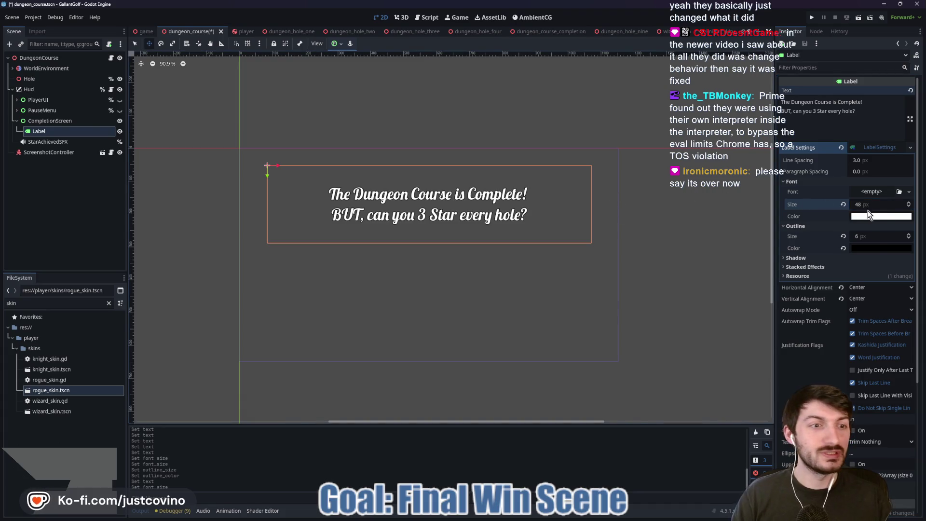
Save the dungeon course scene and select the CompletionScreen node
key("ctrl+s")
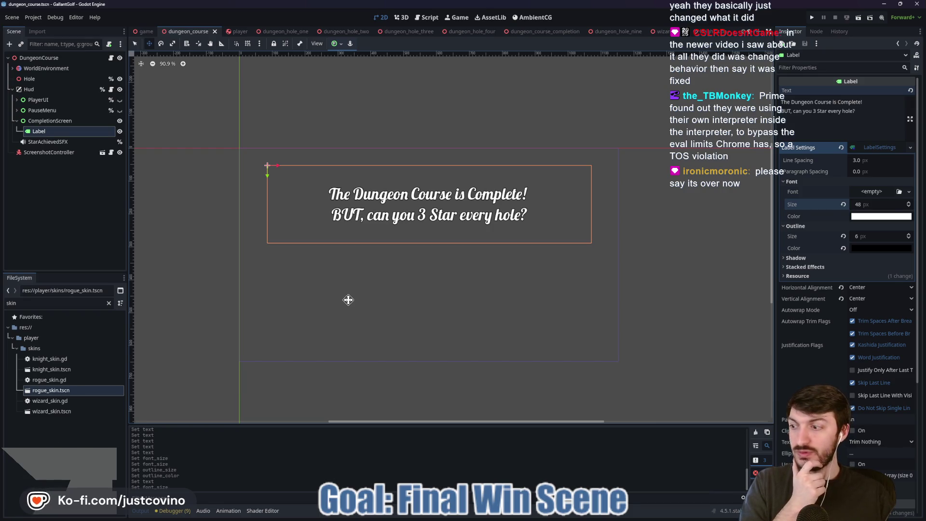
left_click(68, 212)
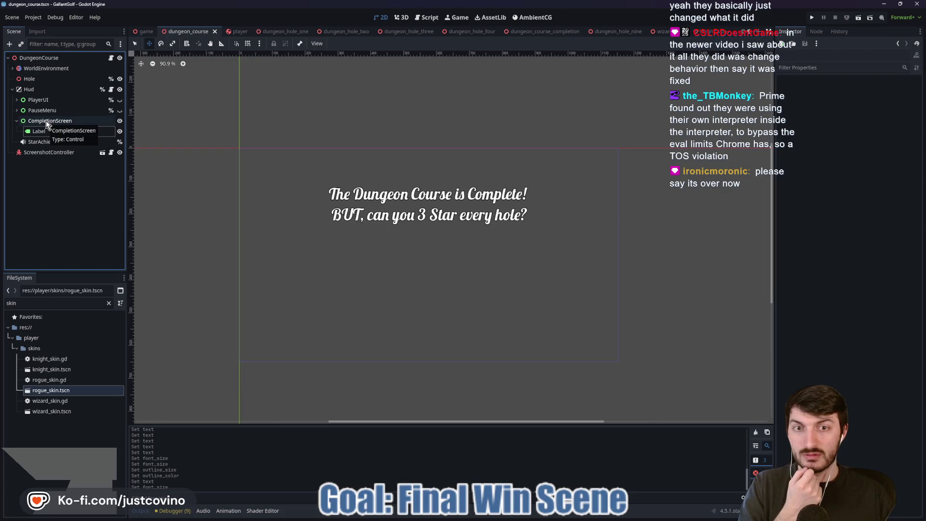
left_click(47, 124)
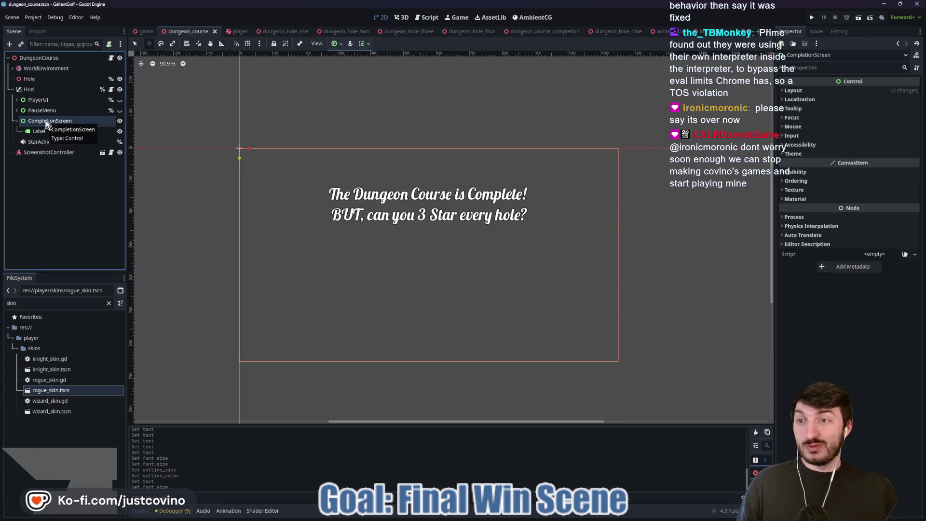
Create a TextureButton child under CompletionScreen and name it ReturnToMenuButton
key("ctrl+a")
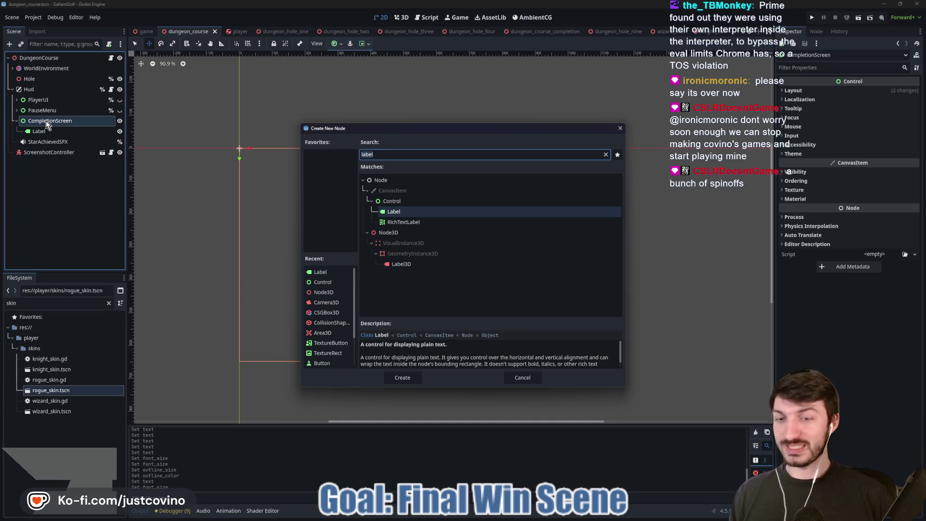
key("ctrl+a")
type("but")
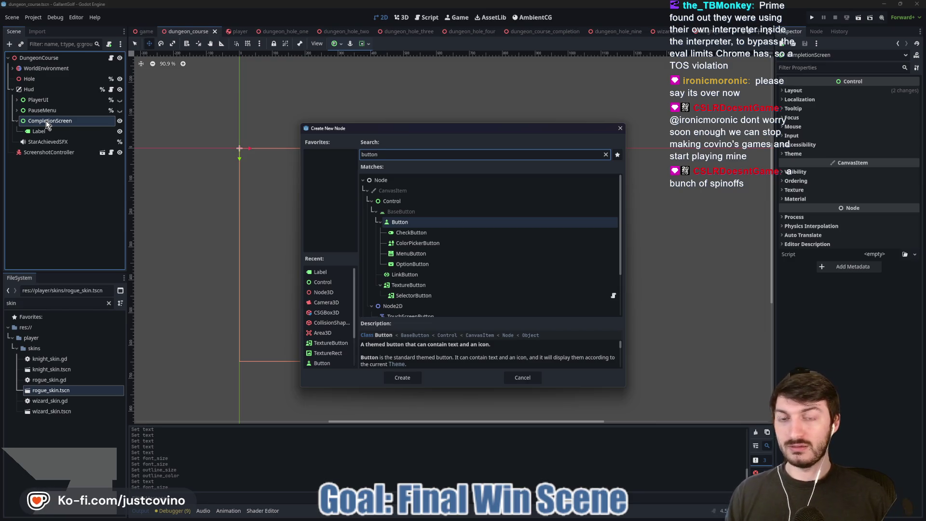
key("ctrl+a")
type("texturebutt")
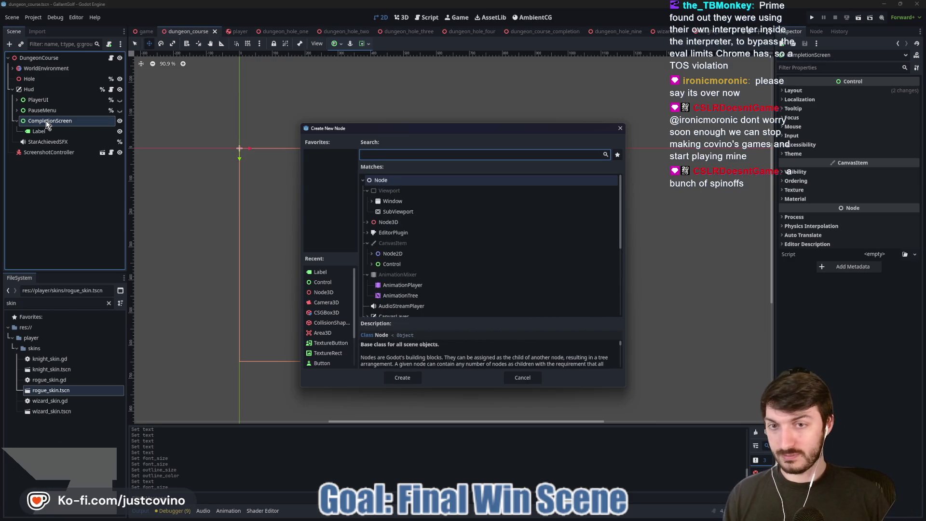
key("Return")
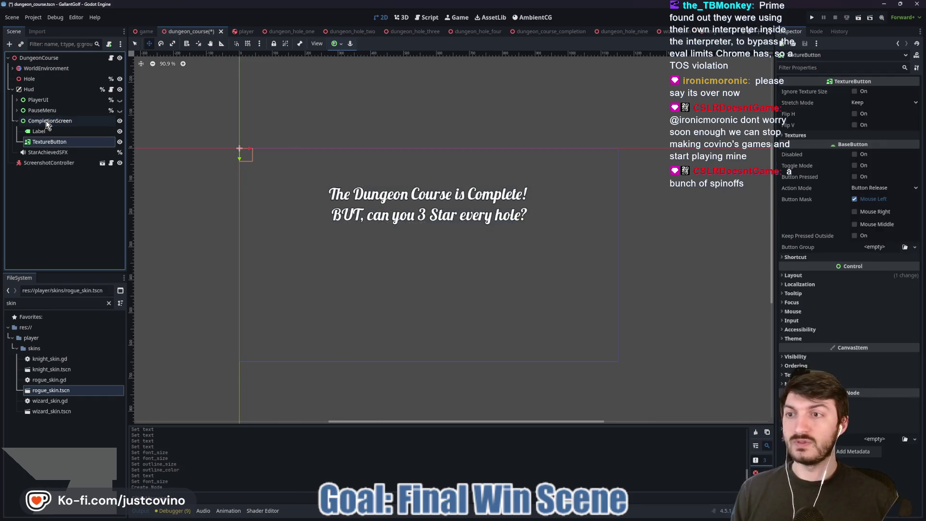
double_click(74, 142)
type("ReturnToMenu")
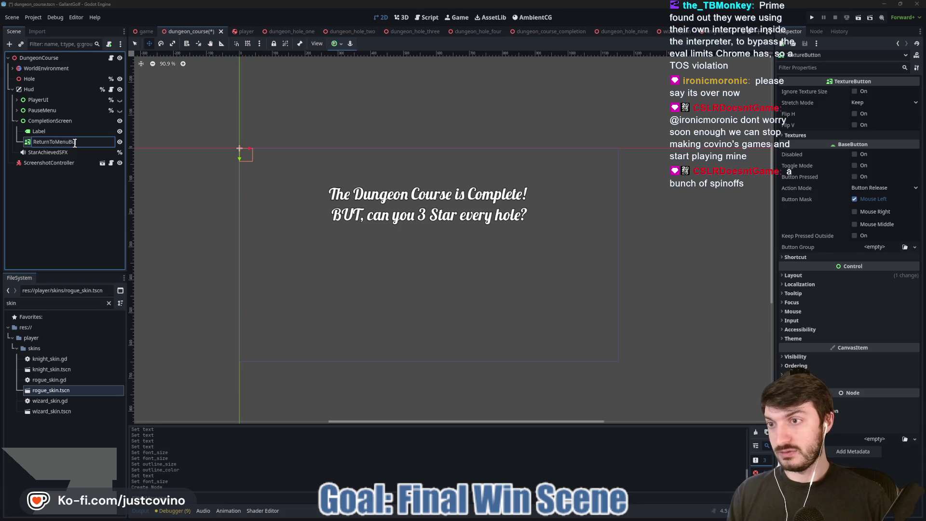
type("Button")
key("Return")
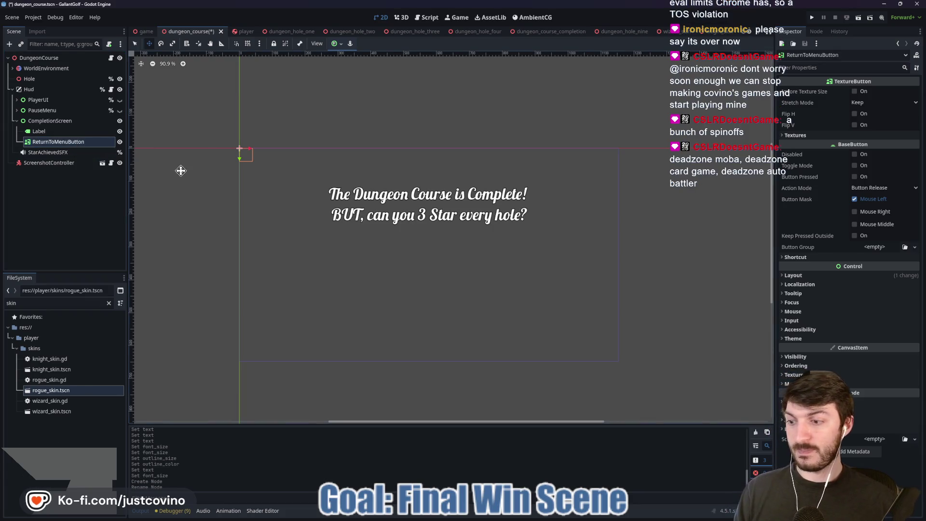
Apply the Center anchor preset to ReturnToMenuButton
left_click(340, 45)
left_click(352, 84)
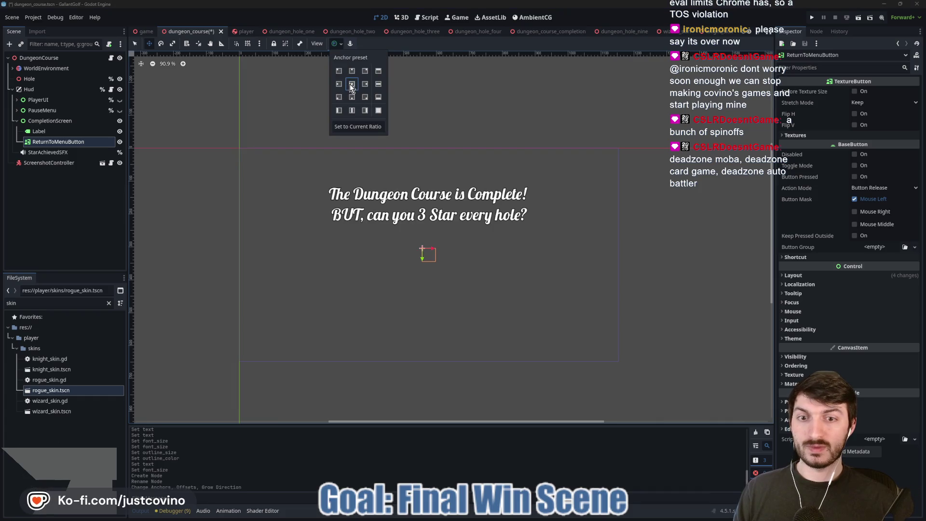
left_click(395, 136)
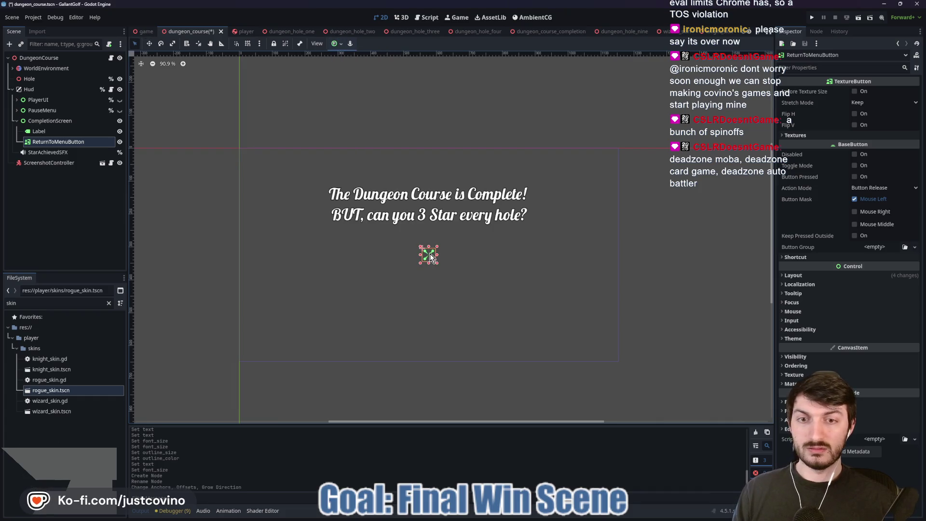
Move and resize the button into a small box below the completion text
mouse_move(431, 257)
left_mouse_down()
mouse_move(418, 320)
mouse_move(504, 350)
left_mouse_up()
left_click_drag(449, 327, 417, 302)
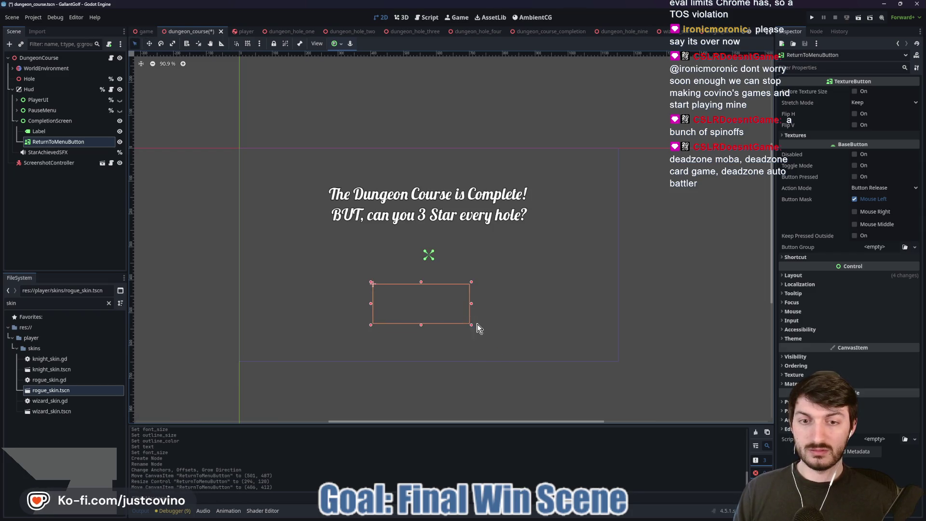
left_click_drag(470, 329, 419, 310)
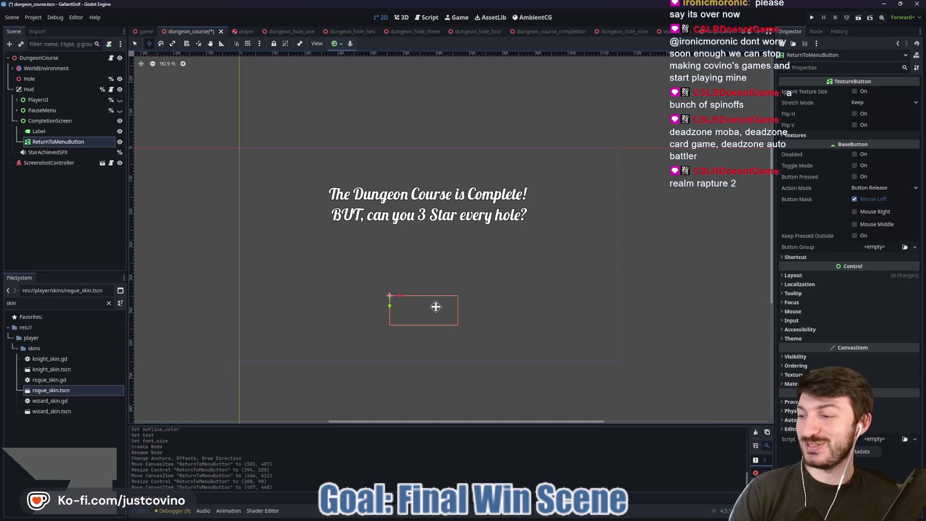
key("q")
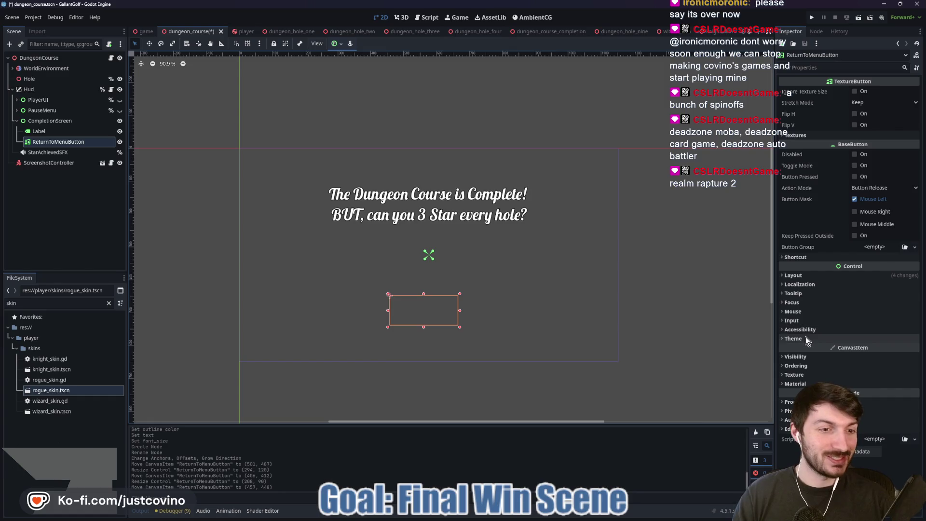
left_click(838, 384)
left_click(838, 384)
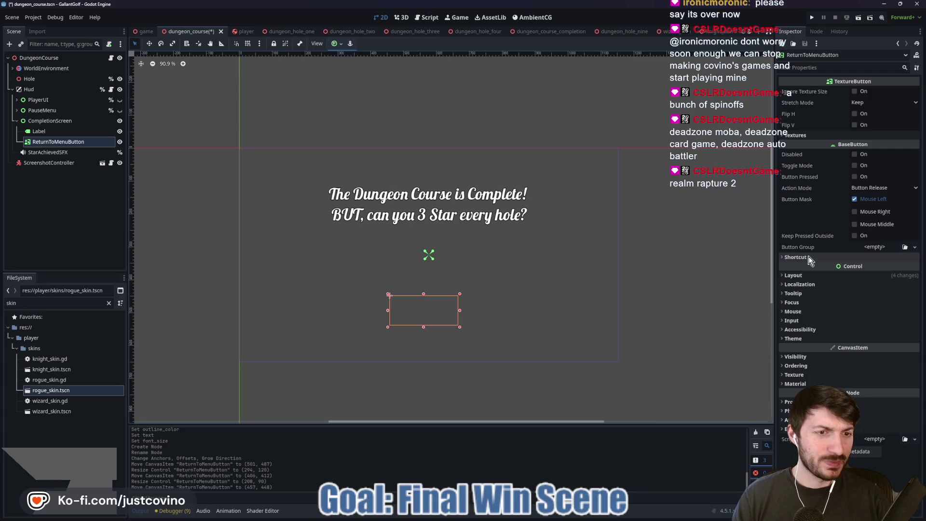
Use Button_-_Normal as the normal texture, ignoring texture size and scaling it to fit
left_click(803, 134)
left_click(874, 145)
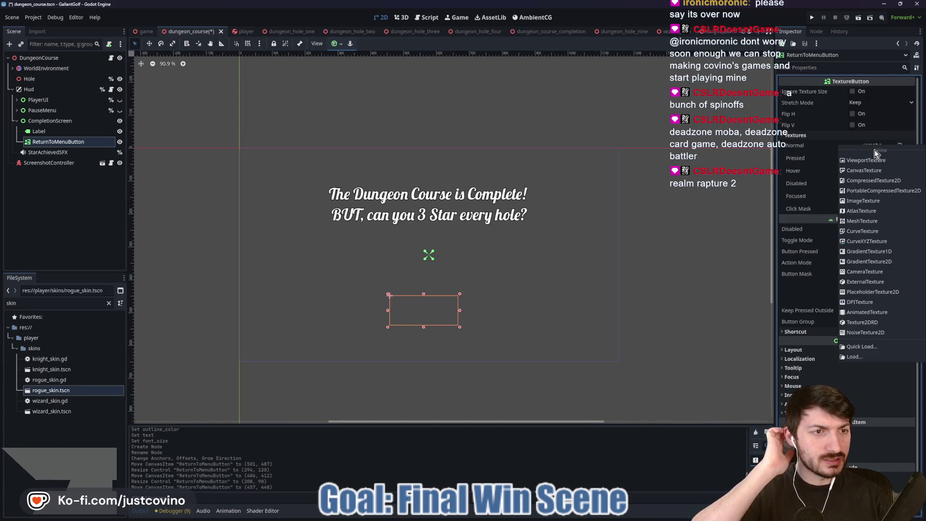
left_click(863, 345)
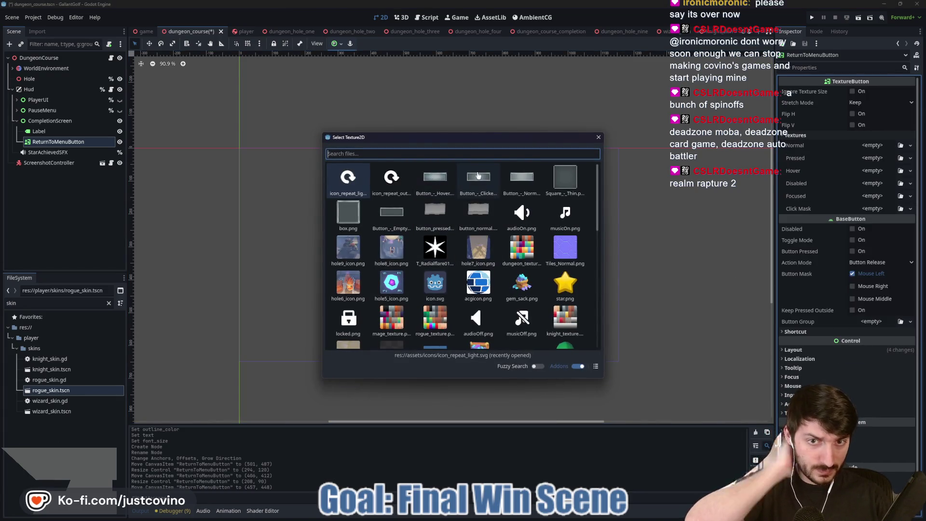
left_click(518, 192)
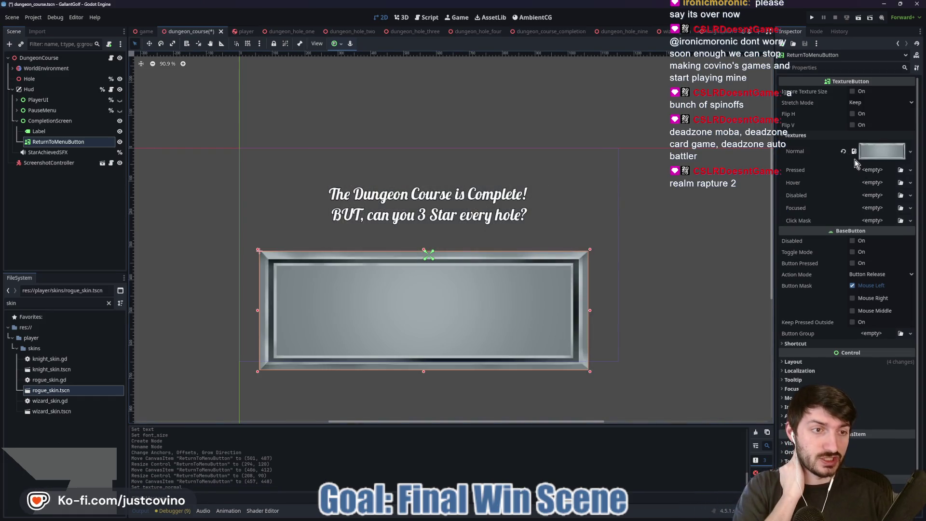
left_click(852, 91)
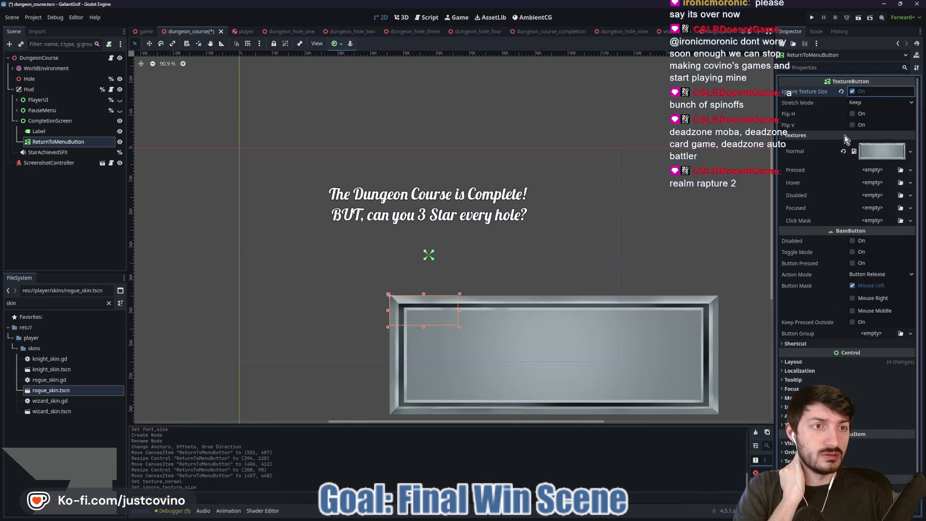
left_click(863, 102)
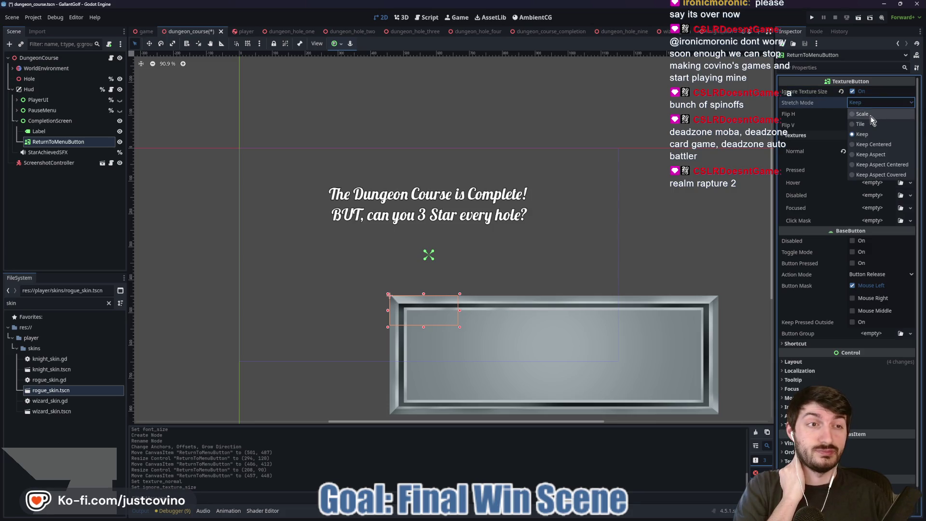
left_click(860, 113)
Assign the pressed-state texture and Button_-_Hover as the hover texture
left_click(866, 170)
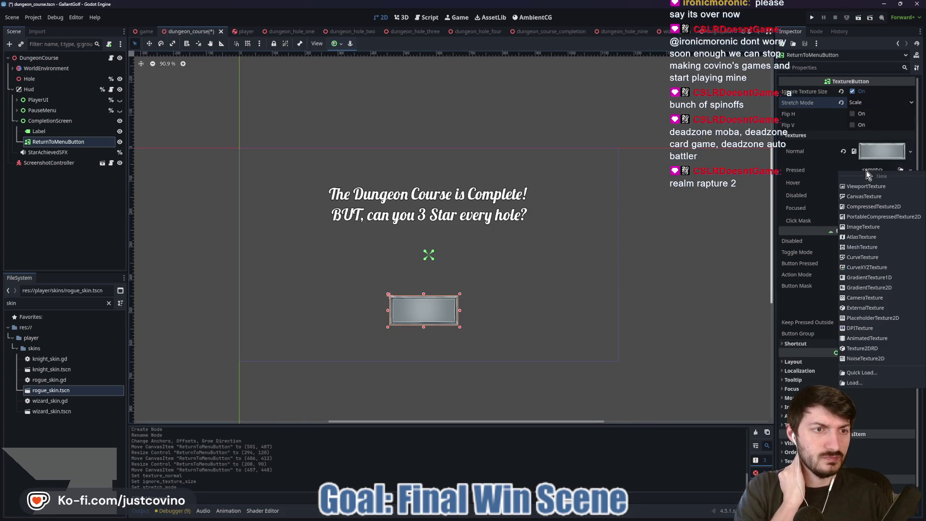
left_click(856, 372)
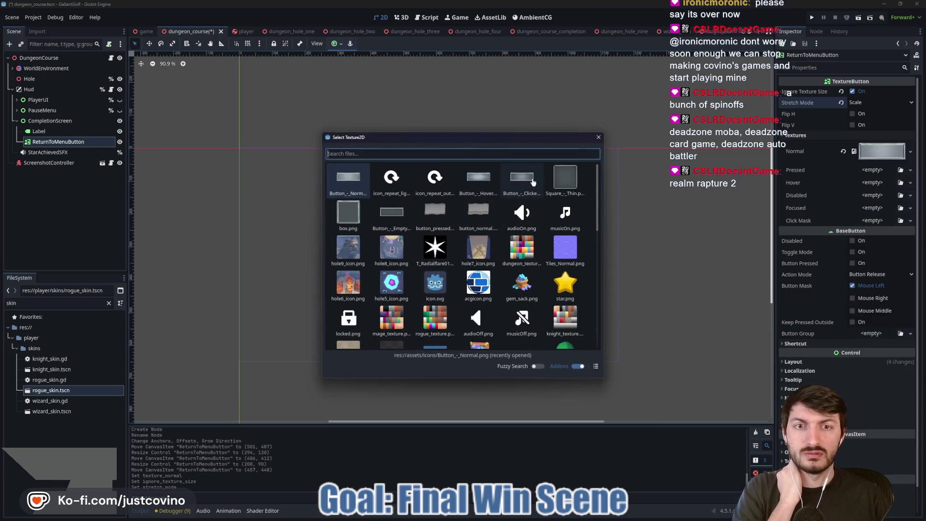
double_click(478, 176)
left_click(871, 195)
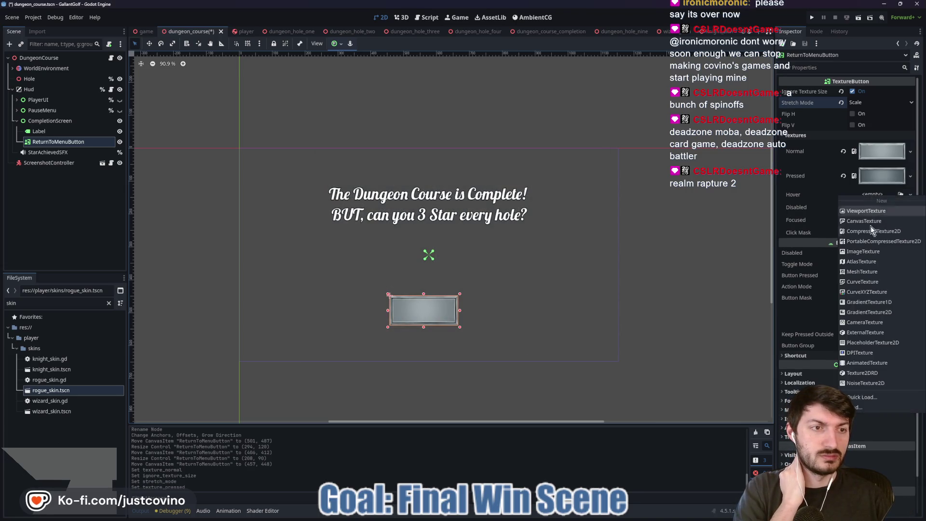
left_click(856, 397)
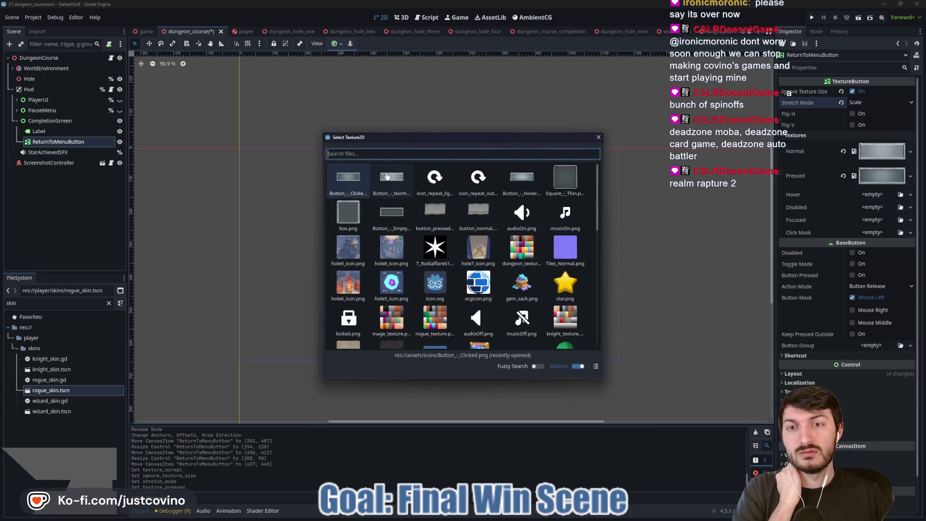
double_click(516, 179)
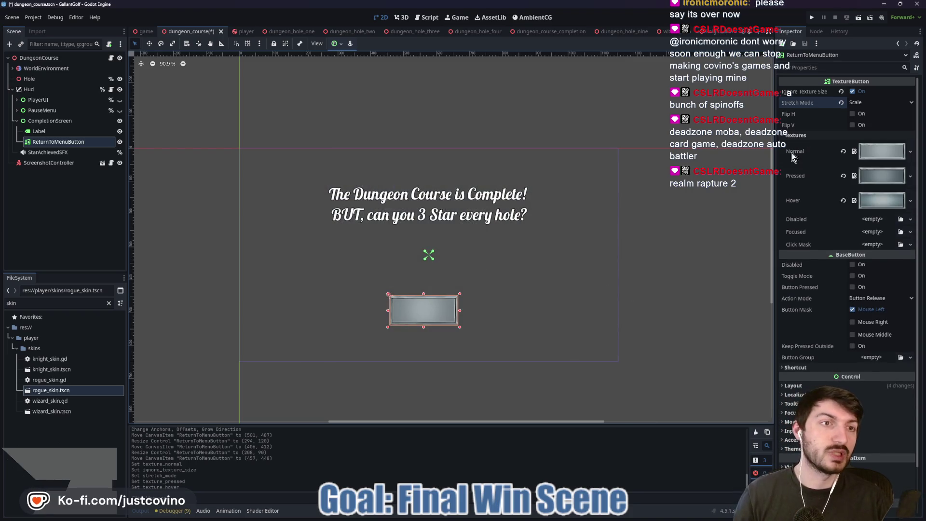
Add a Label child to ReturnToMenuButton and anchor it Full Rect
key("ctrl+a")
type("label")
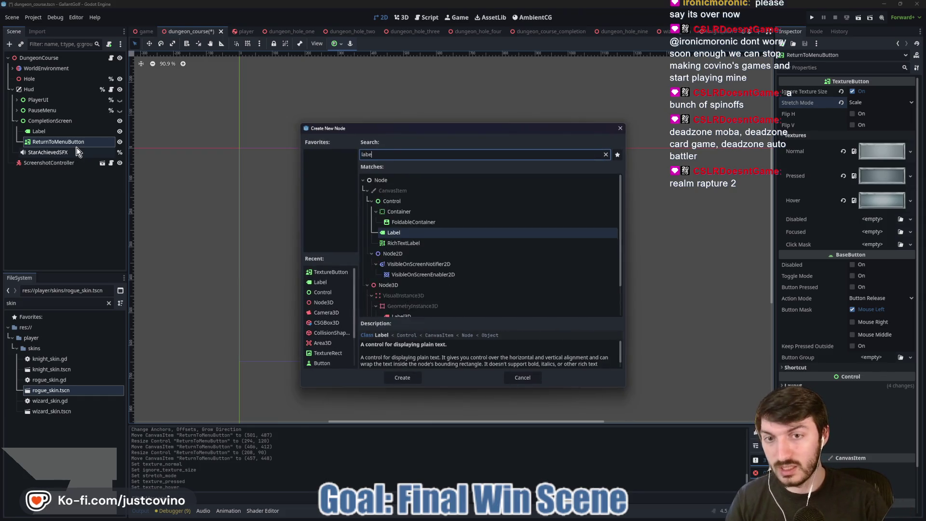
key("Return")
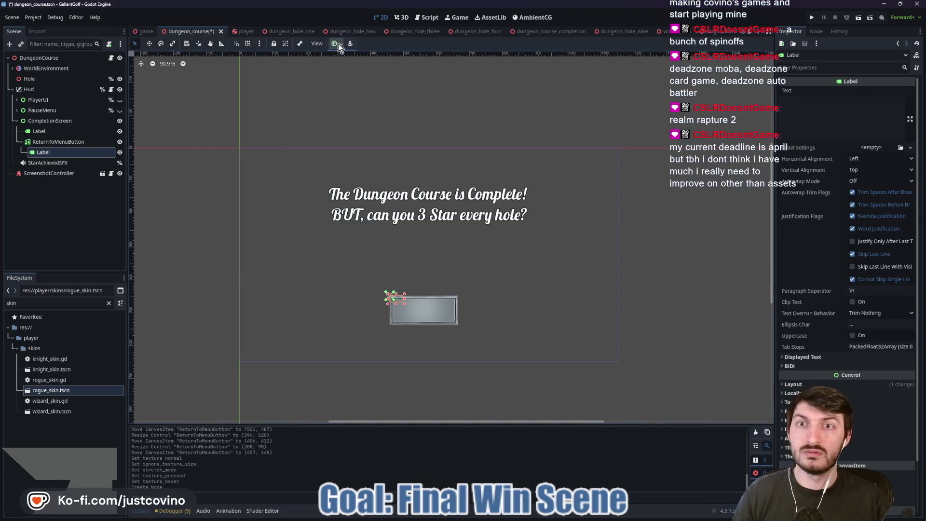
left_click(337, 44)
left_click(379, 110)
scroll(452, 309, "up", 5)
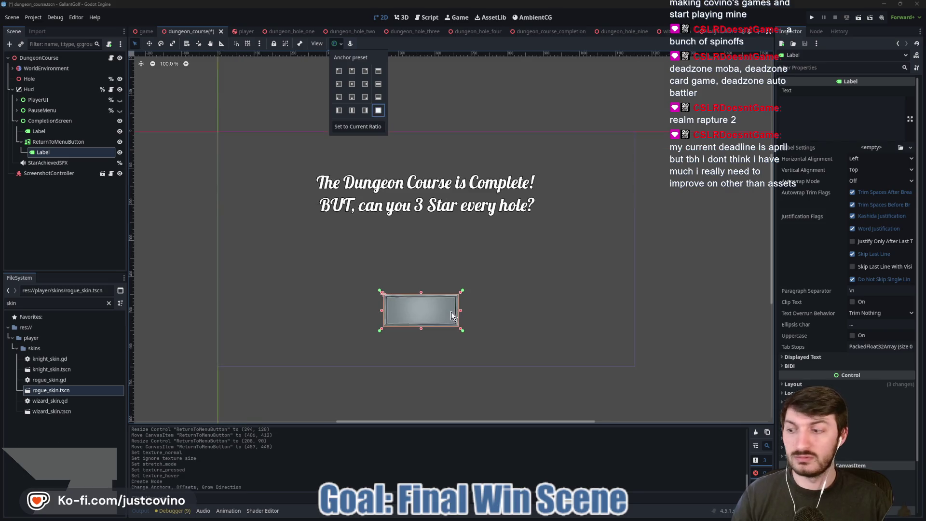
left_click(465, 310)
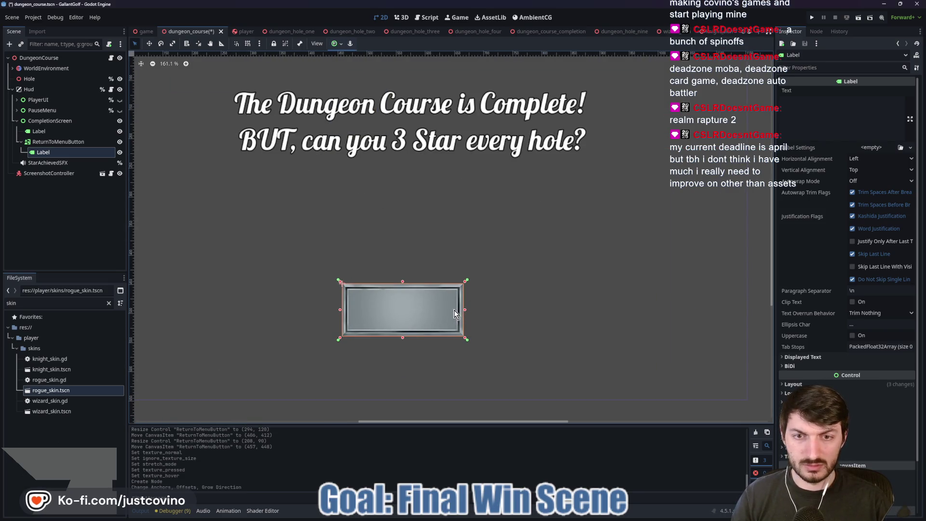
Pull the label's right, top, left and bottom edges inward toward the frame
left_click_drag(464, 309, 460, 309)
left_click(387, 281)
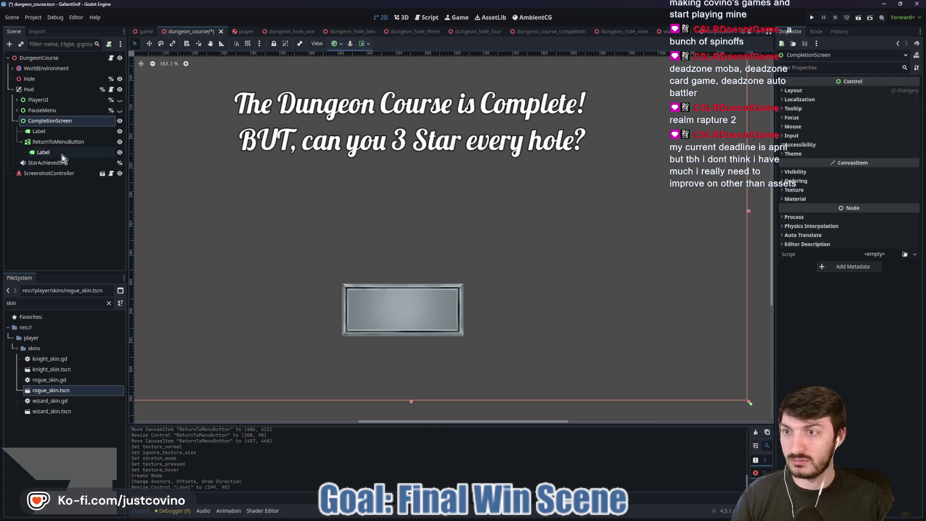
left_click(111, 152)
scroll(438, 309, "up", 6)
left_click_drag(363, 260, 363, 269)
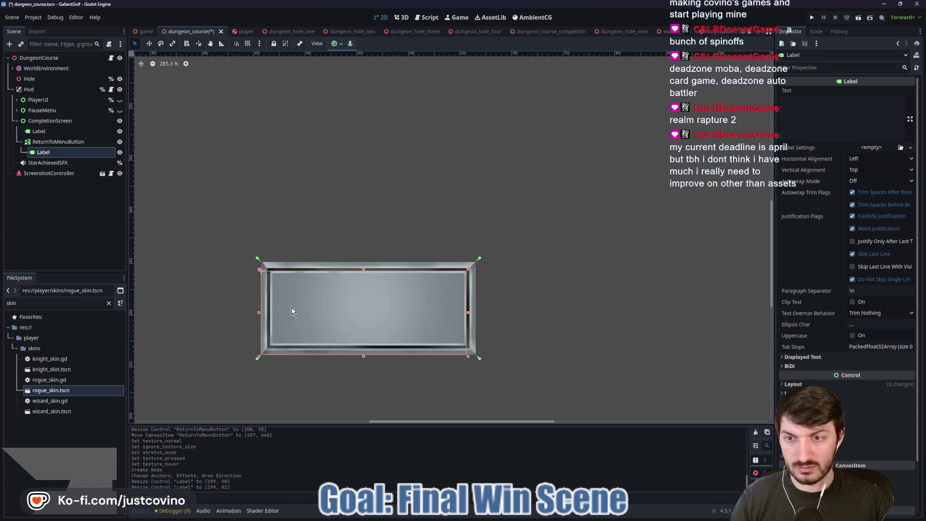
left_click_drag(260, 312, 269, 313)
mouse_move(369, 359)
left_mouse_down()
mouse_move(368, 343)
mouse_move(373, 355)
left_mouse_up()
Fine-tune the label's right, top and left edges to sit inside the button frame
scroll(366, 337, "up", 5)
scroll(367, 334, "up", 3)
left_click_drag(711, 229, 702, 230)
left_click_drag(444, 139, 404, 126)
key("ctrl+z")
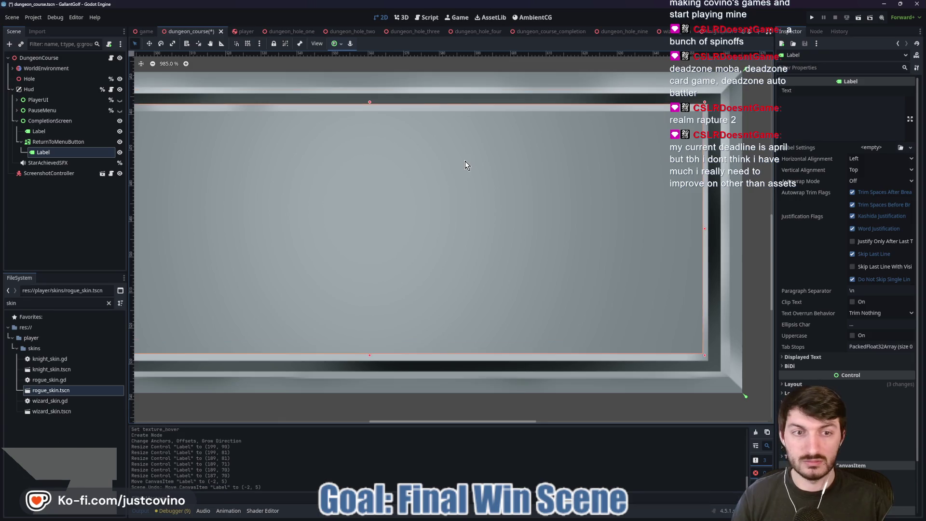
left_click_drag(370, 102, 369, 111)
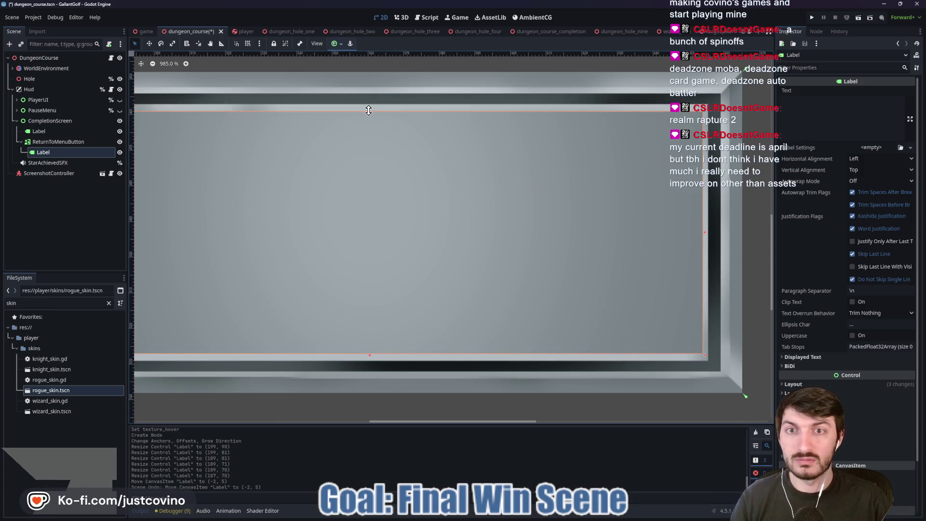
mouse_move(337, 231)
left_mouse_down()
mouse_move(567, 221)
mouse_move(550, 219)
left_mouse_up()
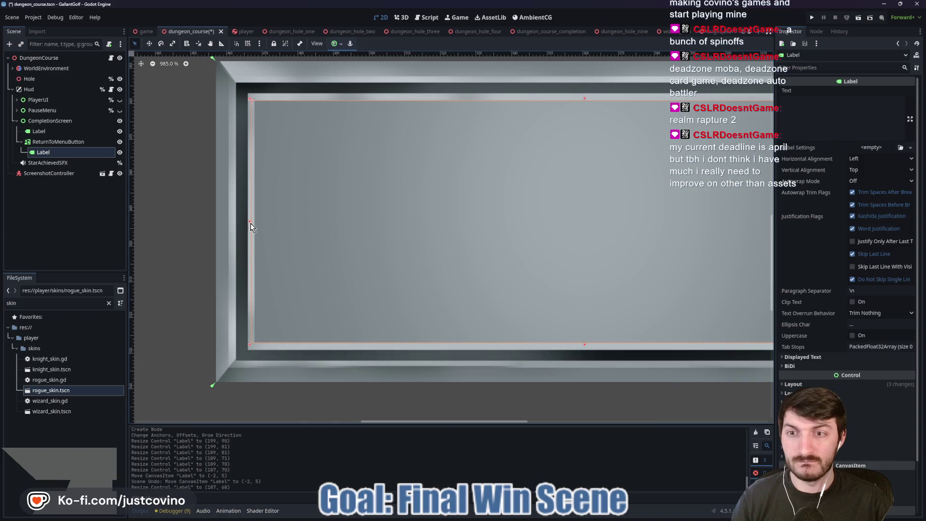
left_click_drag(250, 223, 254, 223)
left_click_drag(548, 256, 370, 248)
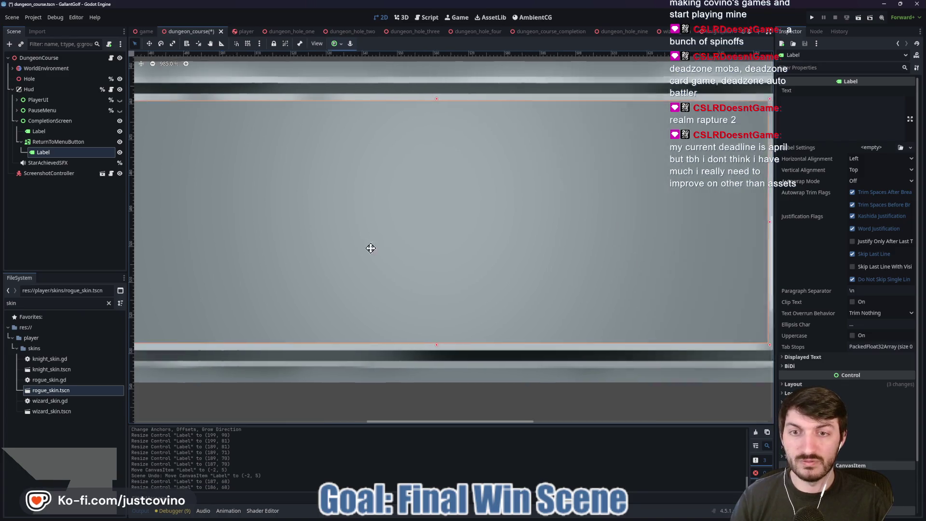
scroll(370, 248, "down", 8)
Enter the button label's text and centre it horizontally and vertically
left_click(859, 114)
type("Re")
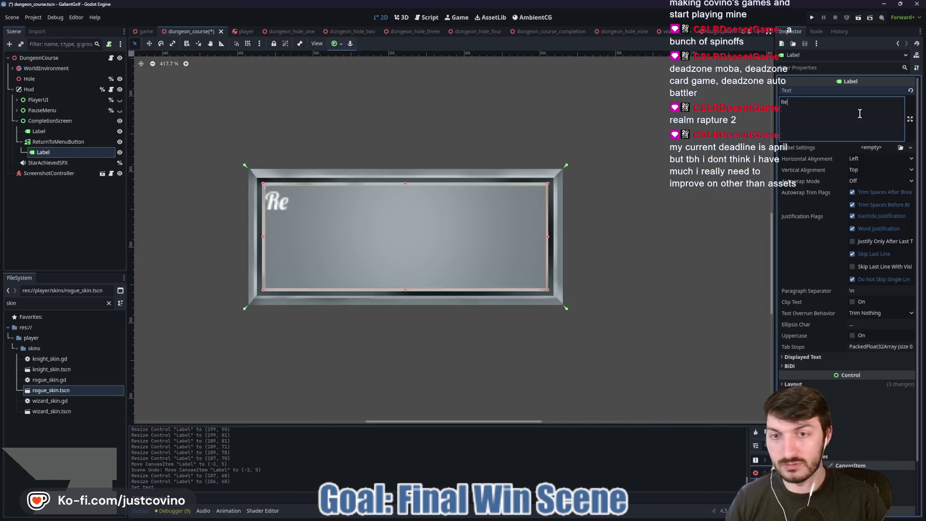
type("ain M")
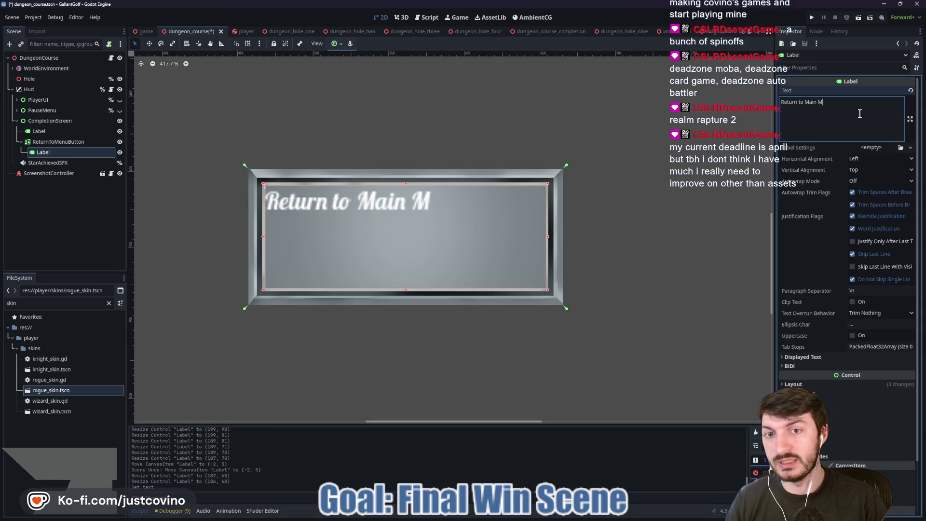
left_click(880, 158)
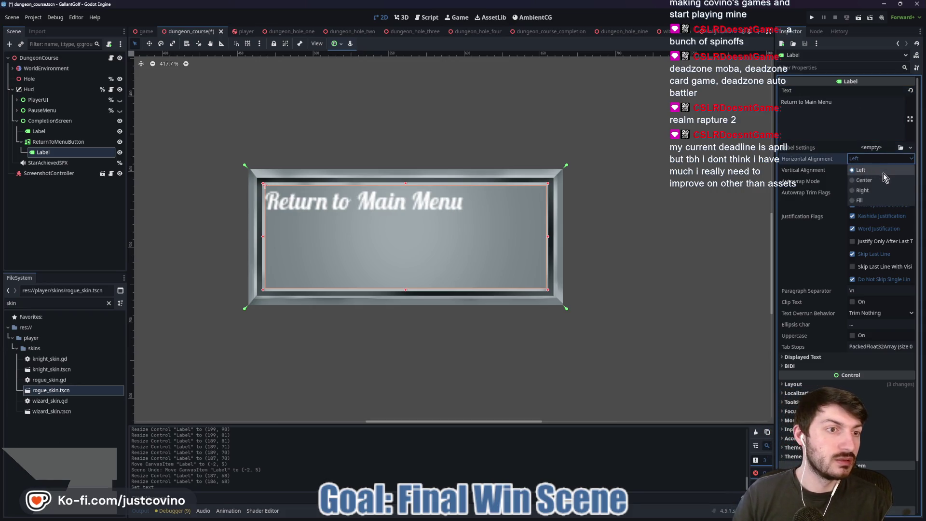
left_click(872, 179)
left_click(869, 171)
left_click(874, 189)
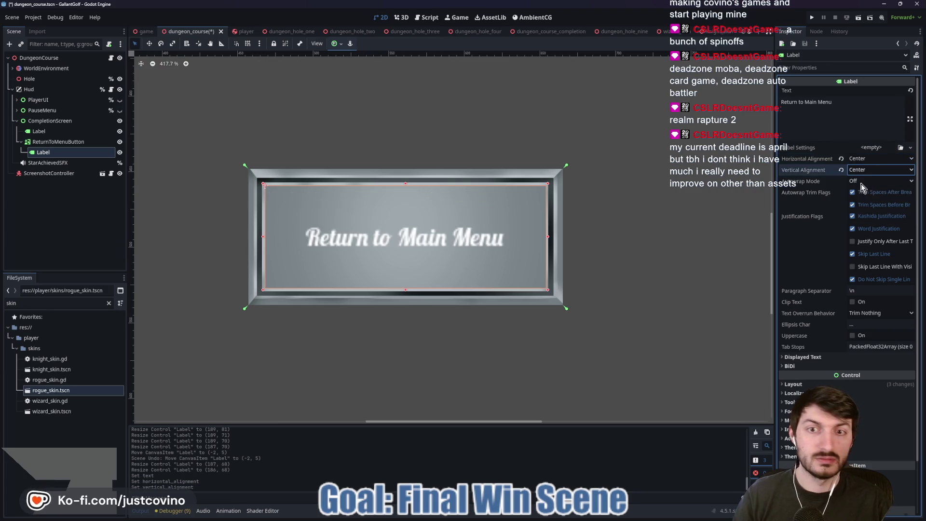
Create new LabelSettings for the button label with font size 21
left_click(868, 147)
left_click(880, 164)
left_click(876, 147)
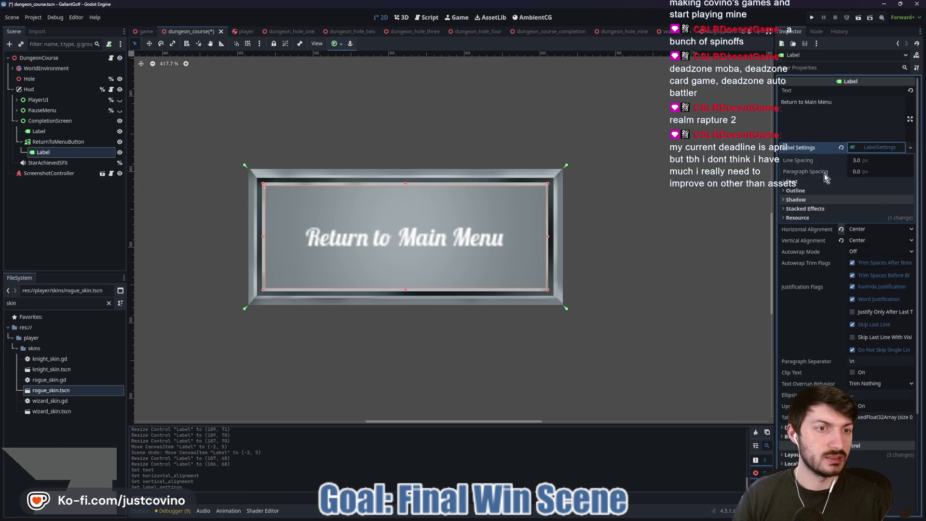
left_click(866, 182)
left_click(868, 204)
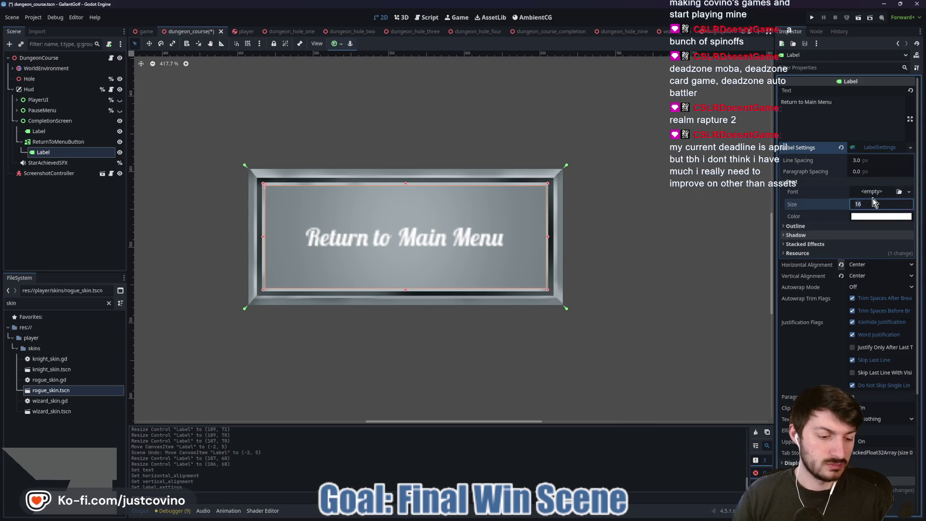
key("Return")
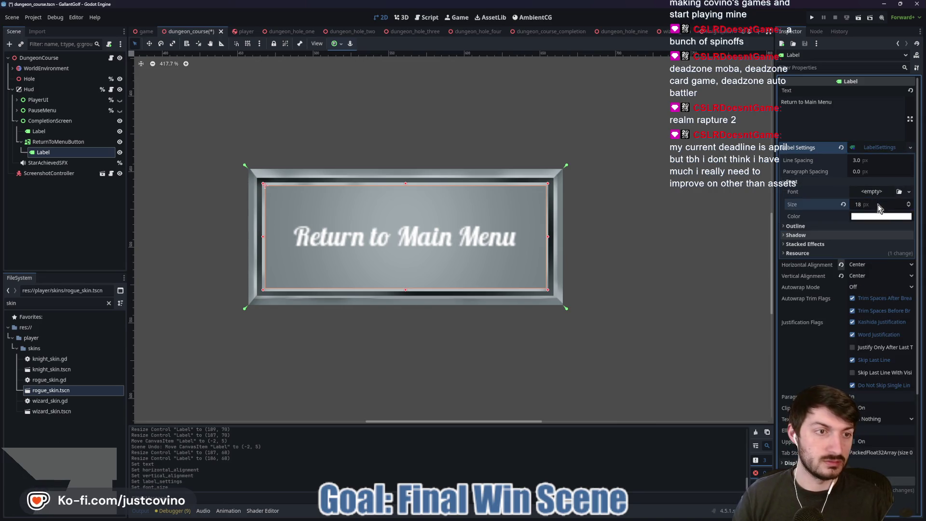
type("21")
key("Return")
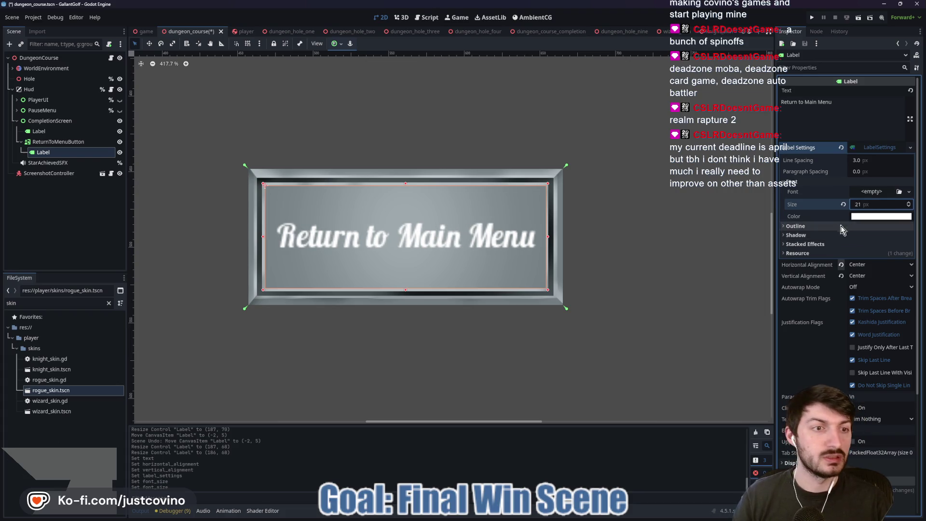
Give the button text a 3 px black outline
left_click(819, 226)
left_click(865, 237)
type("3")
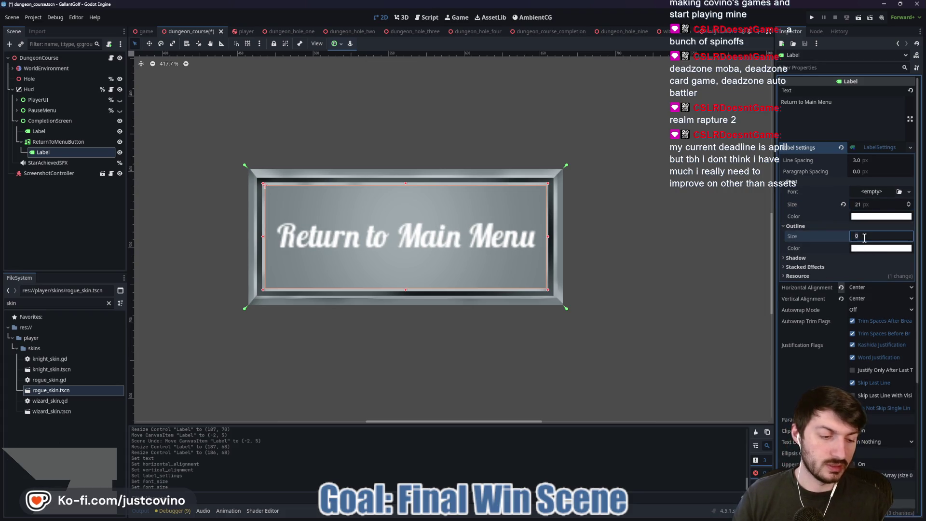
key("Return")
left_click(870, 248)
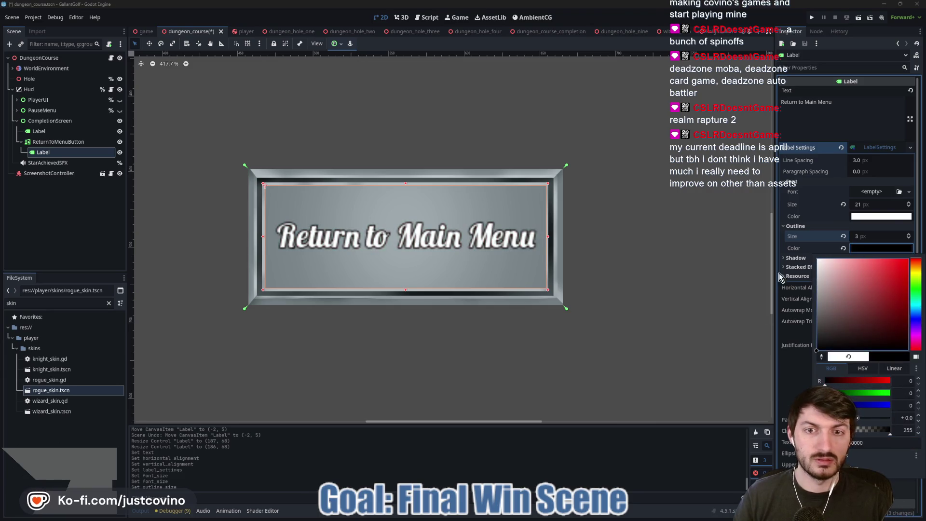
scroll(591, 257, "down", 10)
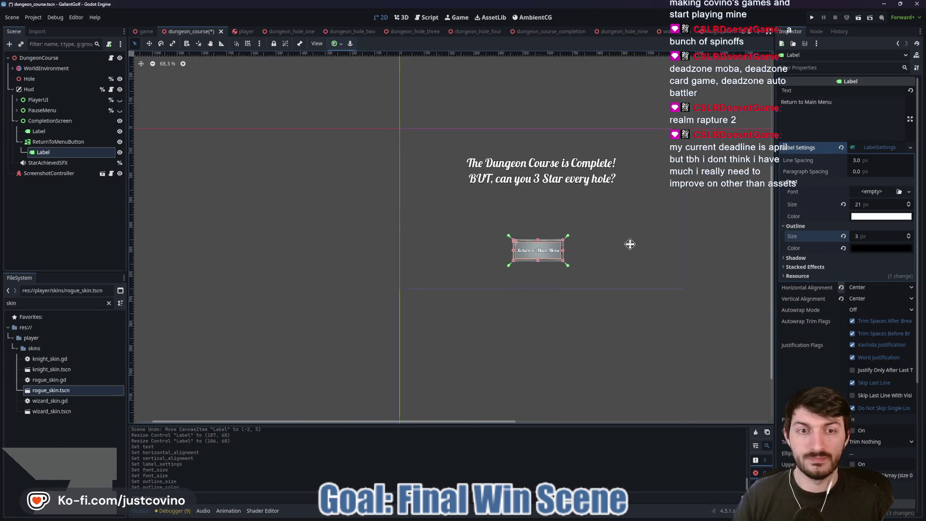
Save the dungeon_course scene and return to the 2D workspace
key("ctrl+s")
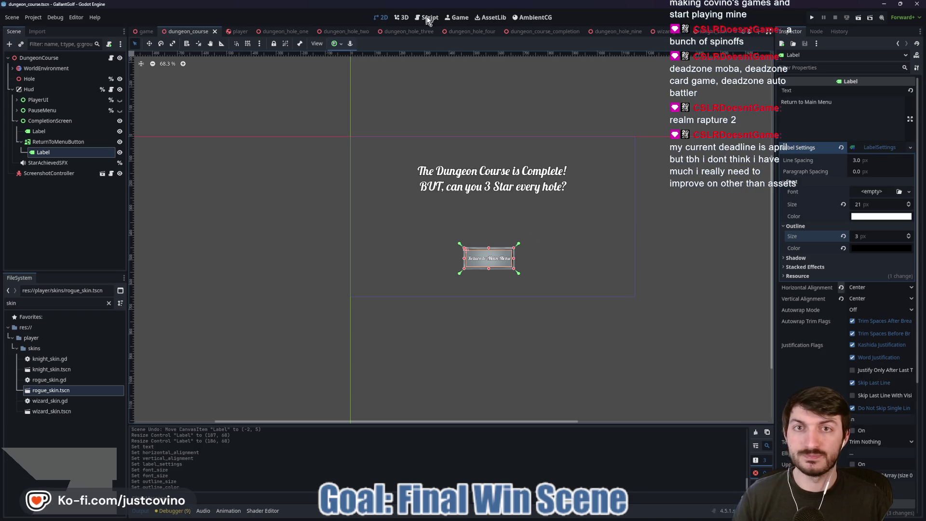
left_click(401, 18)
left_click(381, 17)
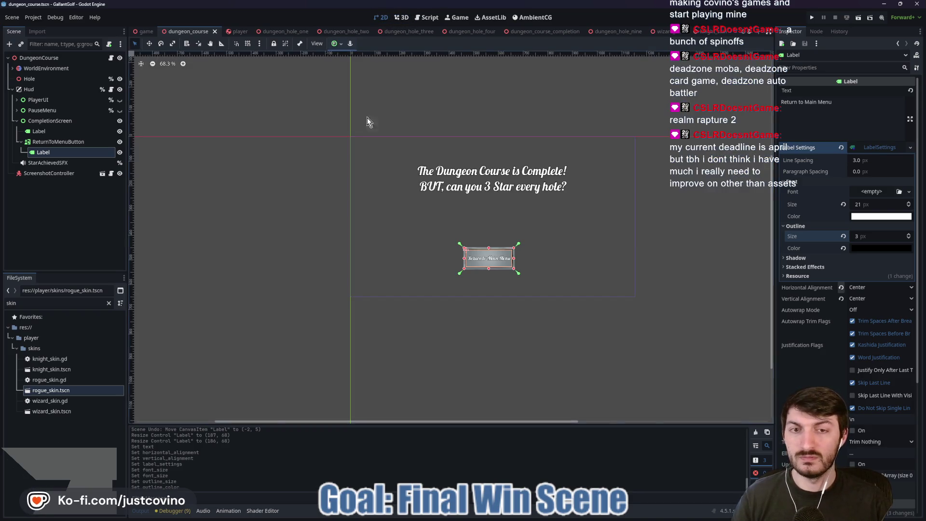
left_click_drag(409, 230, 349, 246)
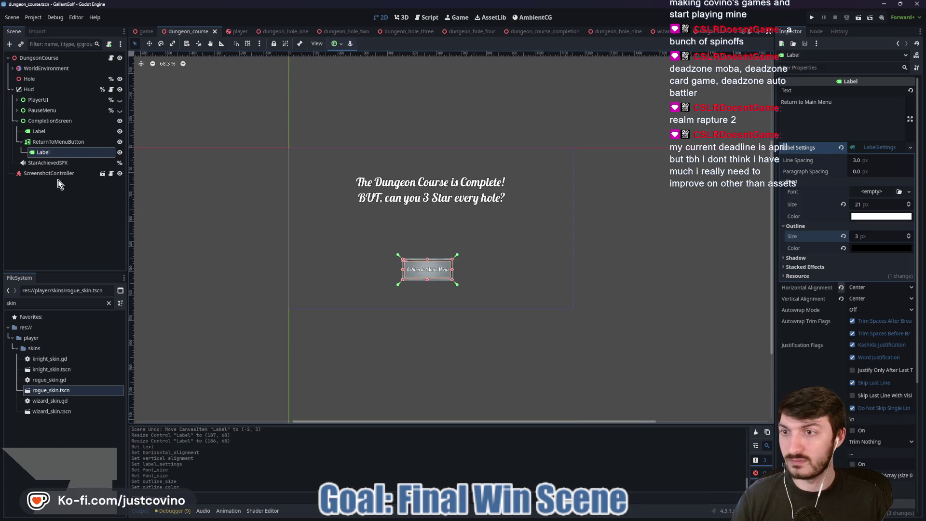
Move ReturnToMenuButton's pivot to its centre and save the scene
left_click(57, 142)
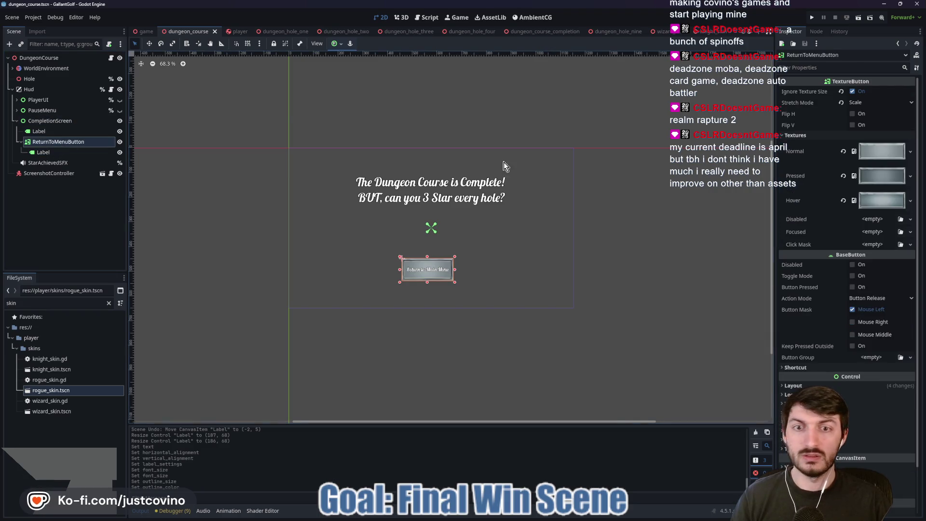
key("q")
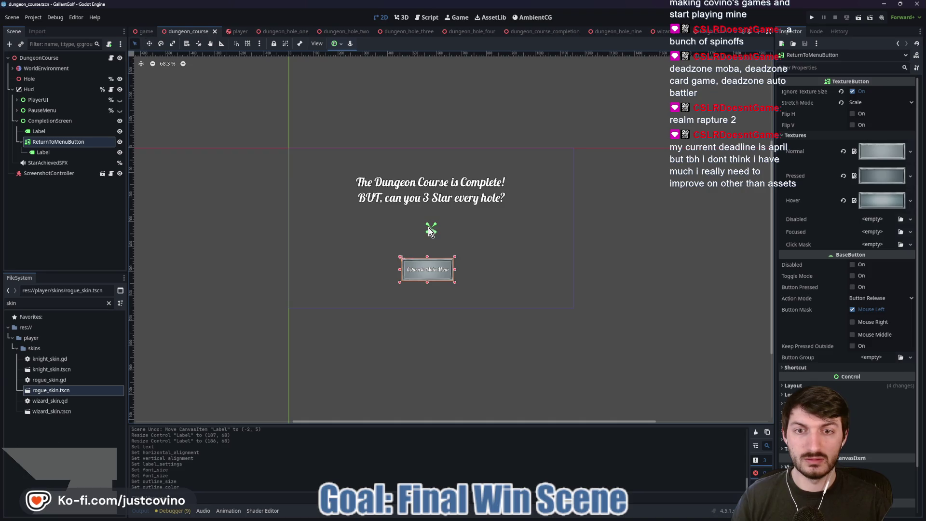
left_click_drag(431, 230, 425, 272)
key("ctrl+s")
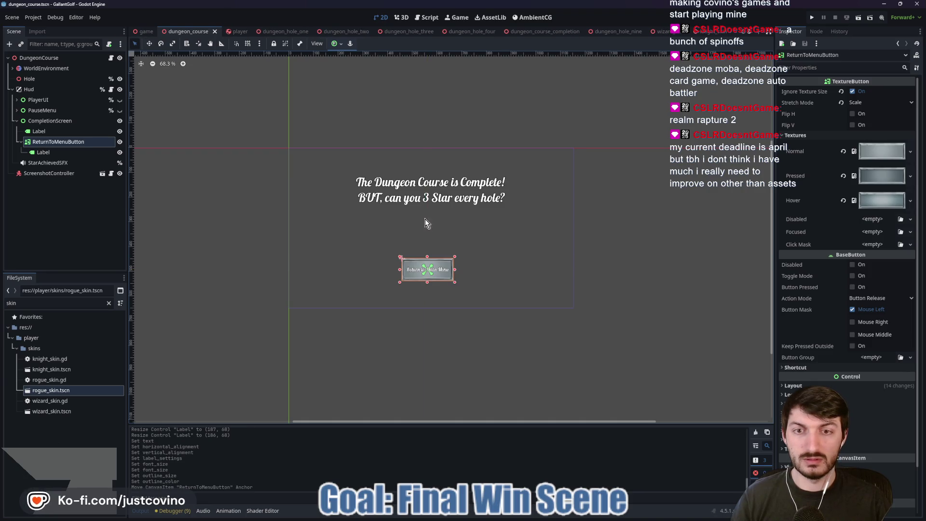
Set CompletionScreen's mouse filter to Ignore
left_click(49, 120)
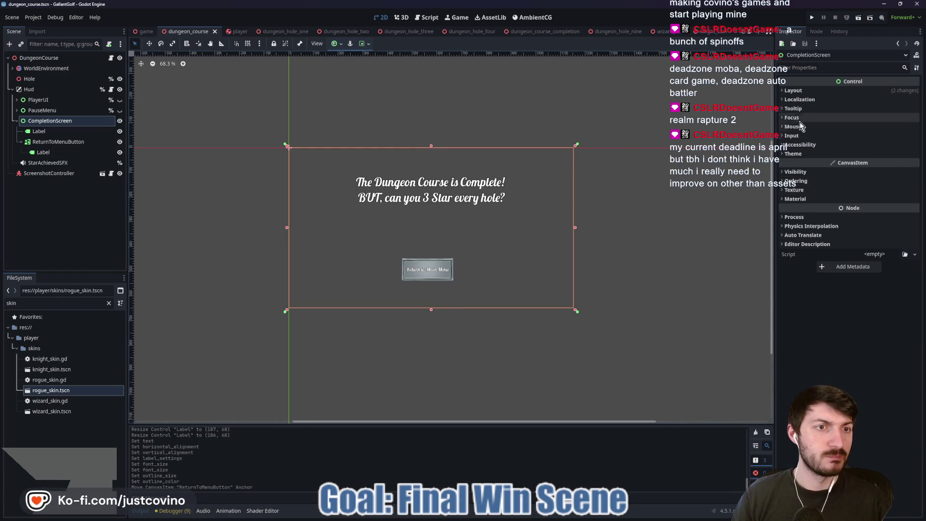
left_click(820, 126)
left_click(872, 136)
left_click(868, 166)
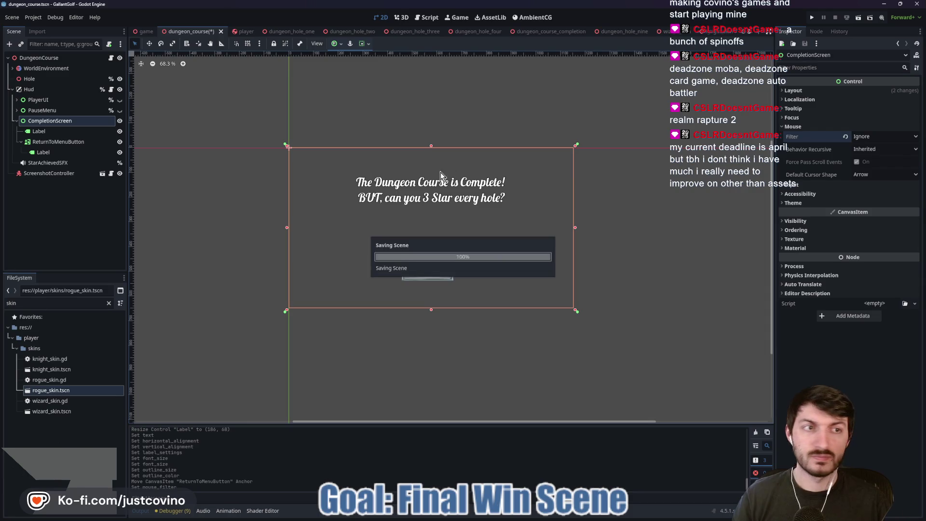
Check the two labels, then bring up CompletionScreen's context menu
left_click(38, 132)
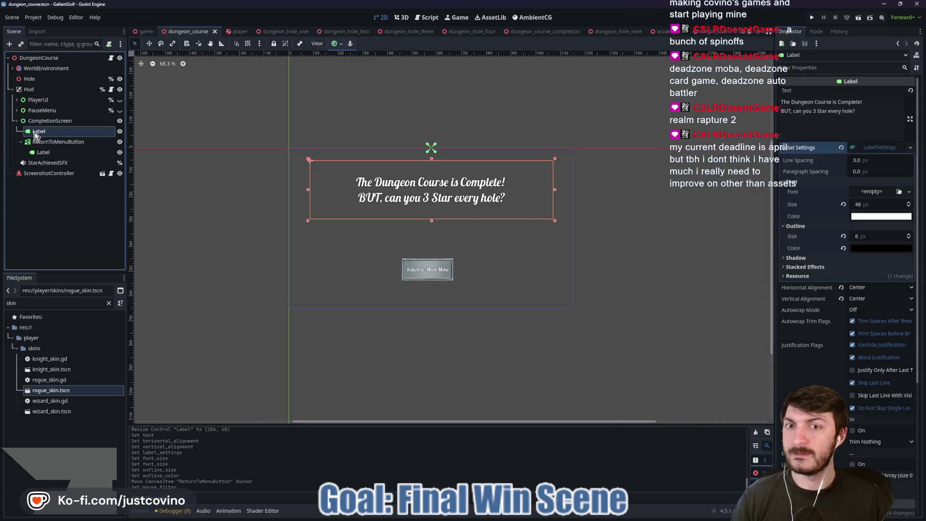
left_click(57, 152)
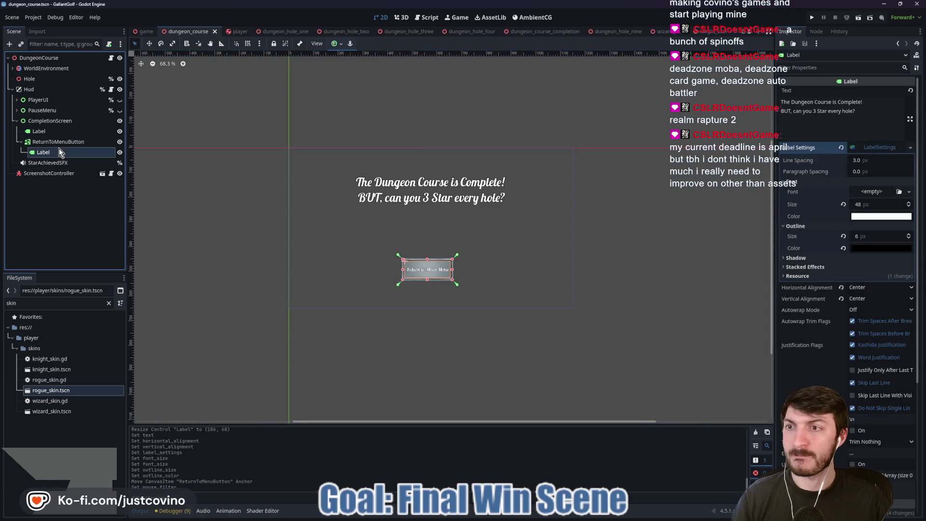
left_click(54, 121)
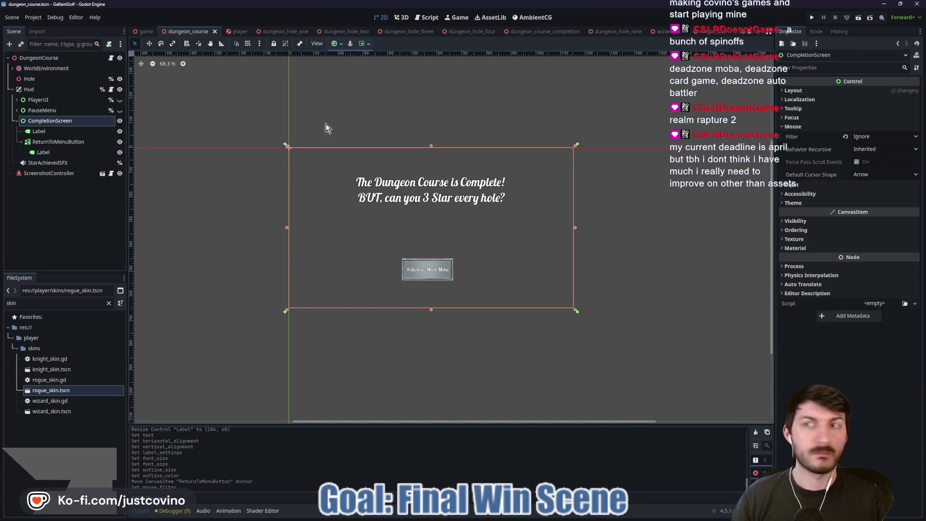
right_click(85, 123)
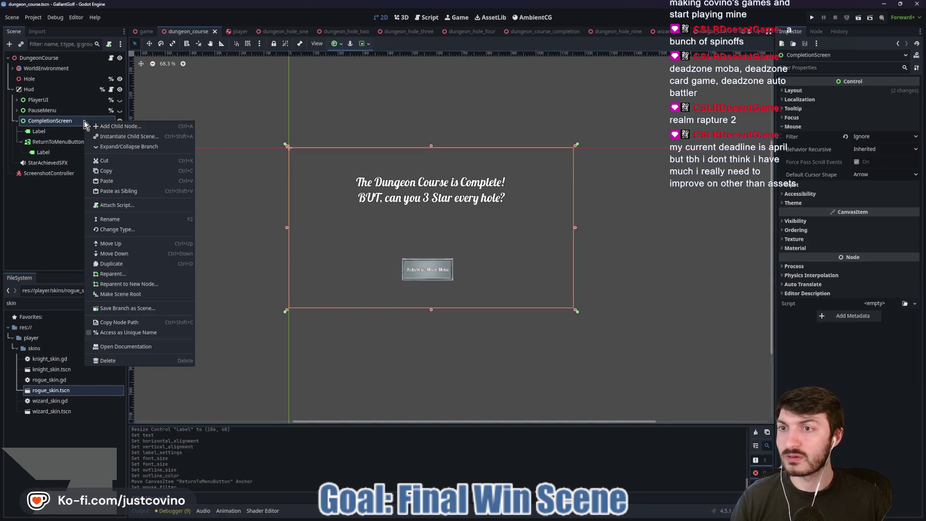
Make CompletionScreen a unique name, save, and connect ReturnToMenuButton's pressed() to Hud
left_click(128, 333)
key("ctrl+s")
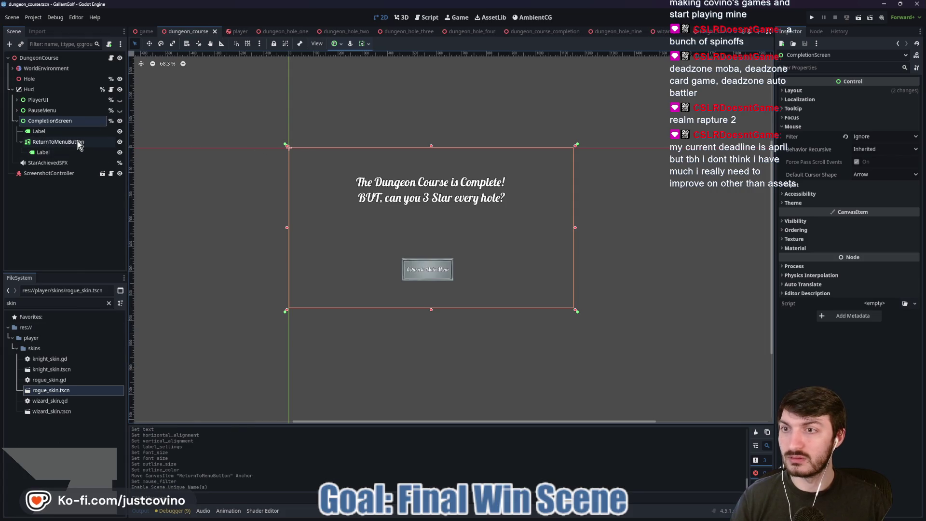
left_click(57, 142)
left_click(816, 31)
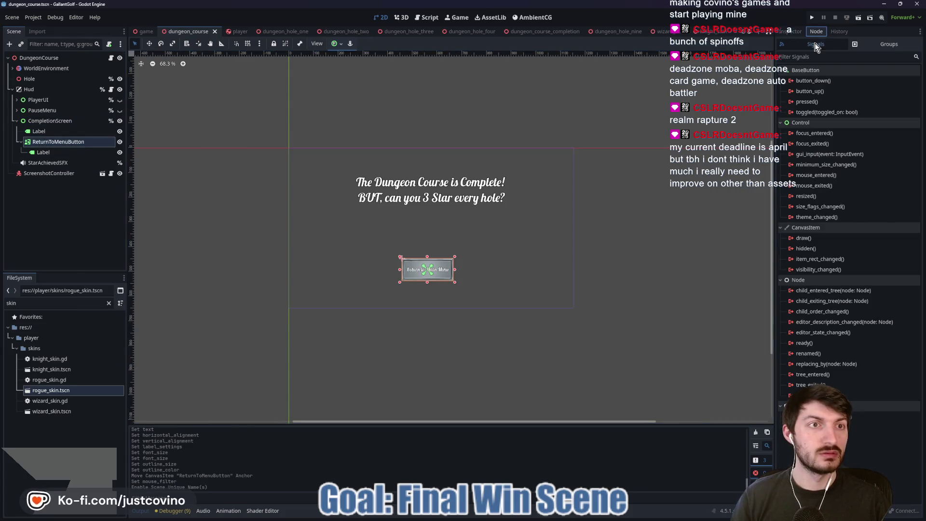
double_click(808, 102)
left_click(381, 270)
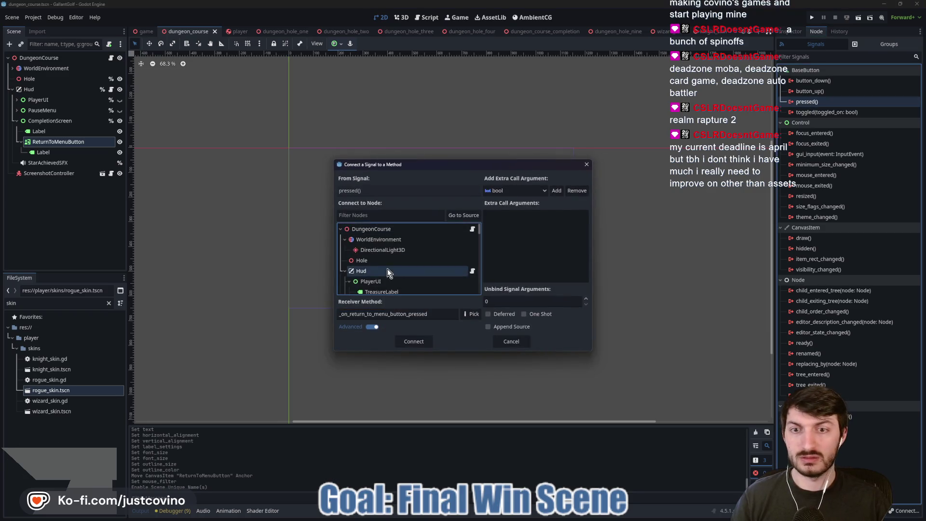
left_click(414, 342)
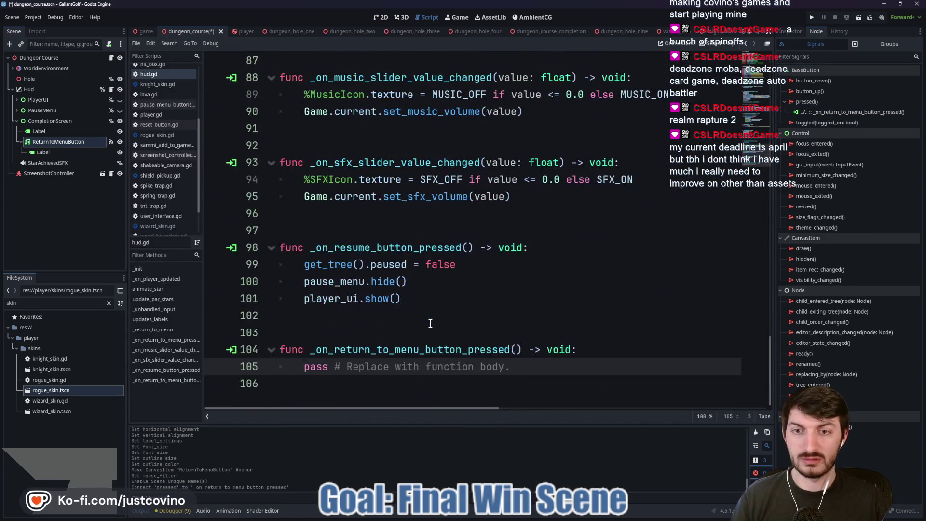
Replace the placeholder pass in _on_return_to_menu_button_pressed with _return_to_menu() and save hud.gd
left_click(513, 367)
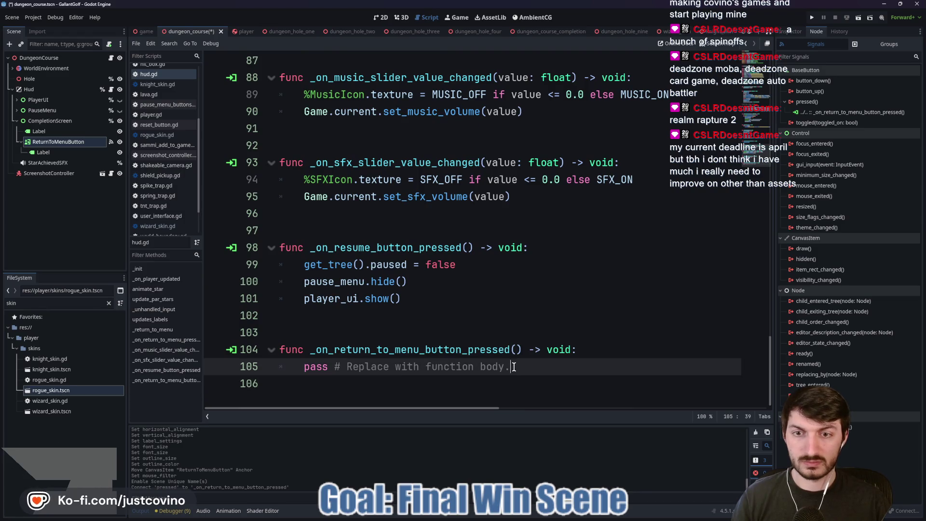
scroll(490, 274, "up", 3)
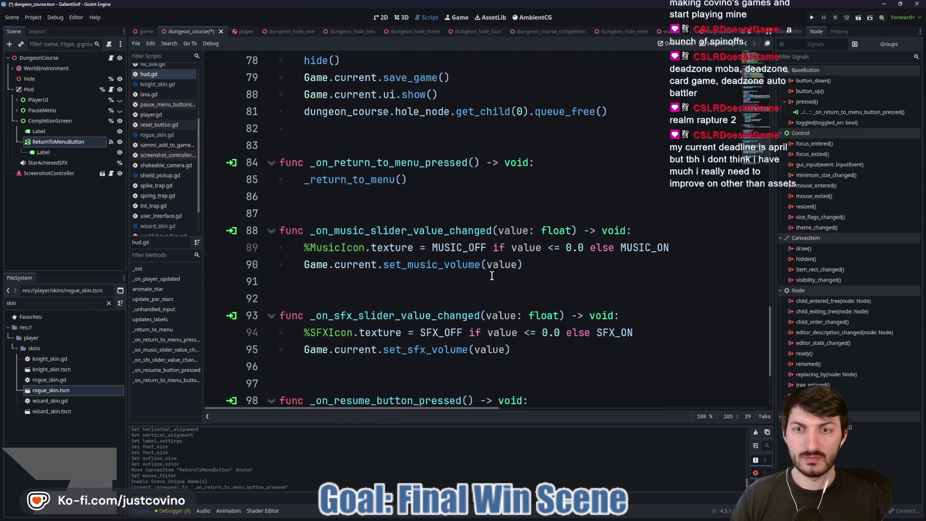
scroll(530, 284, "up", 4)
scroll(511, 289, "down", 2)
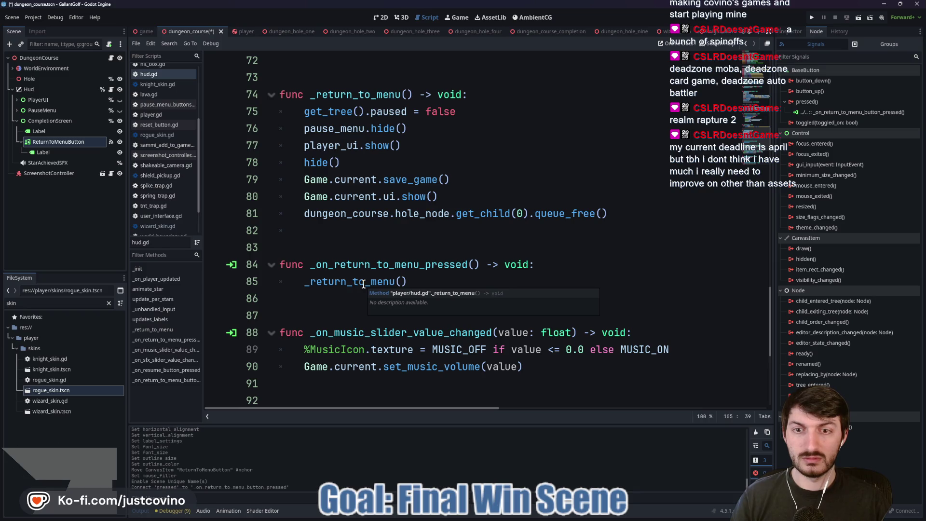
scroll(366, 284, "down", 5)
left_click_drag(513, 367, 307, 370)
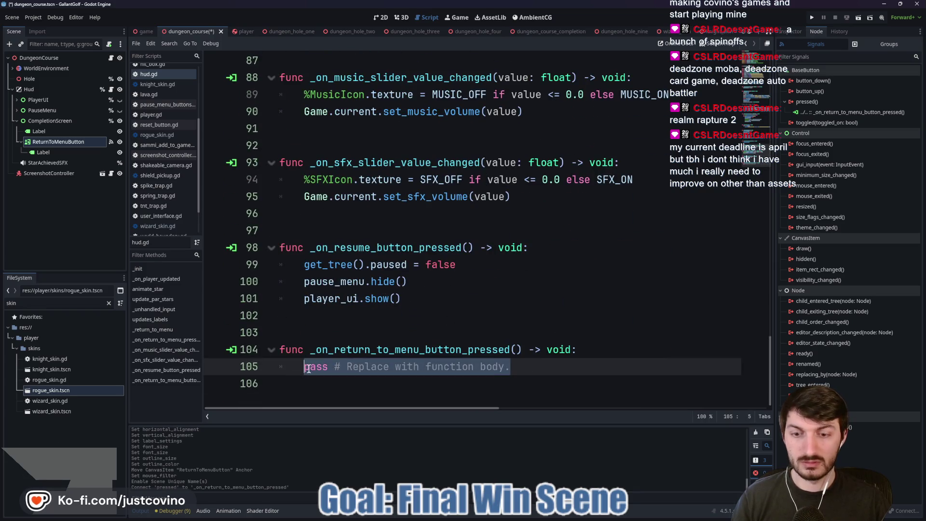
type("_return")
key("Return")
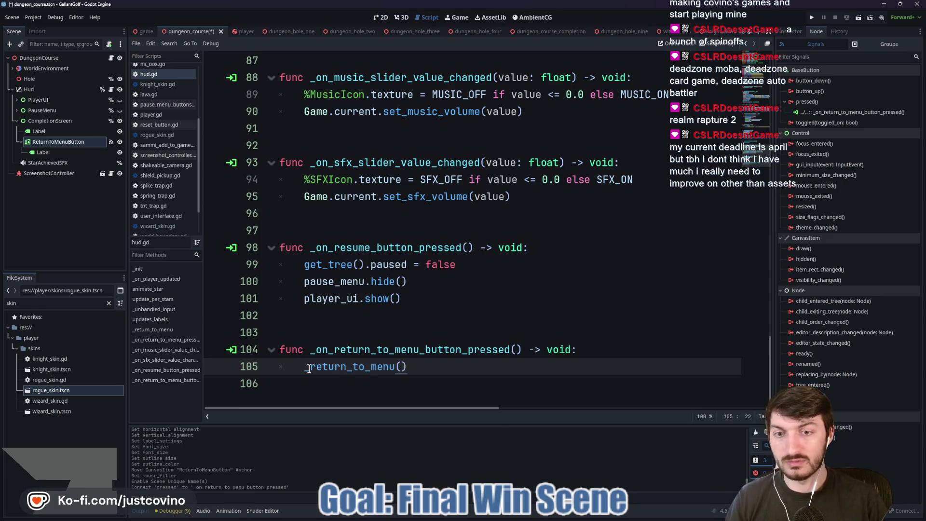
key("ctrl+s")
Jump from the _return_to_menu call to its function definition
scroll(417, 313, "up", 7)
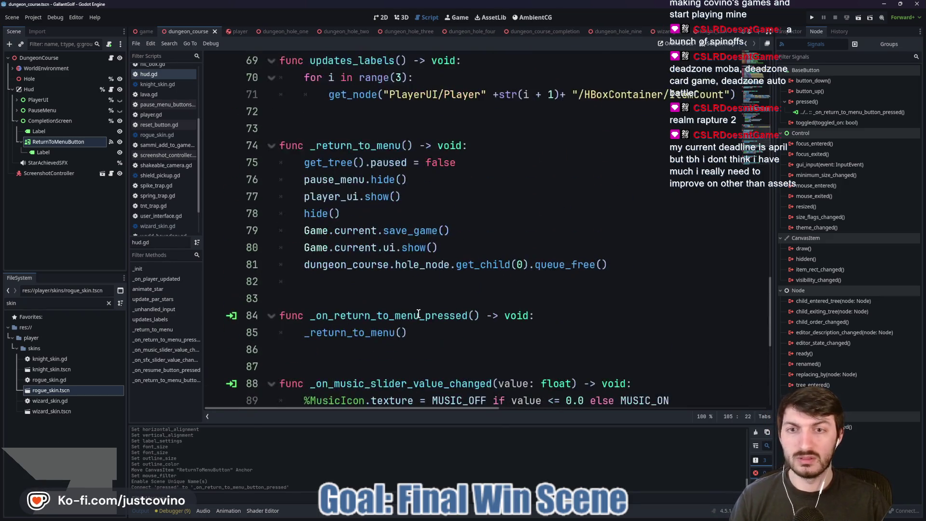
scroll(415, 314, "up", 4)
scroll(415, 315, "up", 5)
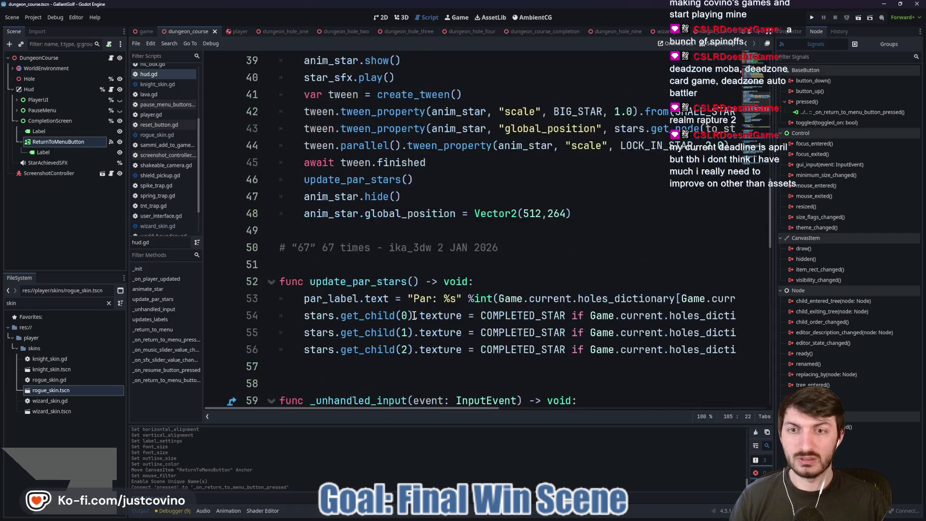
scroll(413, 315, "up", 4)
scroll(414, 315, "up", 3)
scroll(414, 315, "down", 6)
scroll(414, 316, "down", 13)
left_click(372, 283)
left_click(372, 282, "ctrl")
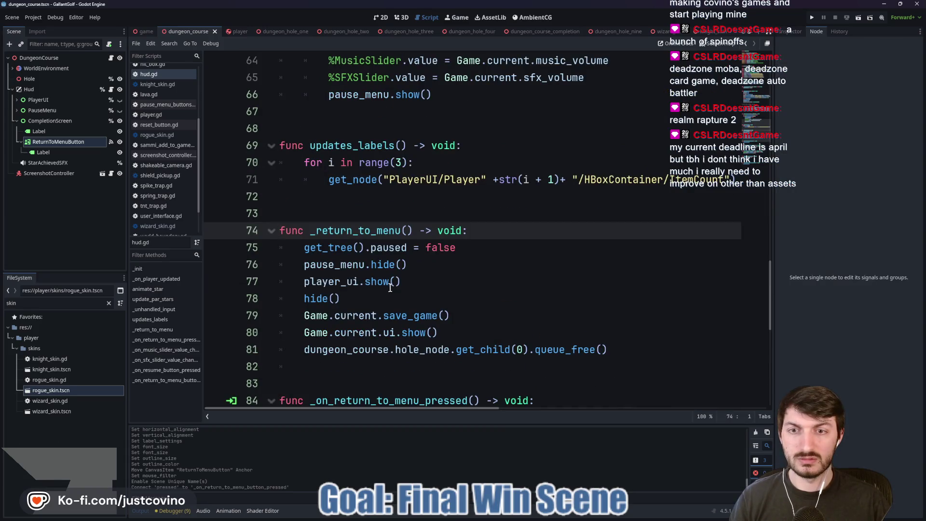
Add an empty line after pause_menu.hide() in _return_to_menu
left_click(437, 267)
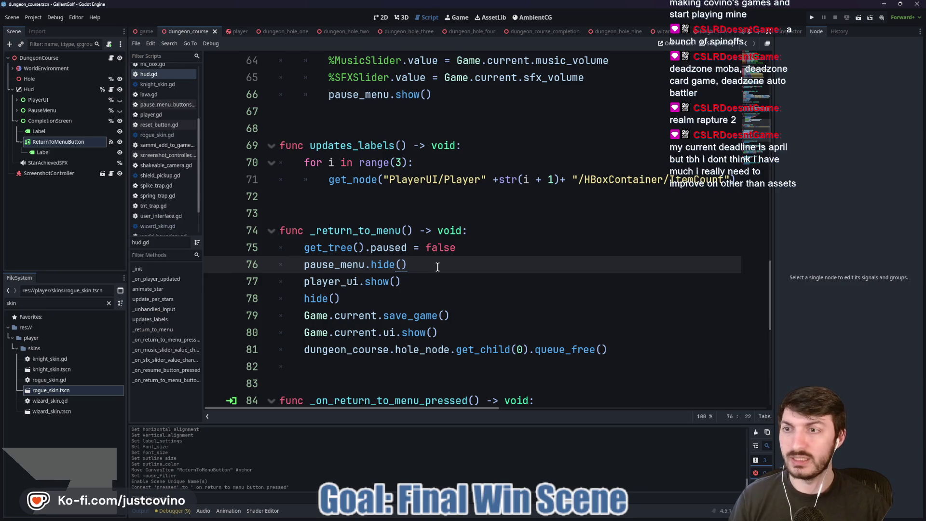
key("Return")
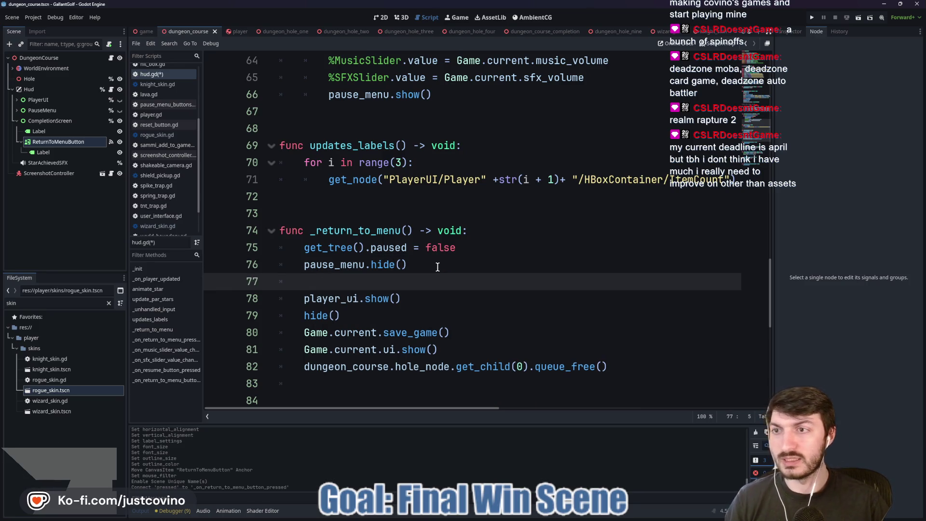
scroll(431, 267, "up", 20)
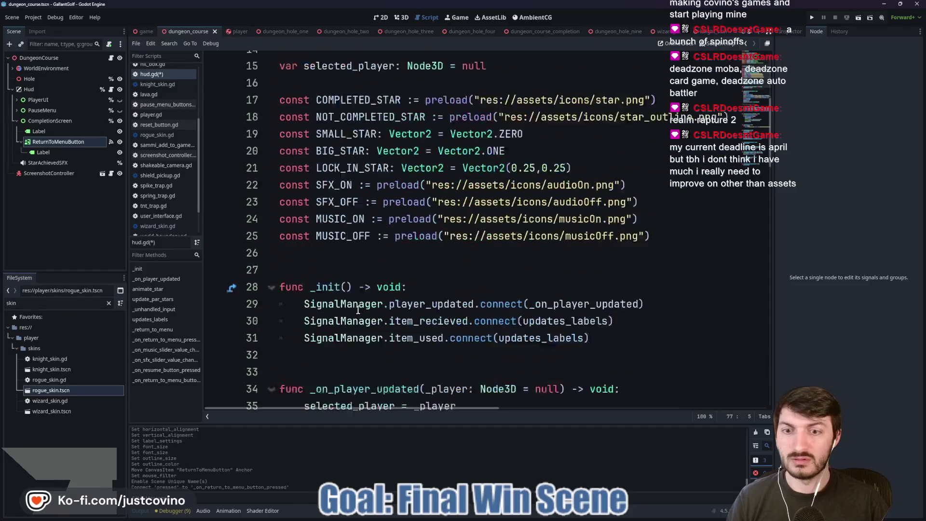
left_click(312, 212)
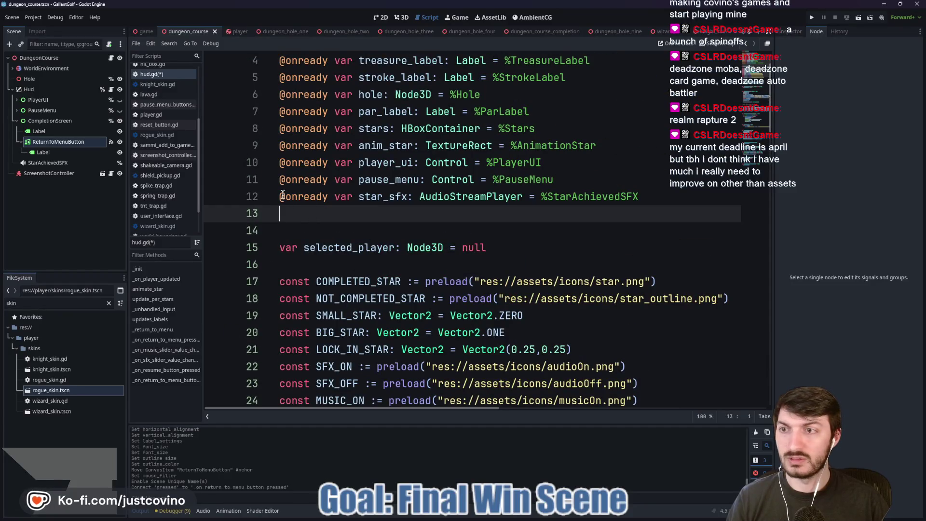
left_click(59, 120, "ctrl")
mouse_move(59, 120)
left_mouse_down()
mouse_move(294, 220)
mouse_move(51, 123)
left_mouse_up()
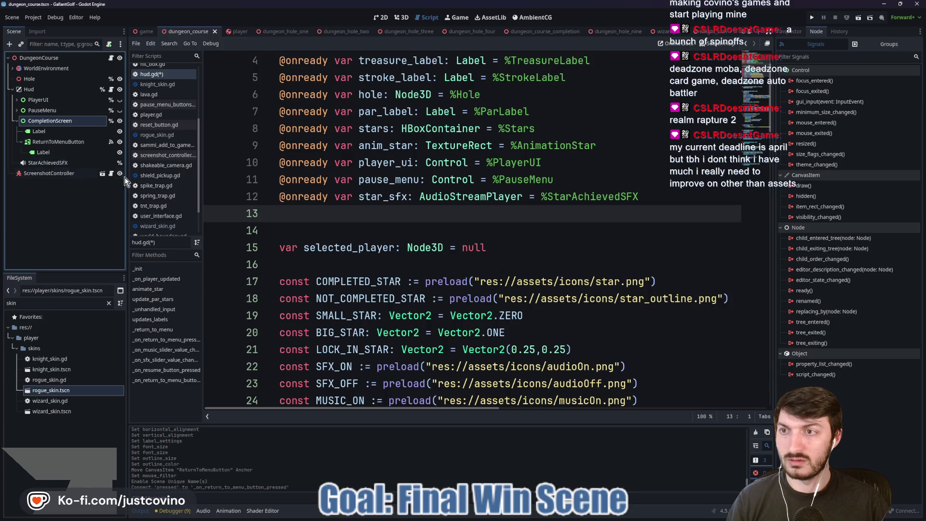
left_click(50, 121, "ctrl")
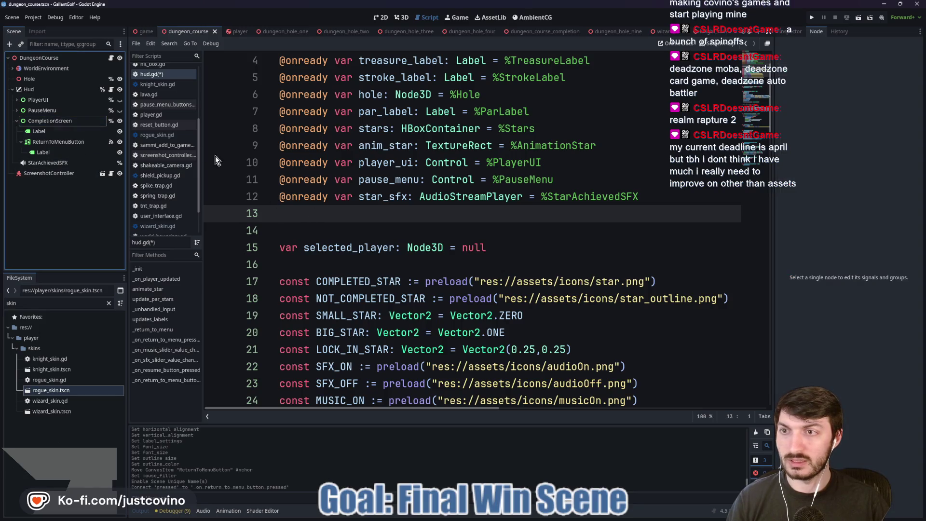
mouse_move(73, 120)
left_mouse_down()
mouse_move(130, 130)
mouse_move(305, 216)
left_mouse_up()
key("BackSpace")
key("ctrl+s")
Return to the new empty line in _return_to_menu, then move above the function
scroll(493, 280, "down", 20)
left_click(492, 280)
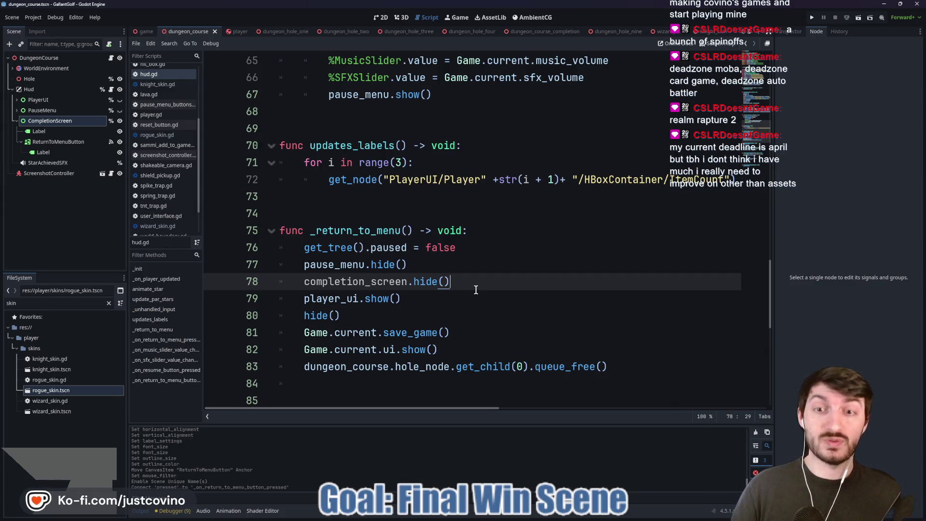
left_click(419, 208)
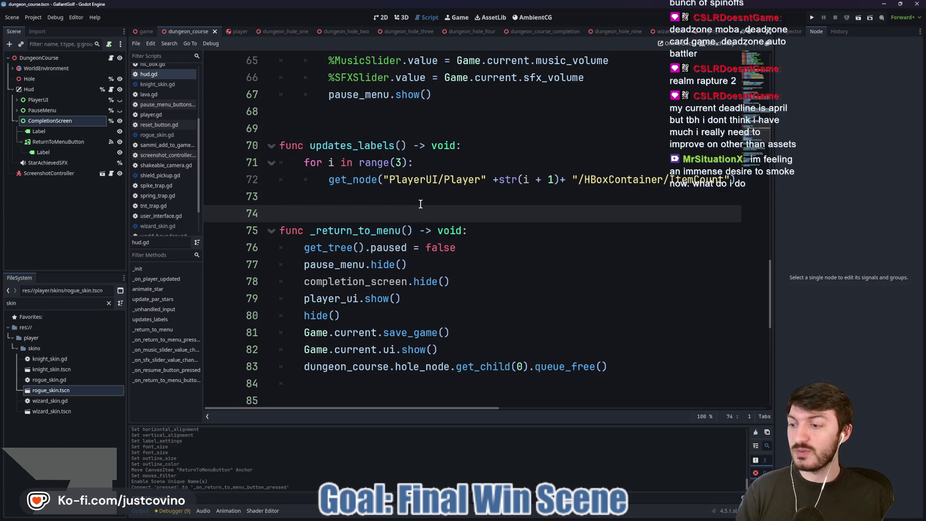
scroll(382, 208, "up", 3)
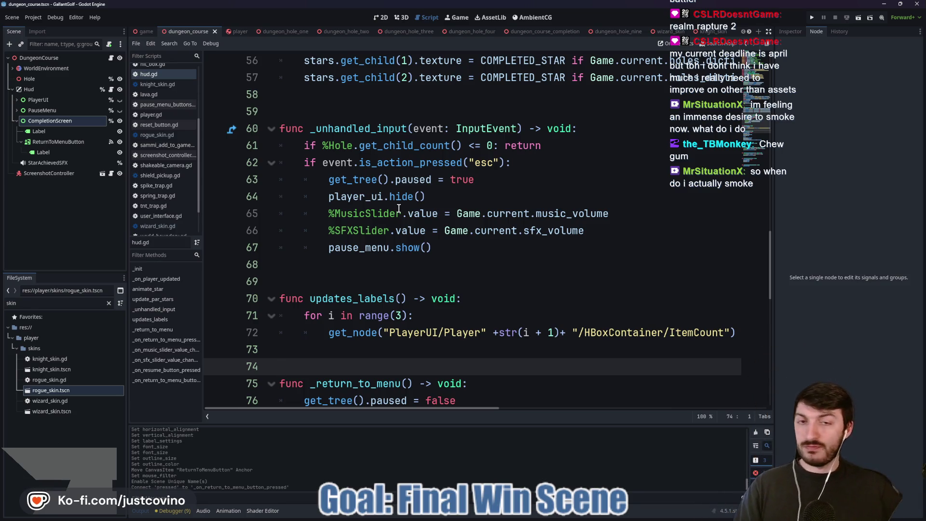
left_click(366, 265)
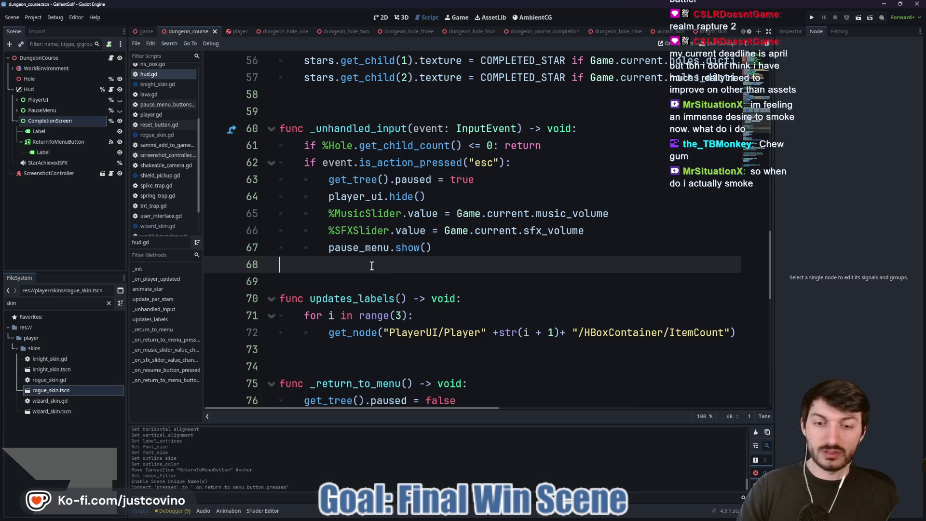
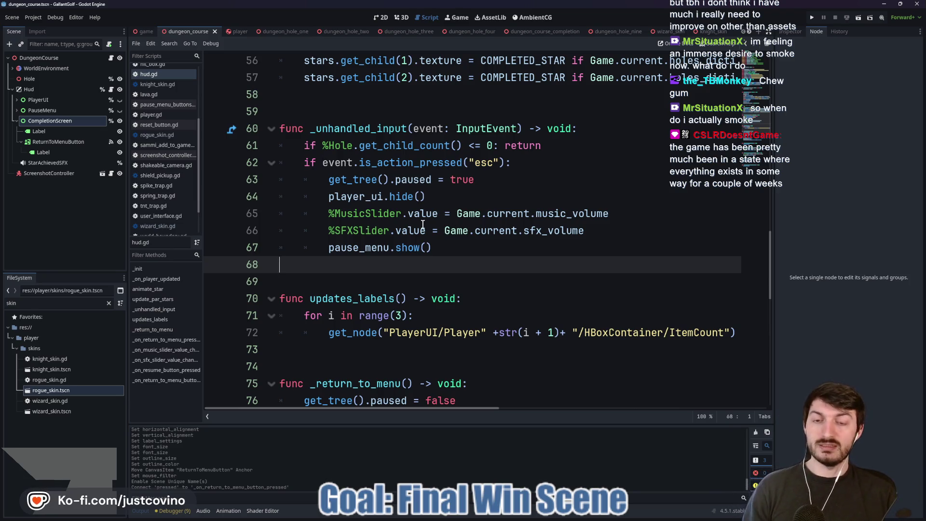
Toggle the CompletionScreen's visibility off and back on, then save the dungeon course scene
left_click(450, 250)
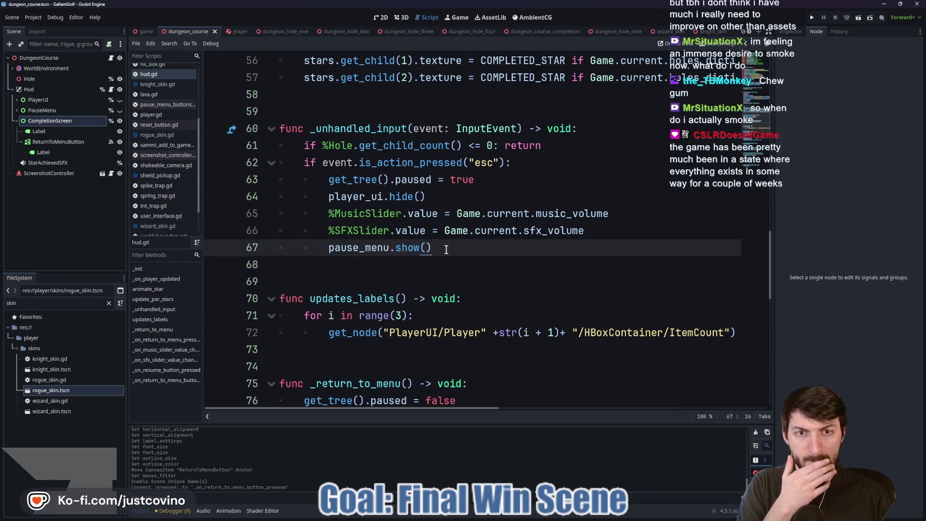
scroll(444, 251, "down", 5)
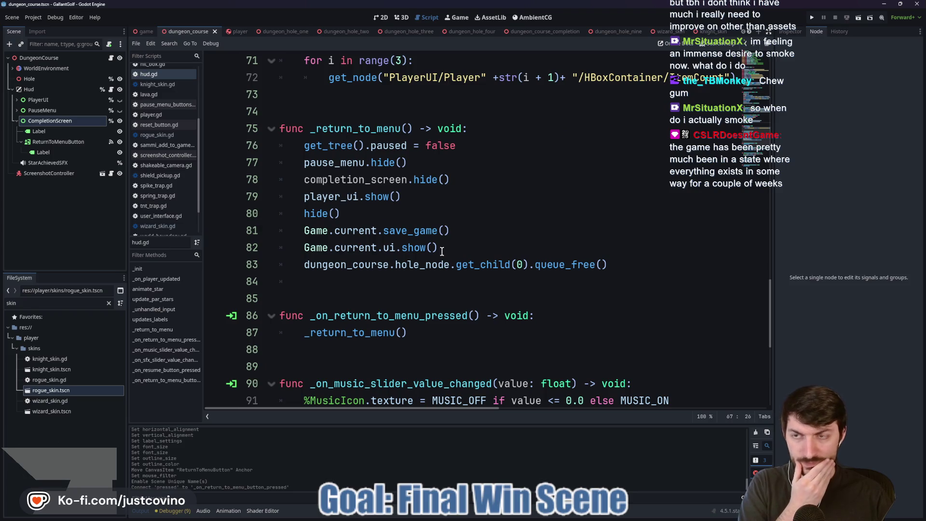
scroll(442, 251, "down", 6)
left_click(419, 369)
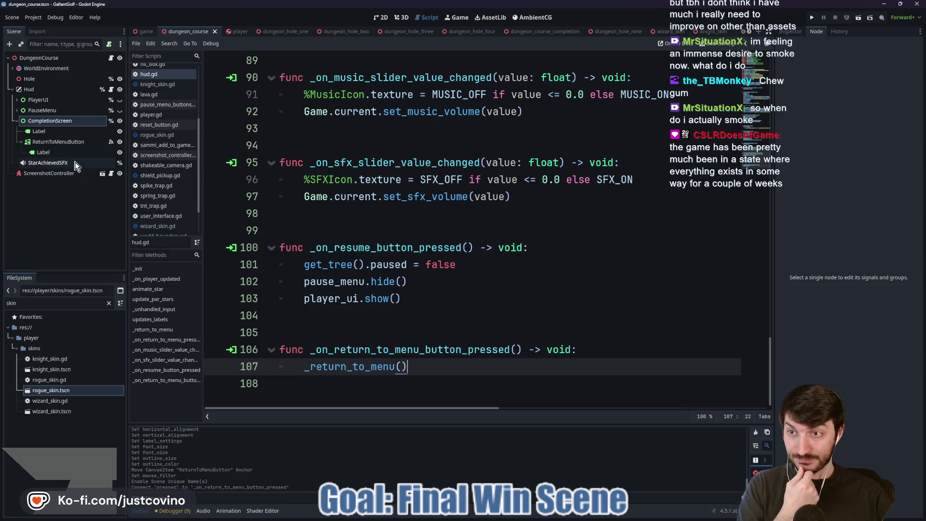
left_click(119, 120)
left_click(120, 121)
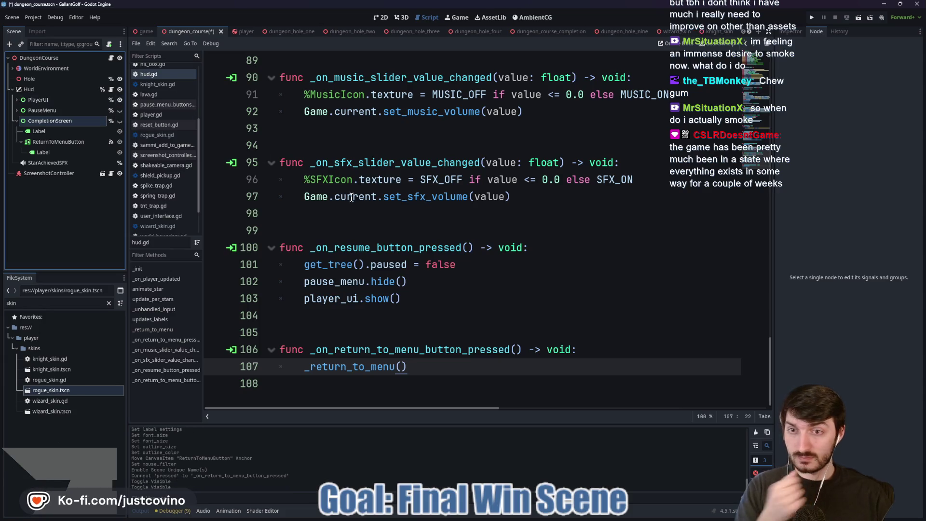
left_click(336, 220)
key("ctrl+s")
Open dungeon_course.gd and bring its complete_course function into view
scroll(442, 239, "up", 10)
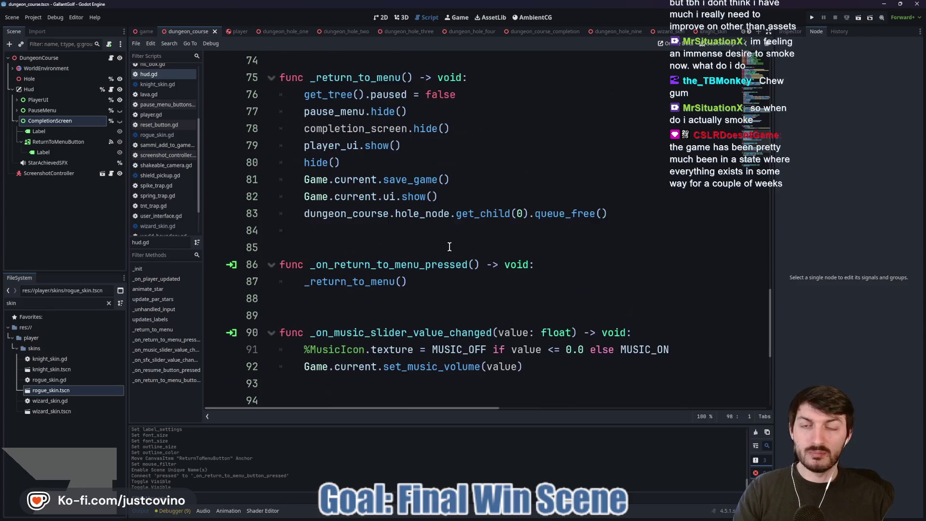
scroll(436, 243, "up", 3)
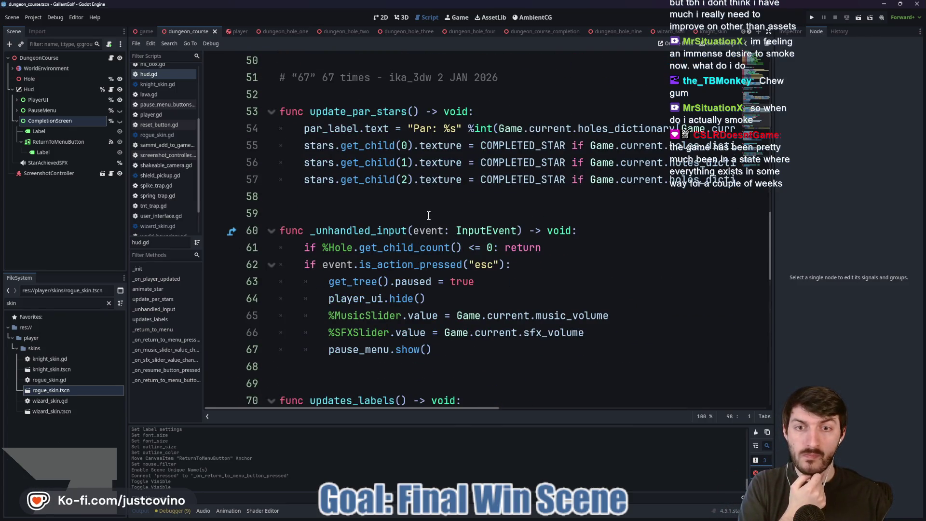
scroll(401, 232, "up", 3)
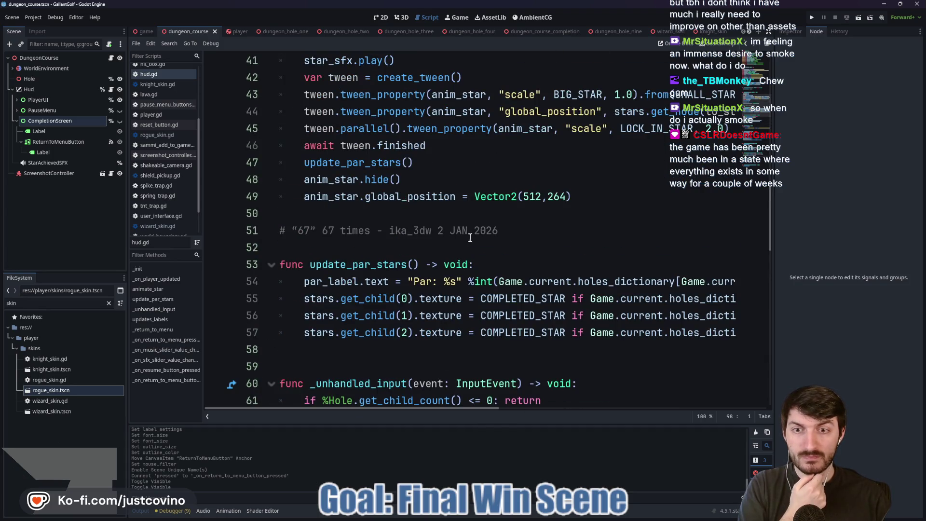
scroll(468, 236, "up", 3)
scroll(461, 234, "up", 4)
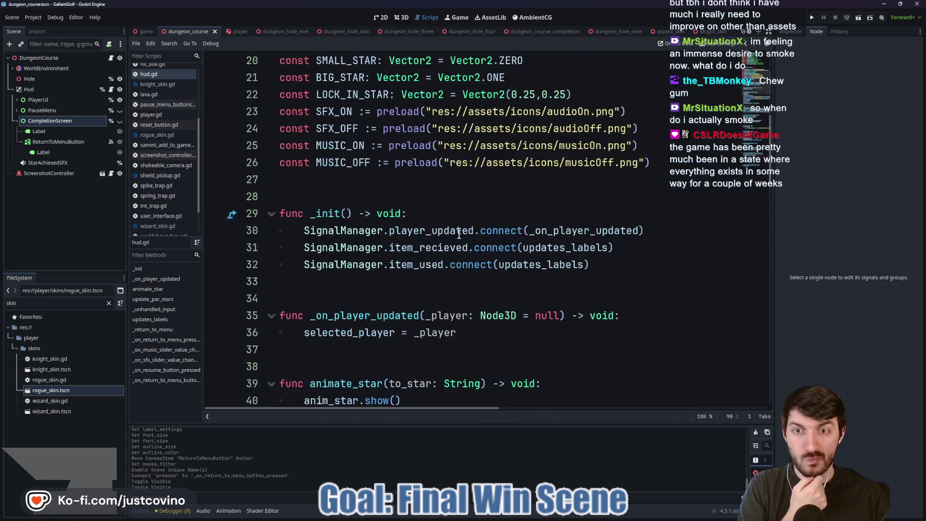
scroll(289, 217, "up", 5)
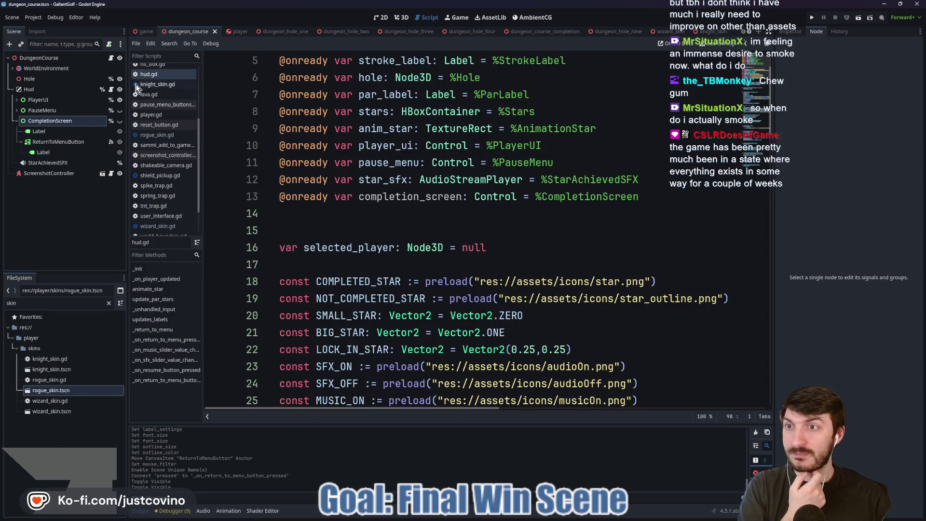
left_click(111, 58)
scroll(394, 230, "down", 2)
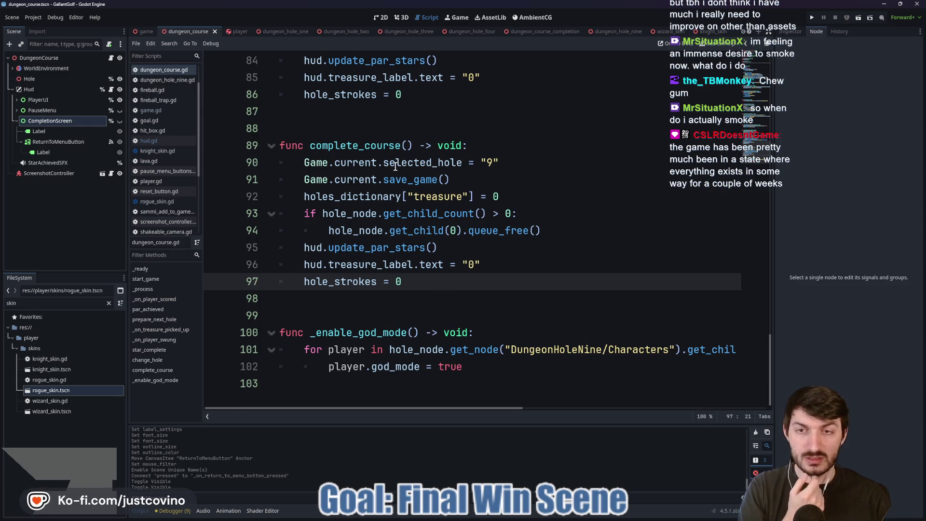
Add a hole_node.add_child() line after the queue_free call in complete_course
mouse_move(395, 165)
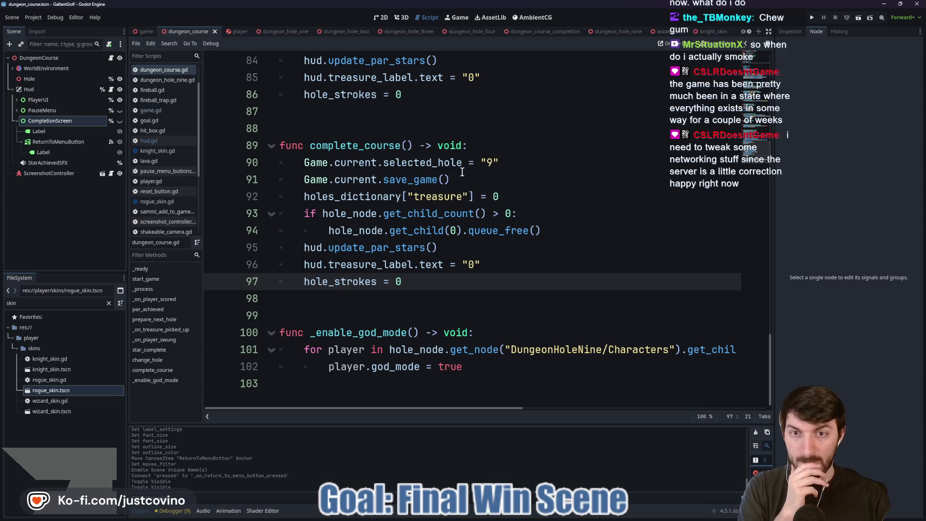
scroll(502, 217, "up", 3)
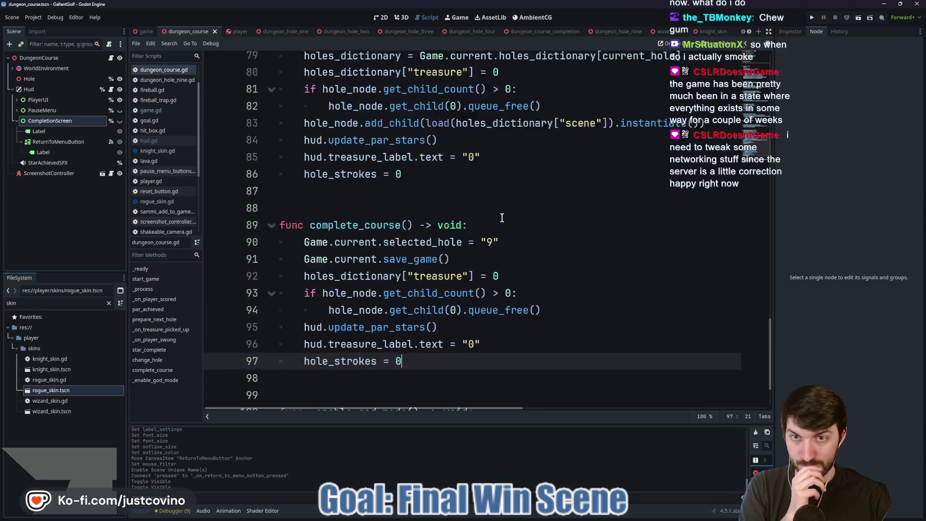
scroll(502, 219, "down", 3)
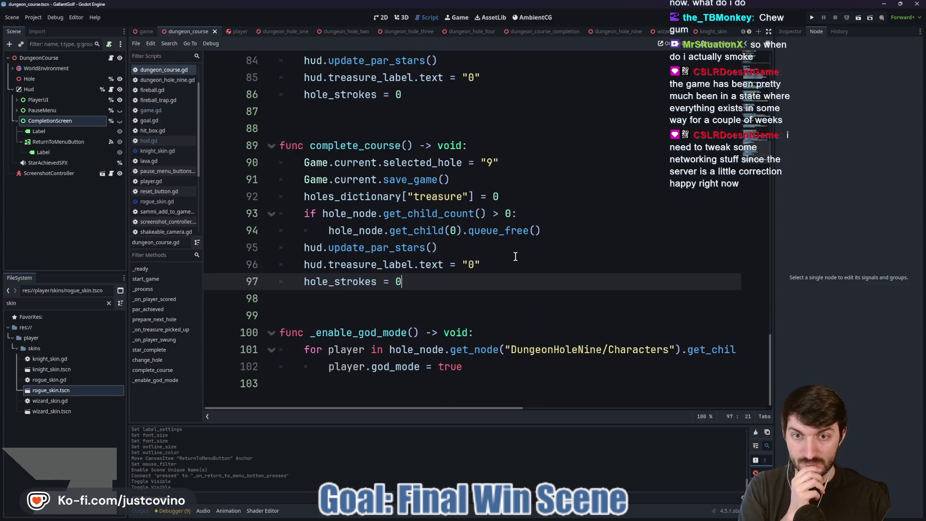
left_click(561, 232)
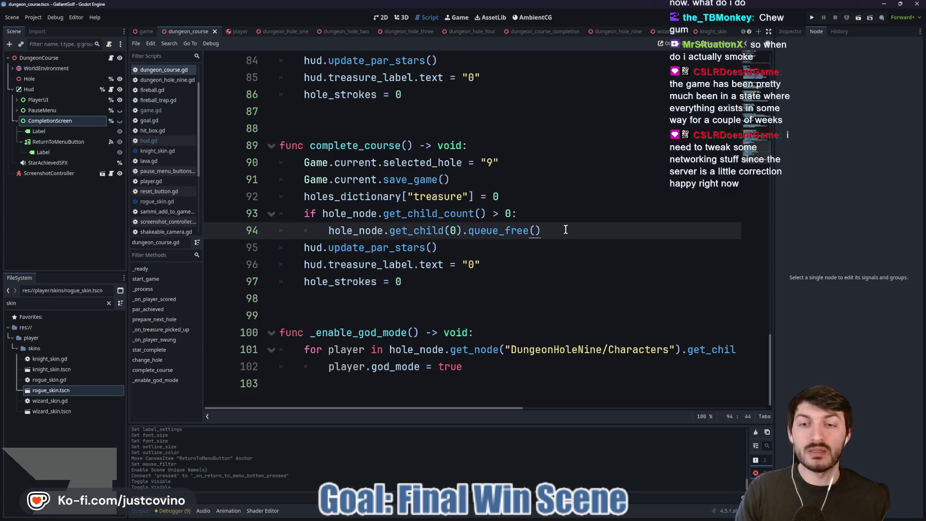
key("Return")
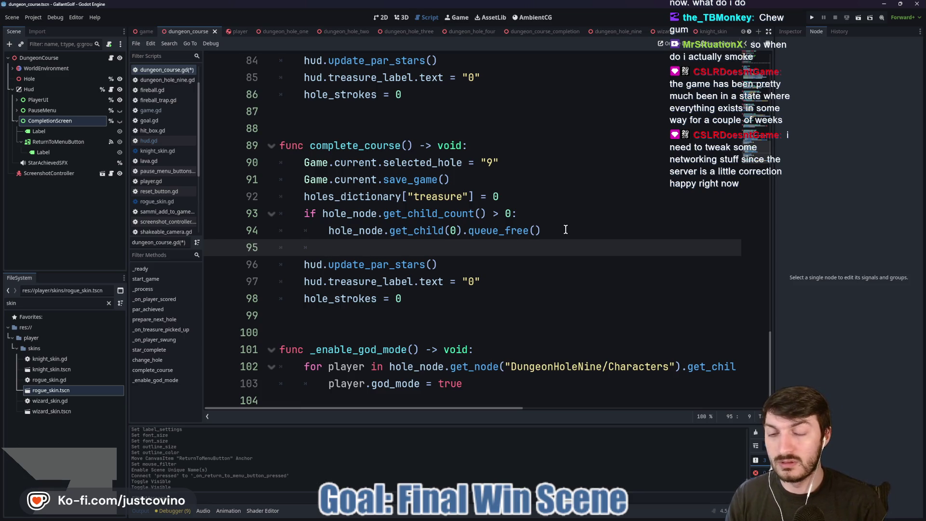
type("hole")
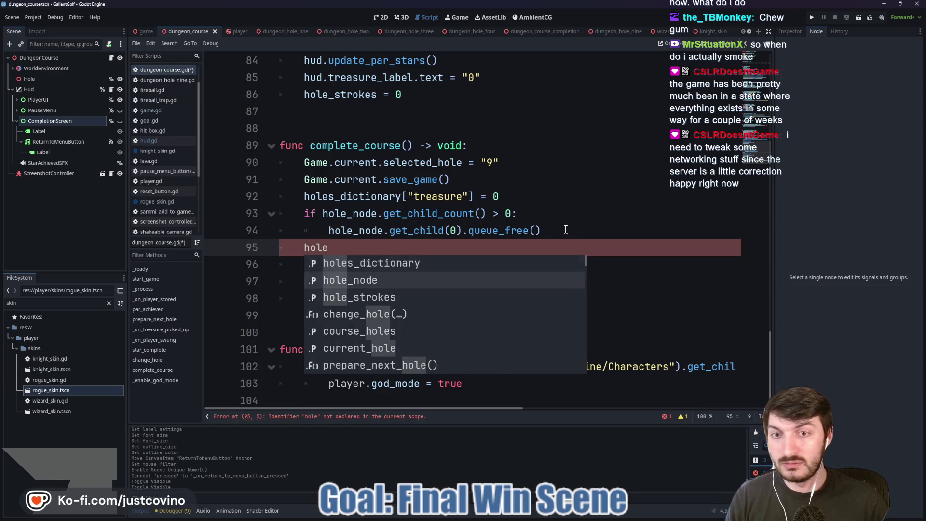
key("Return")
type(".add")
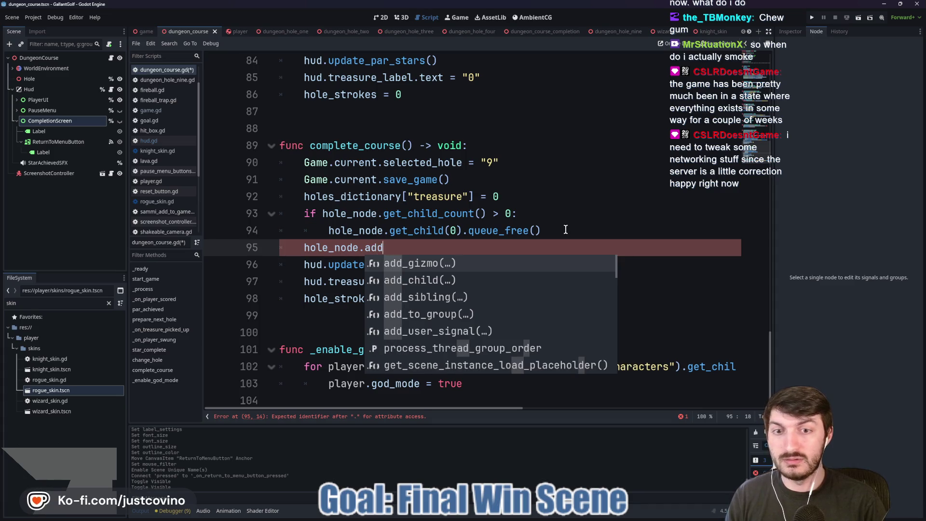
key("Return")
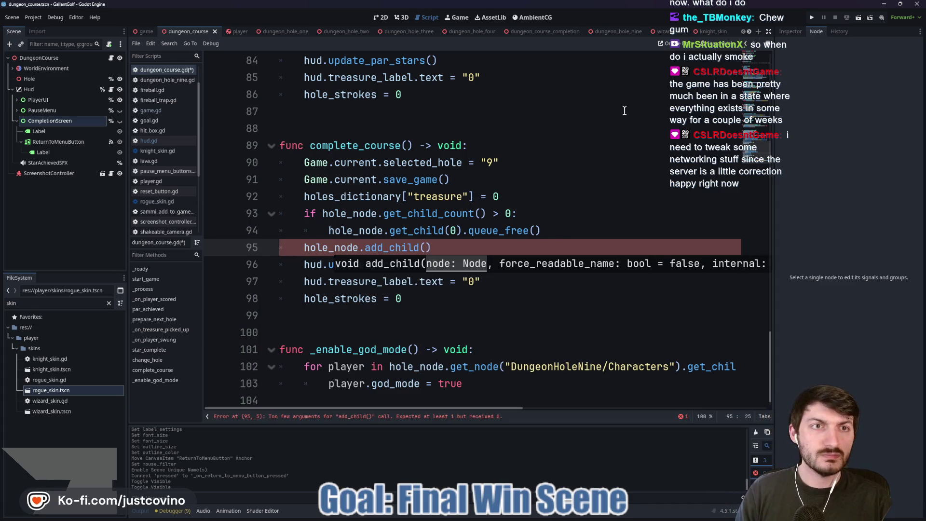
left_click(67, 307)
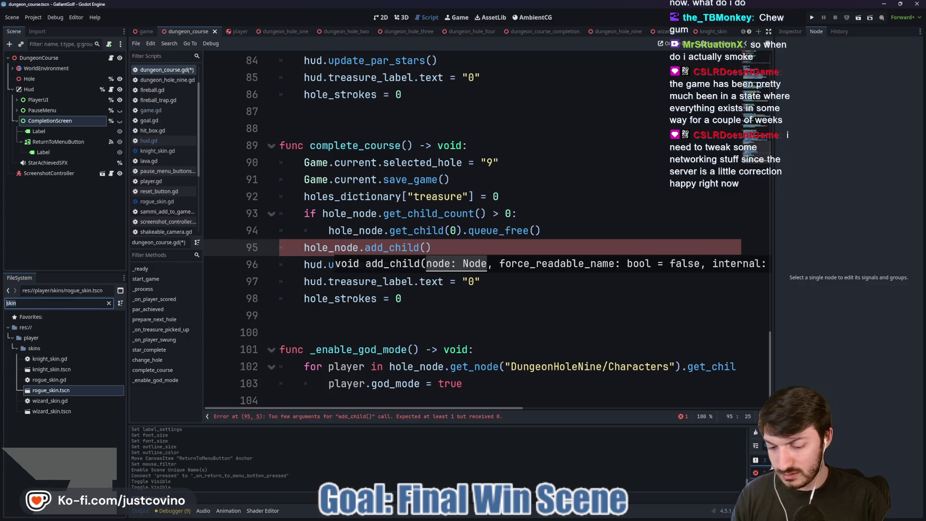
Filter the FileSystem by 'comple' to locate dungeon_course_completion.tscn
type("comple")
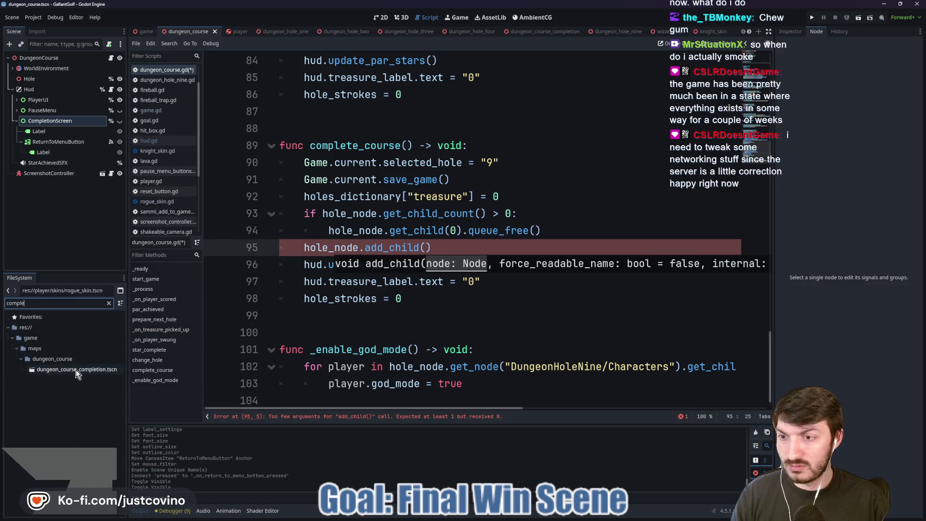
right_click(76, 370)
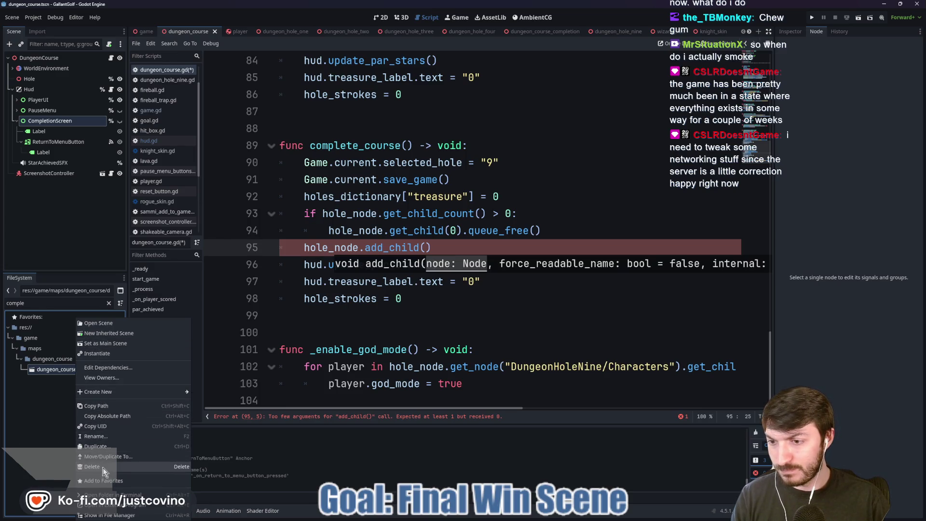
left_click(214, 383)
On line 14, declare const COMPLETION_SCENE := preload() with the completion scene's res:// path
scroll(415, 333, "up", 9)
scroll(422, 303, "up", 19)
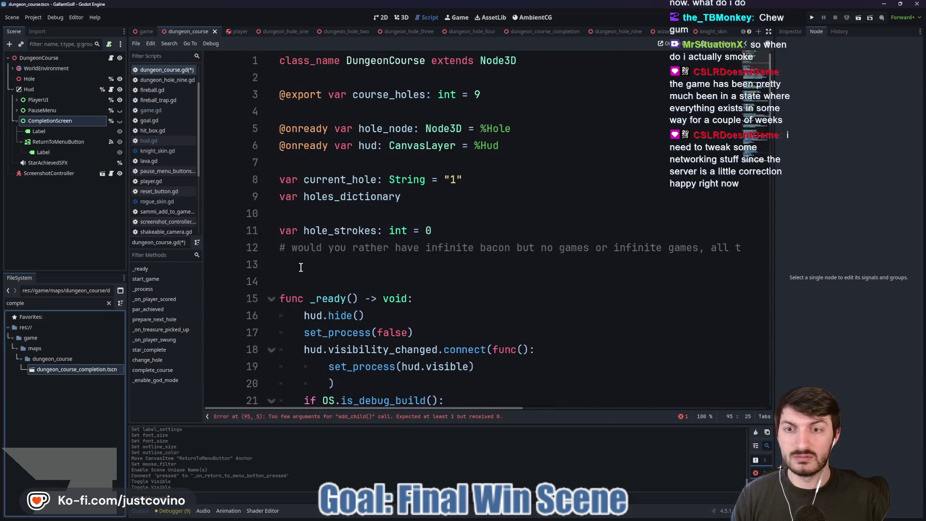
left_click(301, 267)
key("Return")
type("onst COMPLETION_SCENE :")
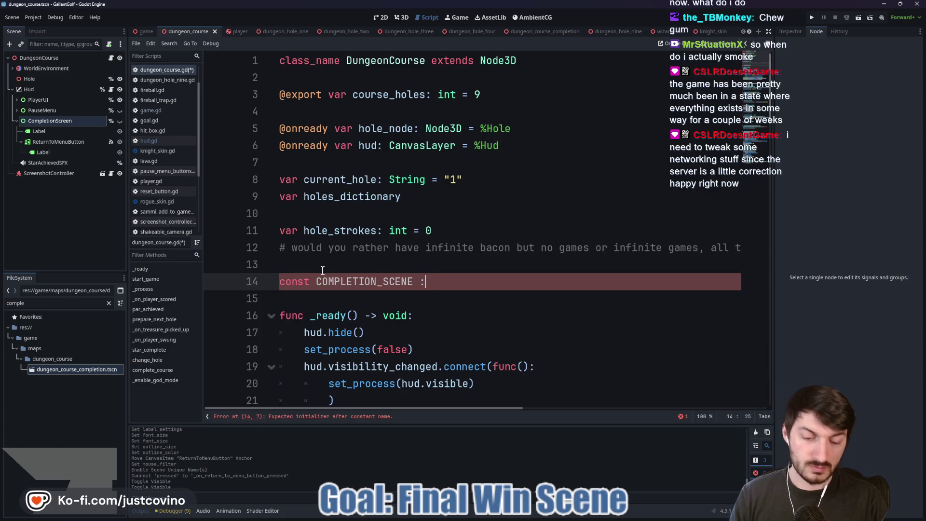
type("= preload(\"")
type("res://game/maps/dungeon_course/dungeon_course_completion.tscn")
left_click(357, 300)
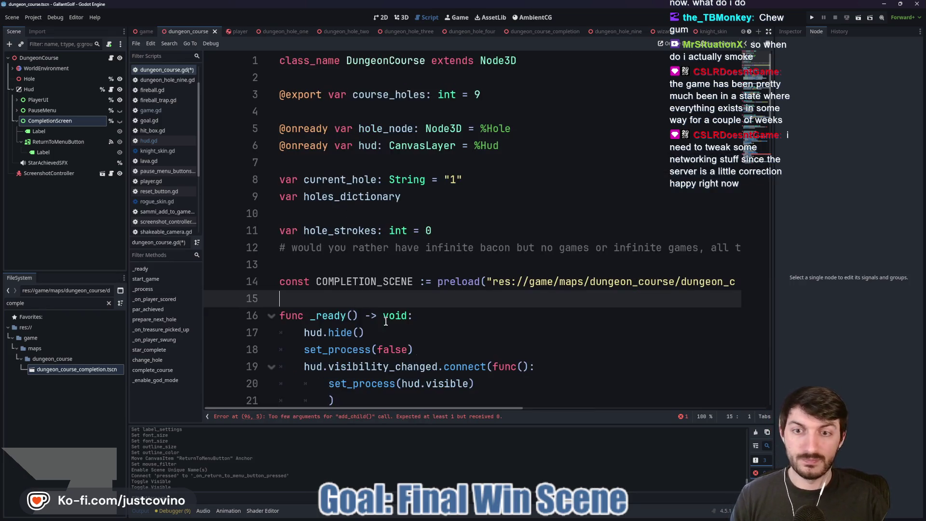
scroll(385, 321, "down", 20)
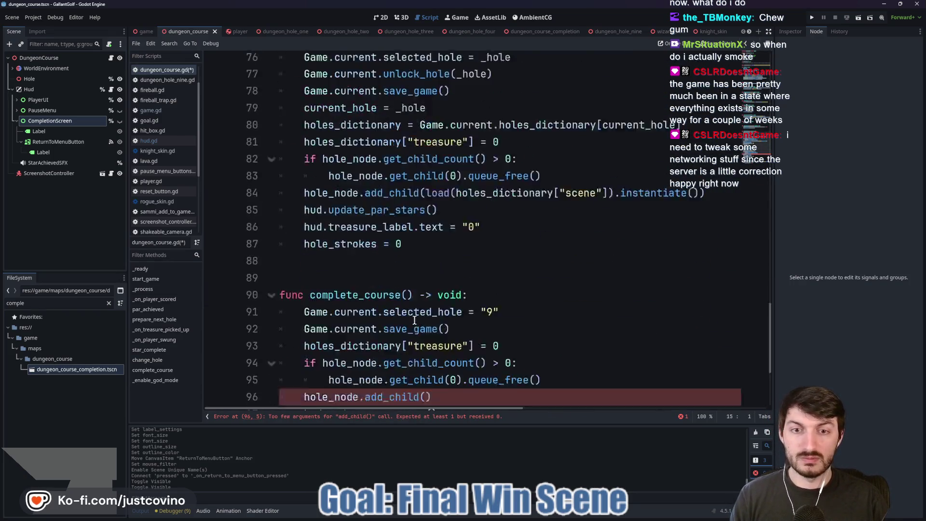
Pass COMPLETION_SCENE.instantiate() as the argument to hole_node.add_child()
scroll(414, 320, "down", 2)
left_click(427, 349)
type("COMPL")
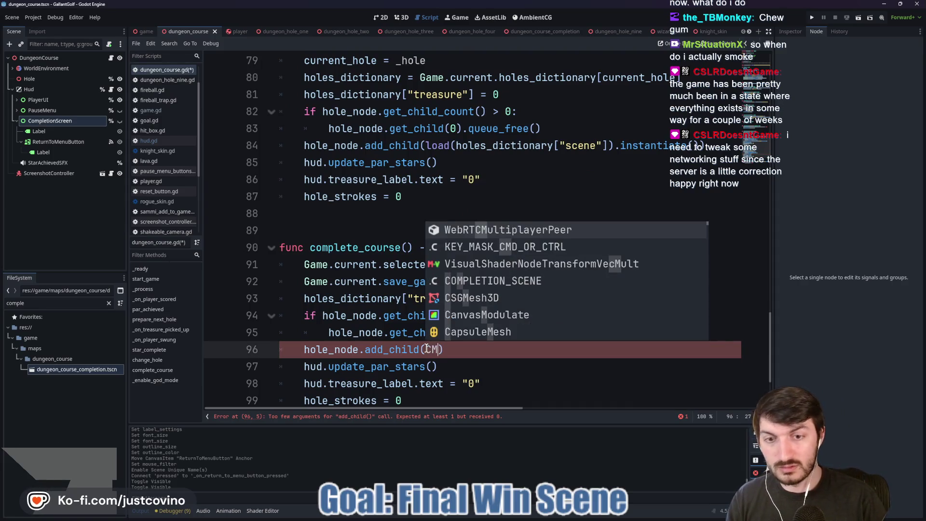
key("Return")
type(".i")
key("Return")
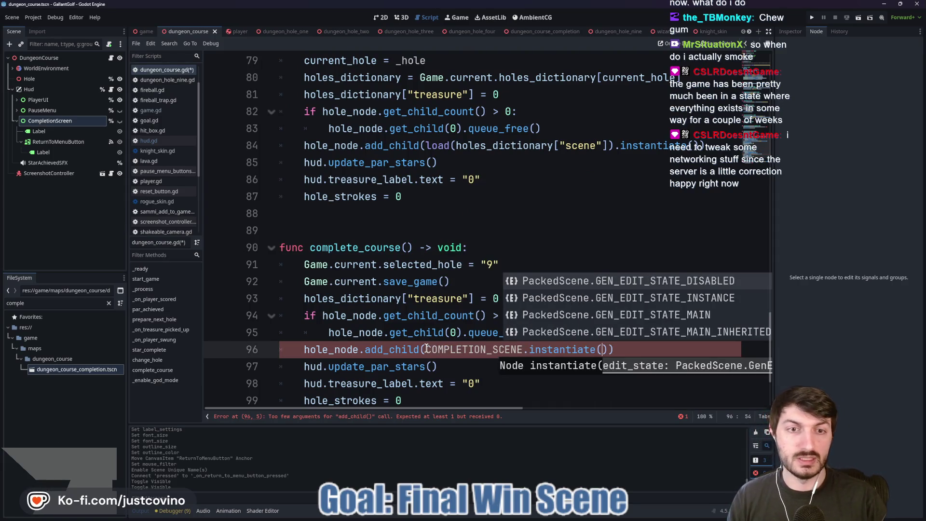
left_click(645, 351)
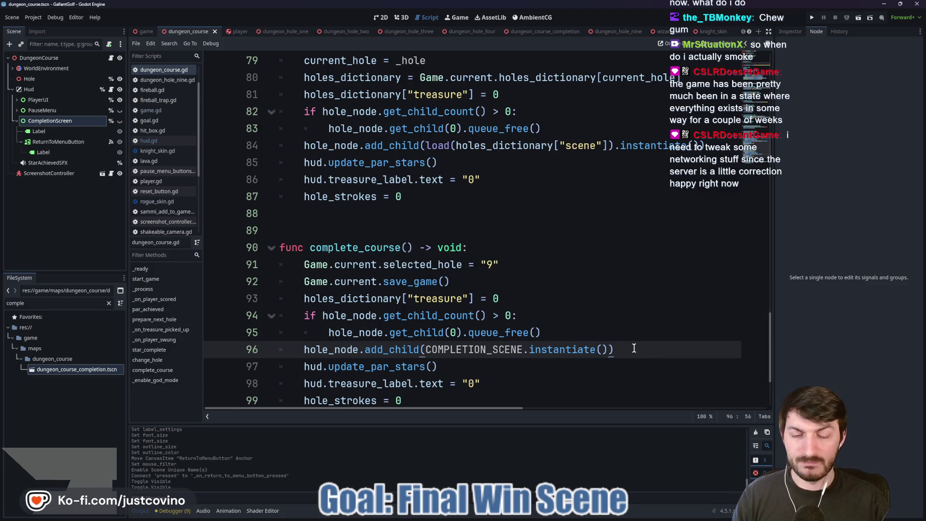
Open a new line below the instantiate call and start a hud member access
scroll(624, 342, "down", 3)
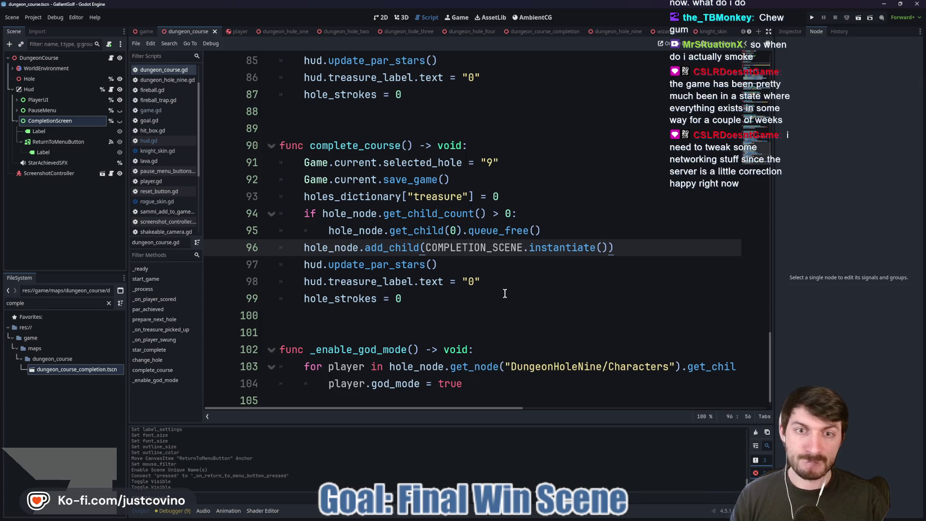
left_click(473, 262)
key("Return")
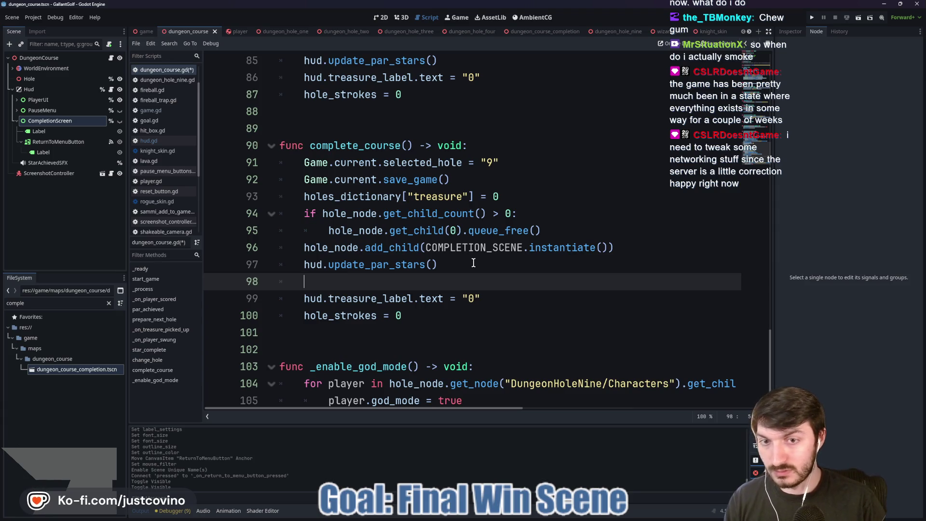
key("BackSpace")
left_click(582, 244)
key("Return")
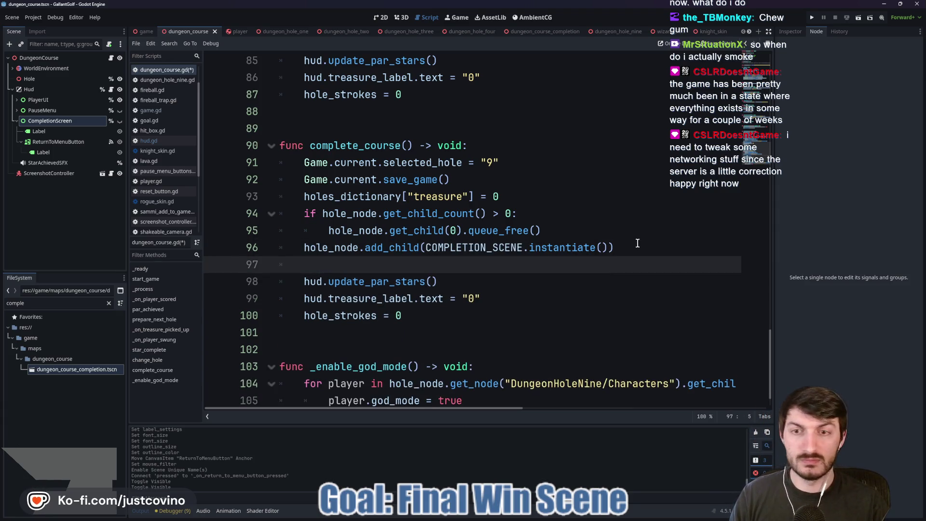
type("hude")
key("BackSpace")
type(".")
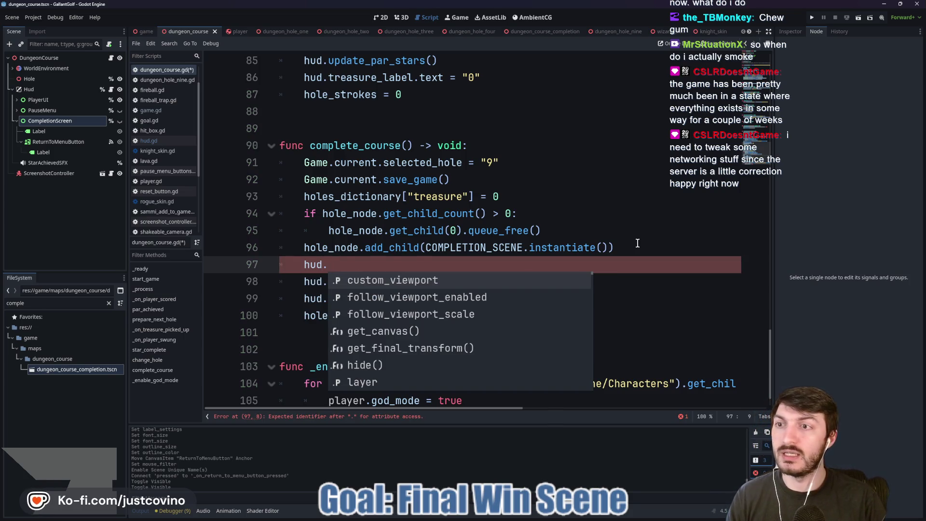
type("pl")
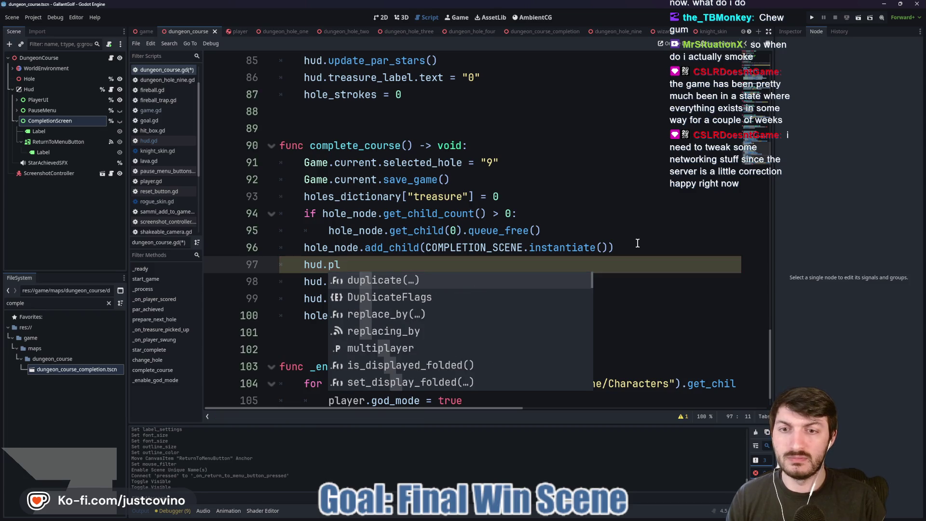
key("BackSpace")
key("BackSpace")
type("ui")
key("BackSpace")
key("BackSpace")
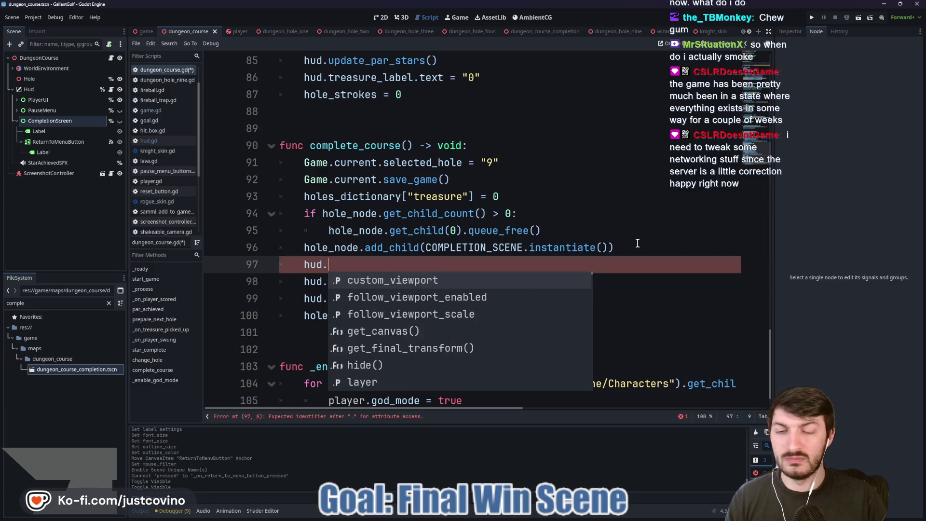
Check hud.gd for the player UI and completion screen variable names
left_click(149, 140)
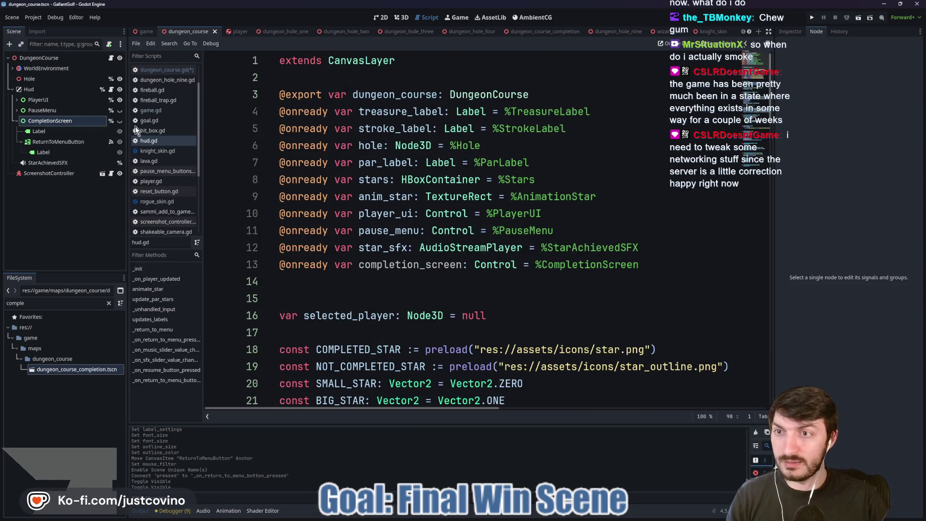
scroll(388, 240, "down", 20)
scroll(388, 240, "down", 6)
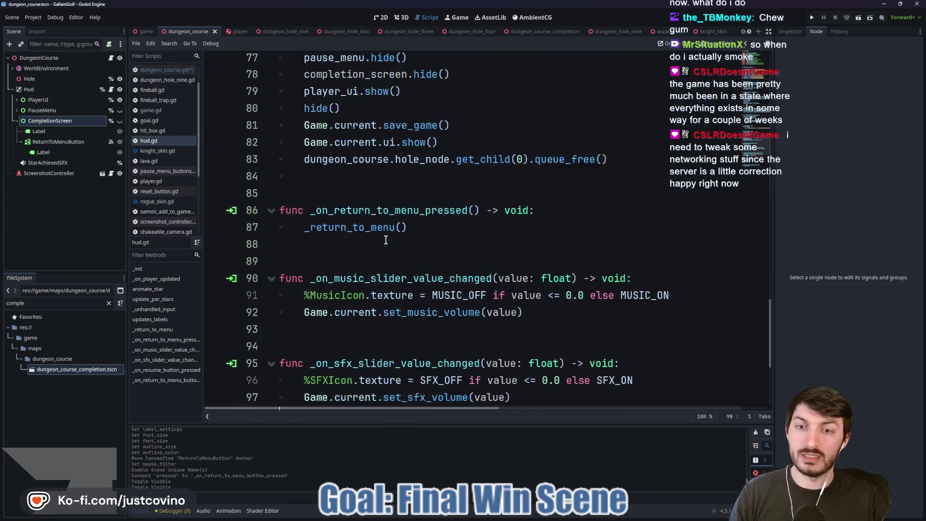
scroll(379, 260, "up", 4)
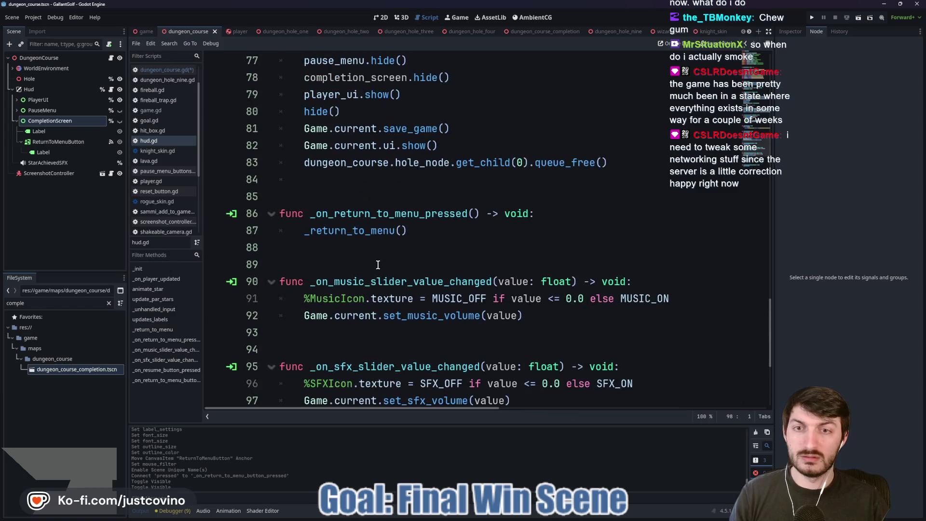
scroll(385, 269, "up", 6)
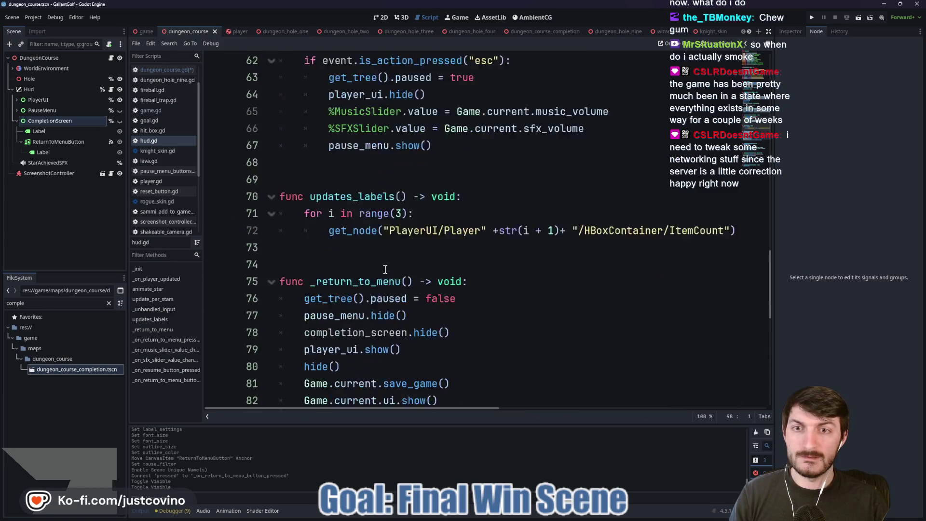
scroll(386, 269, "up", 4)
scroll(385, 269, "up", 3)
scroll(384, 269, "down", 17)
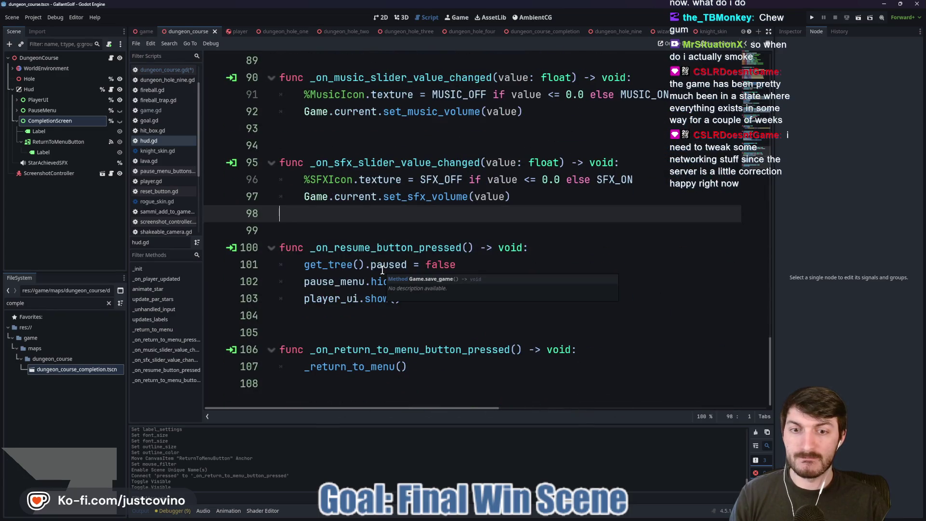
scroll(326, 273, "up", 1)
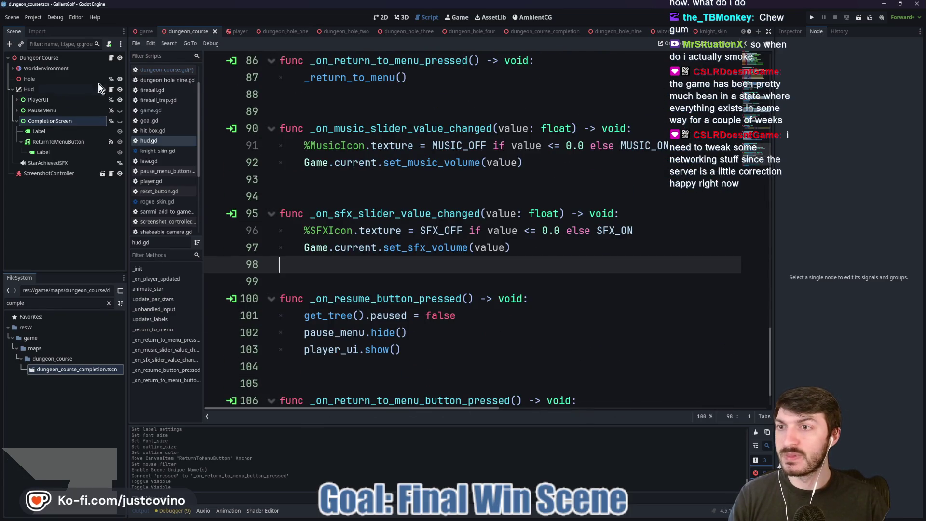
left_click(164, 70)
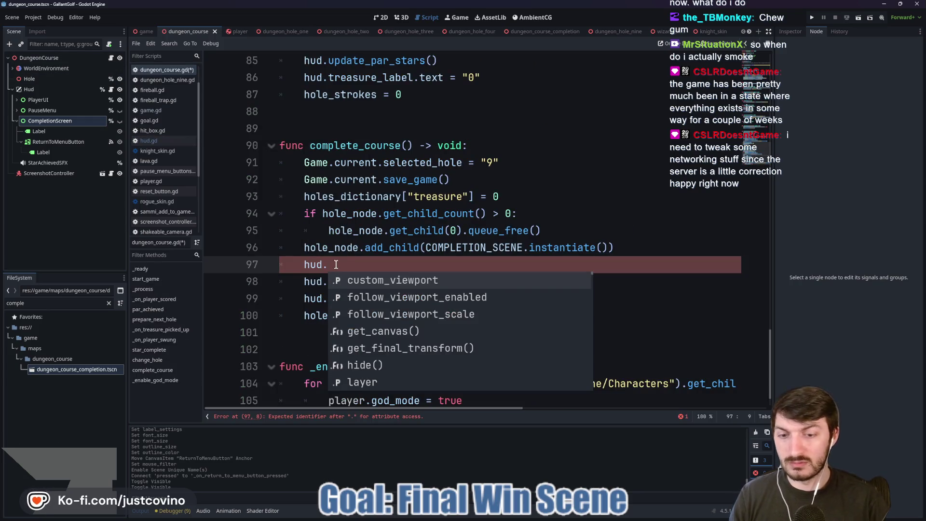
Write hud.player_ui.hide() and hud.completion_screen.show(), then save dungeon_course.gd
type("player()")
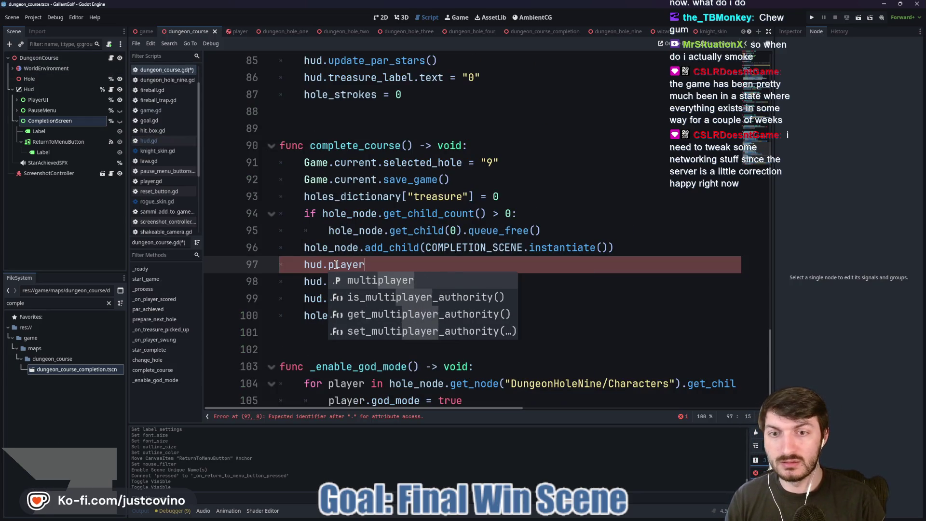
key("BackSpace")
key("BackSpace")
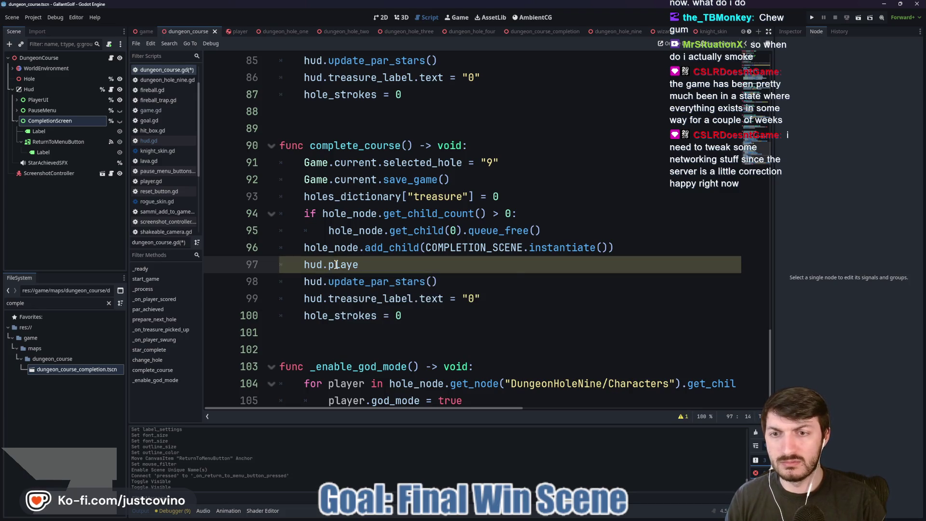
type("r")
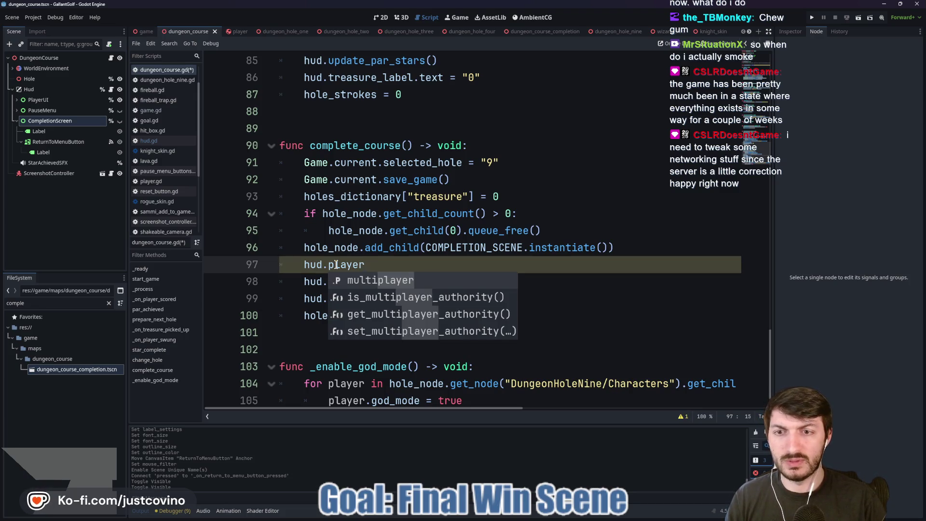
left_click(336, 265)
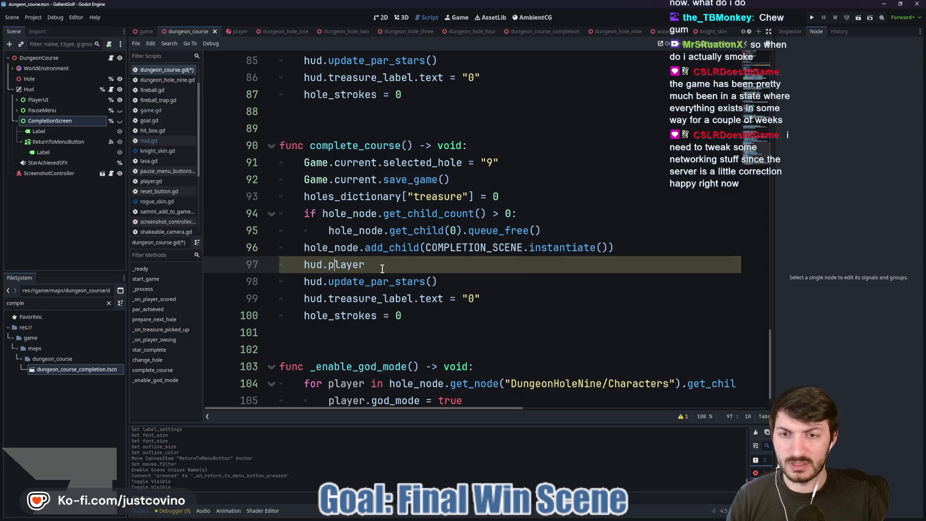
type("ui.hide")
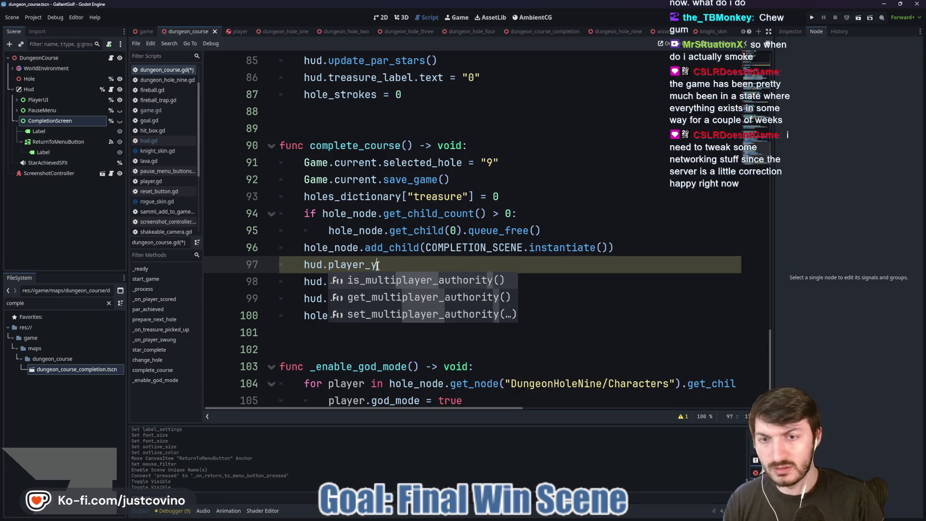
type("()")
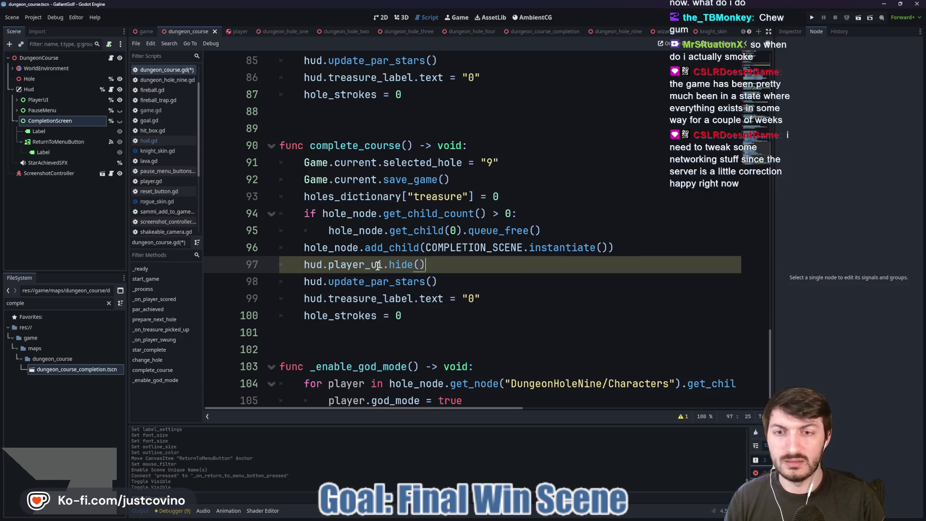
key("Return")
type("hud.compl")
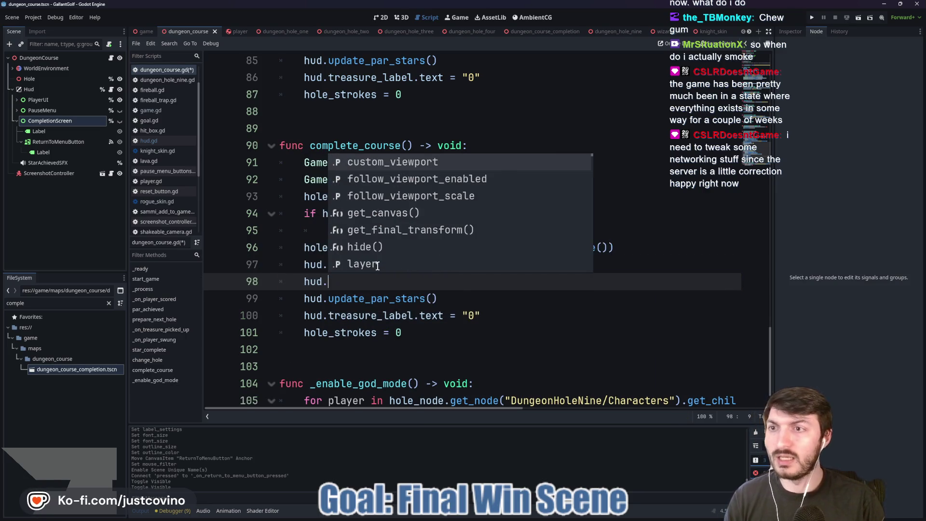
type("etion_")
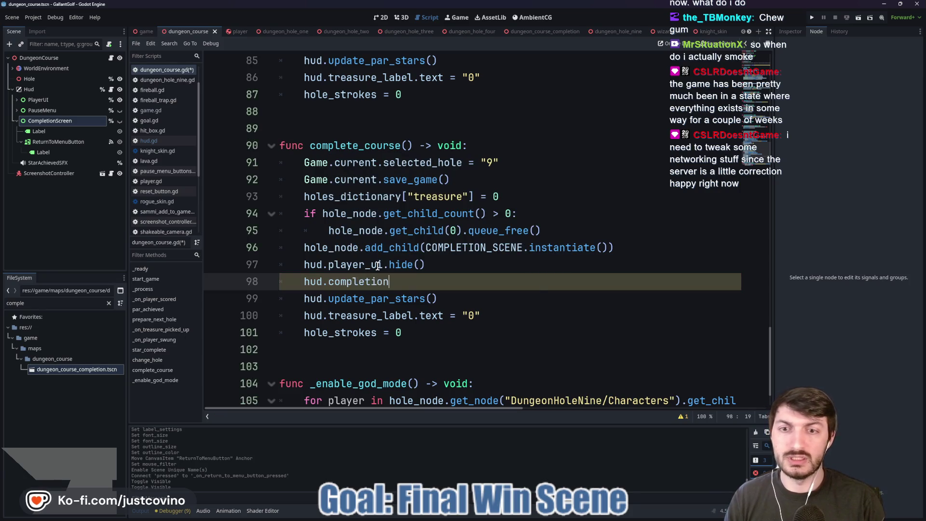
type("screen.show(")
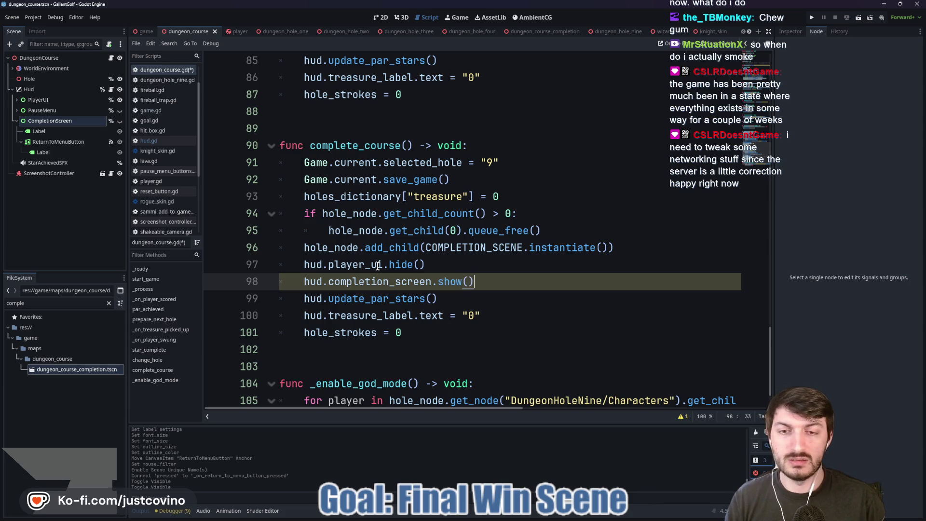
key("ctrl+s")
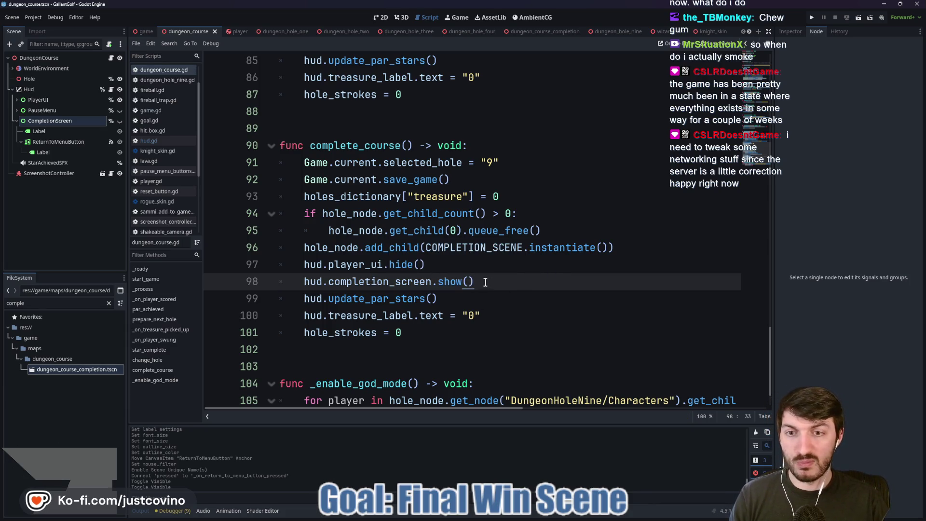
left_click(111, 89)
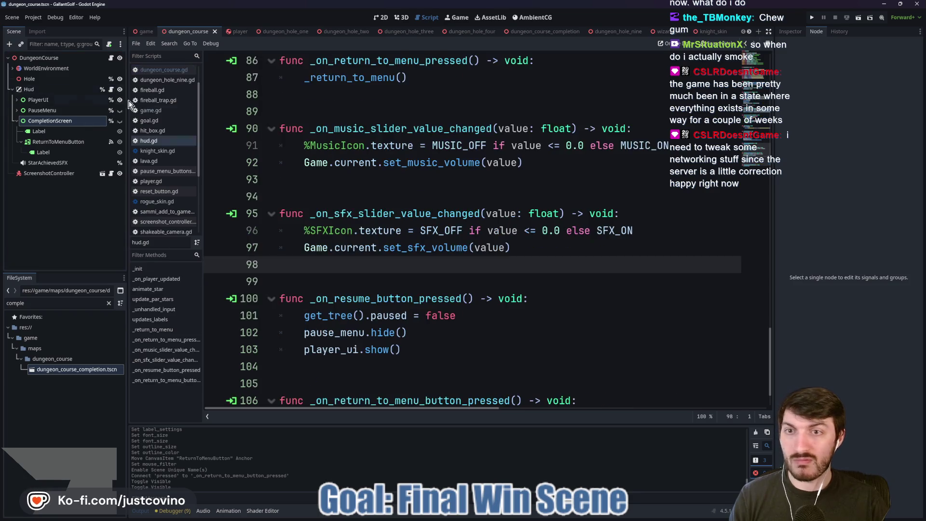
Review hud.gd and game.gd, then run the project to reach the Gallant Golf title menu
scroll(373, 193, "up", 5)
scroll(377, 207, "up", 6)
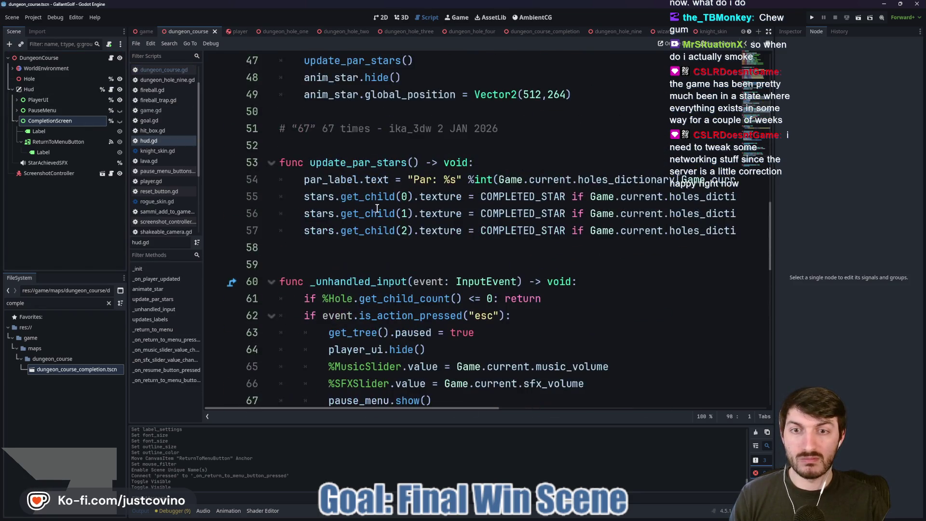
left_click(380, 261)
scroll(409, 209, "up", 5)
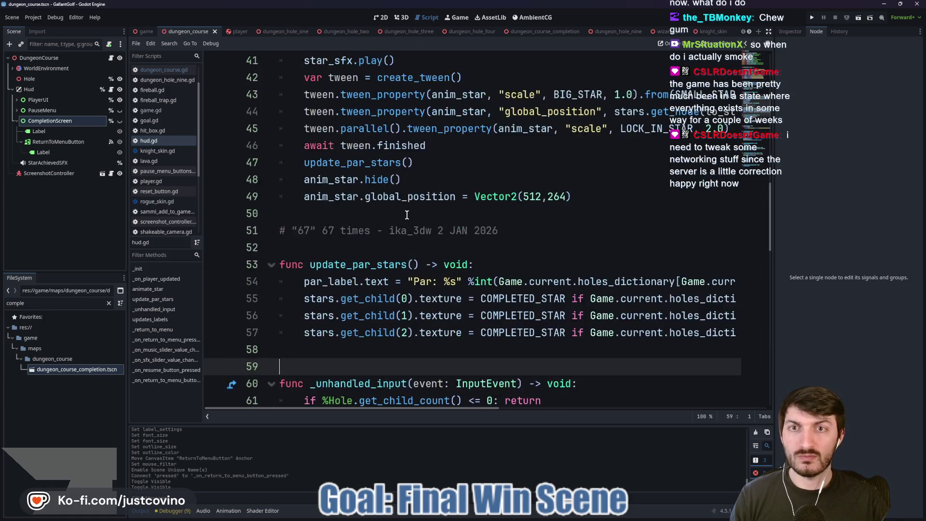
left_click(142, 32)
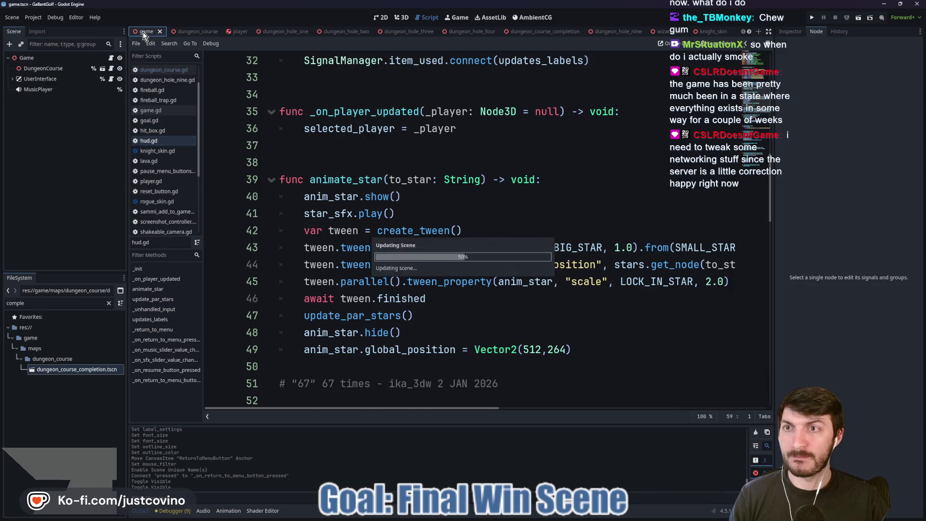
scroll(393, 184, "down", 2)
scroll(400, 193, "up", 5)
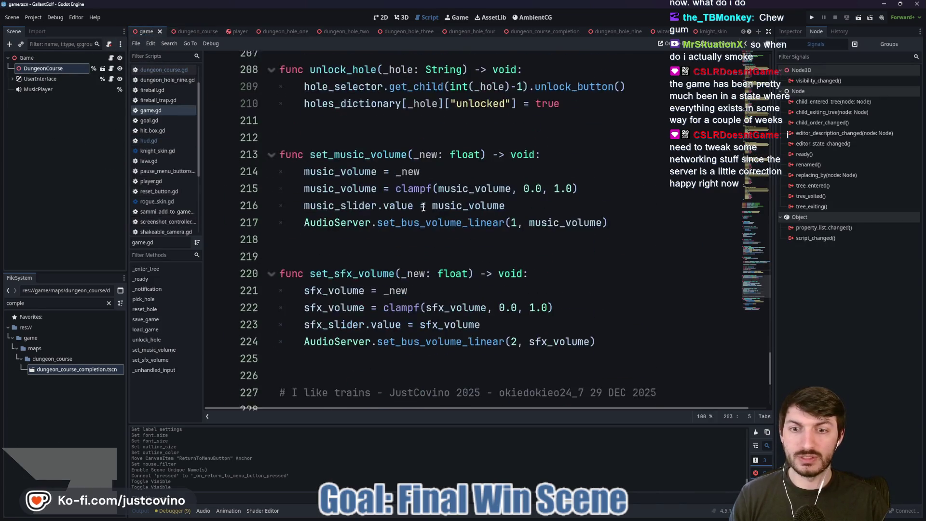
left_click(404, 252)
scroll(405, 252, "up", 5)
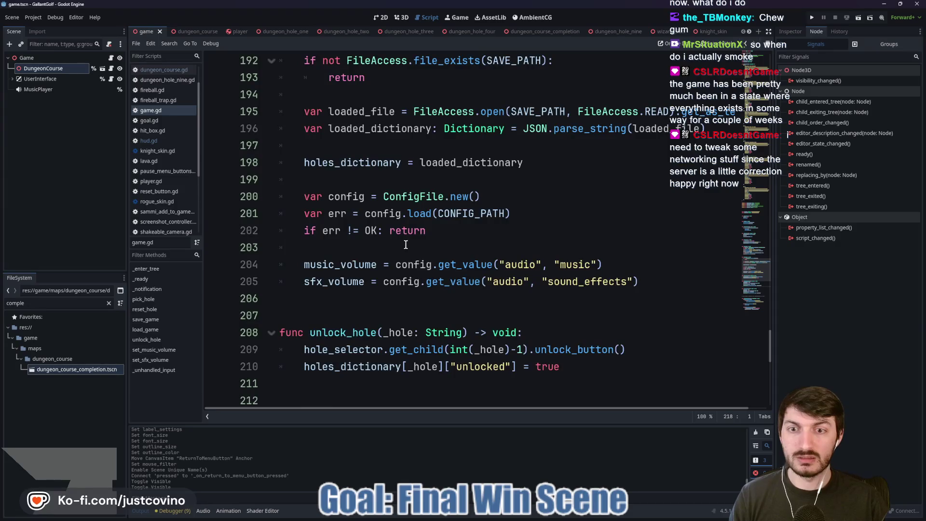
left_click(812, 17)
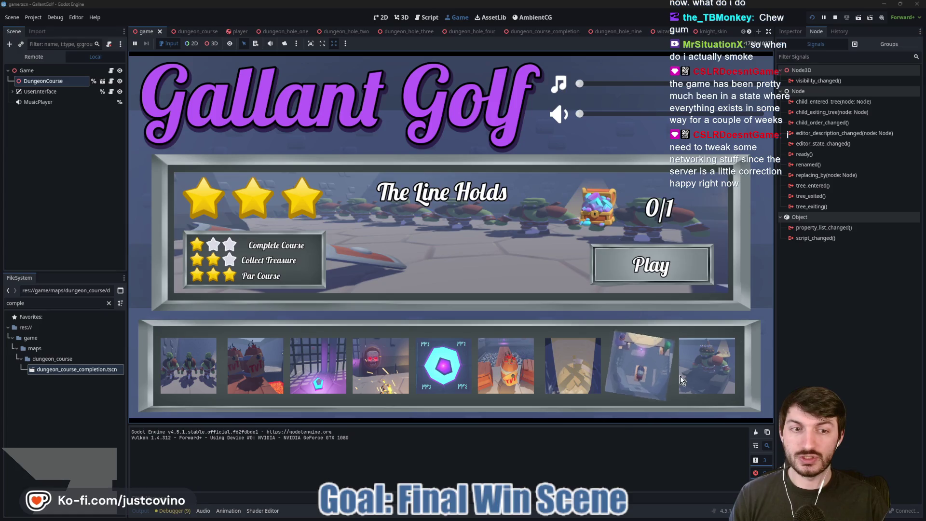
Start The Final Boss level and shoot the ball out of the cage, through the rooms and spike-block path
left_click(699, 362)
left_click(652, 264)
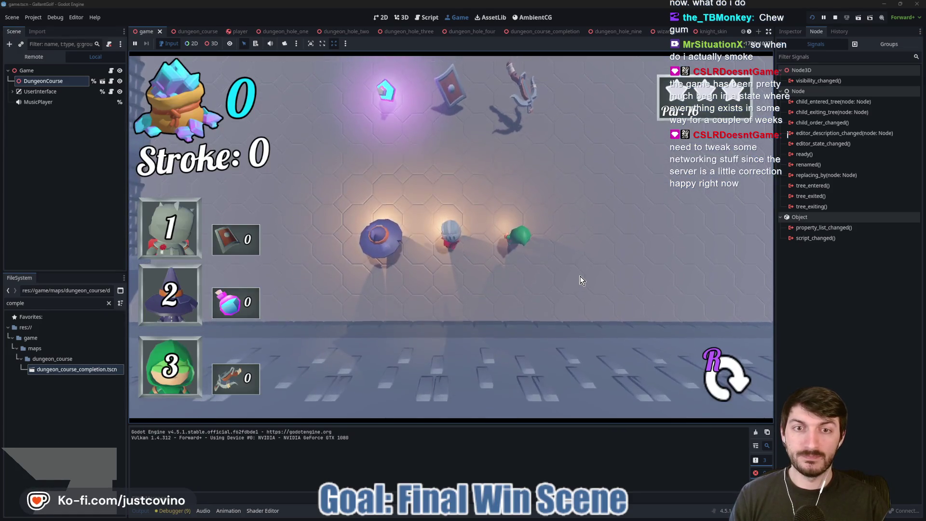
left_click_drag(398, 265, 475, 304)
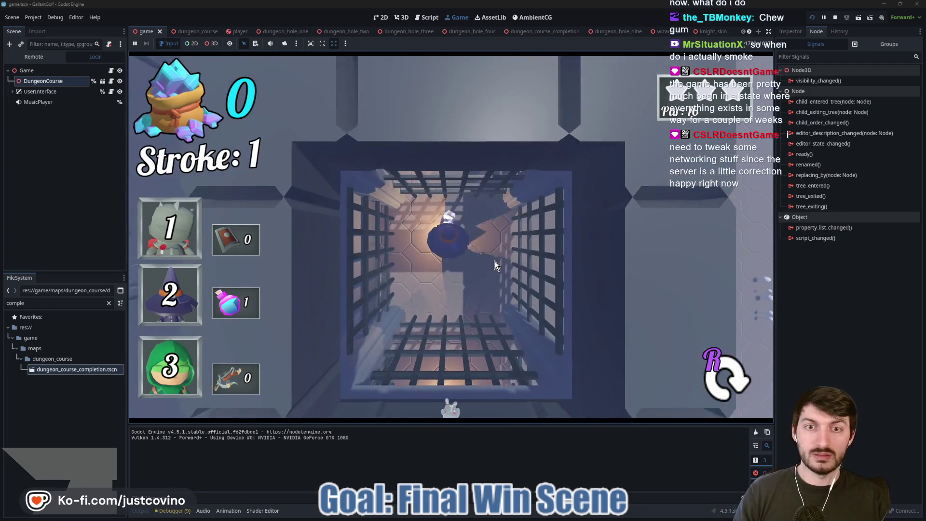
left_click_drag(534, 257, 351, 246)
left_click(501, 259)
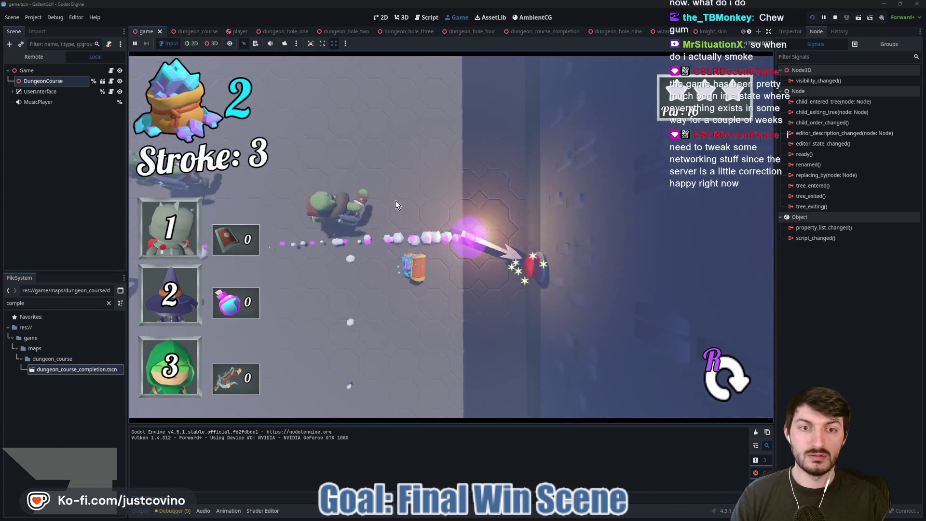
left_click(459, 246)
left_click(463, 242)
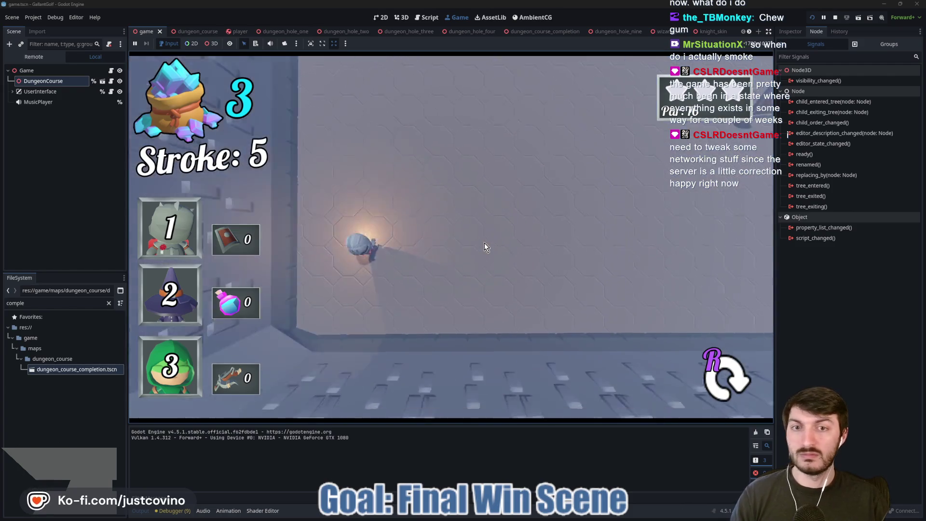
left_click(358, 246)
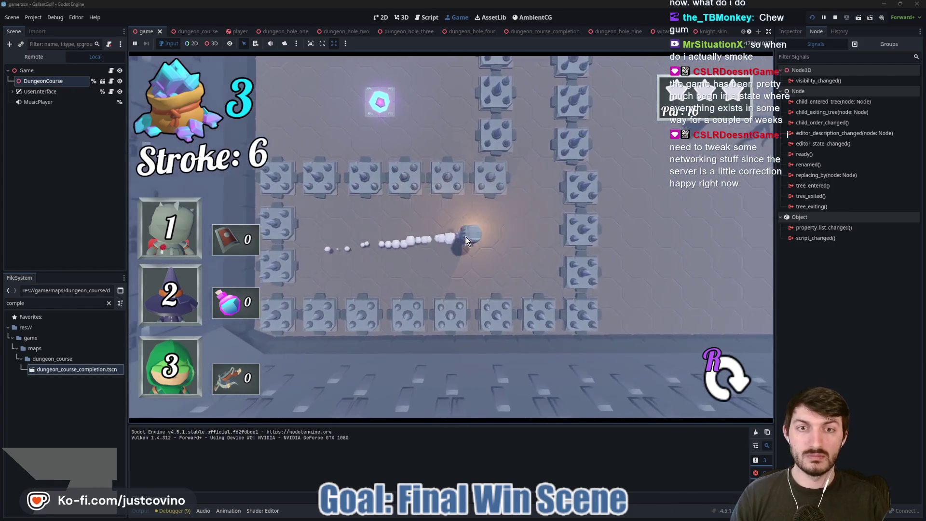
left_click(468, 236)
left_click(482, 326)
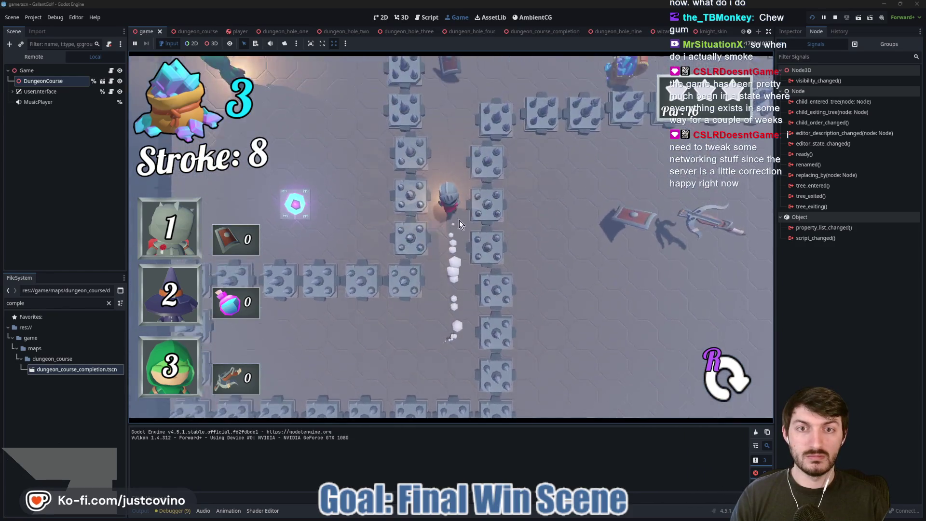
left_click(450, 255)
left_click(449, 251)
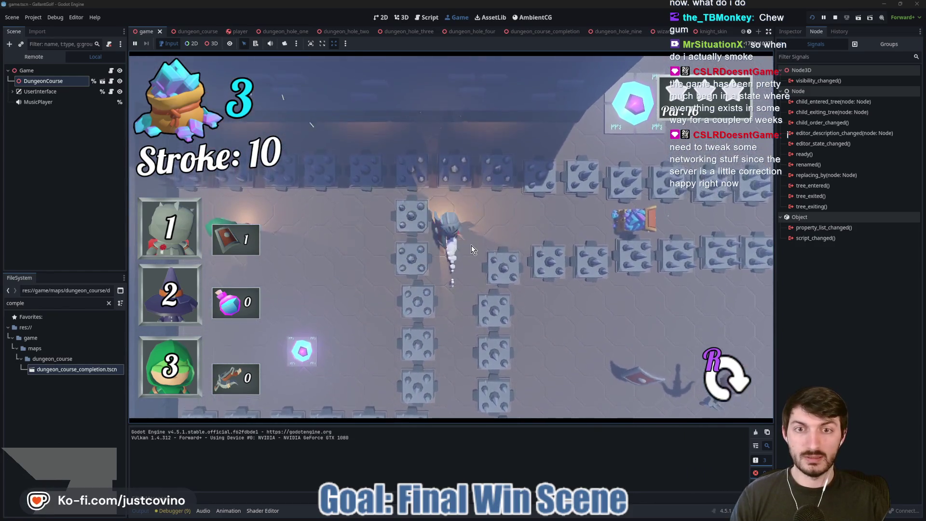
left_click(381, 236)
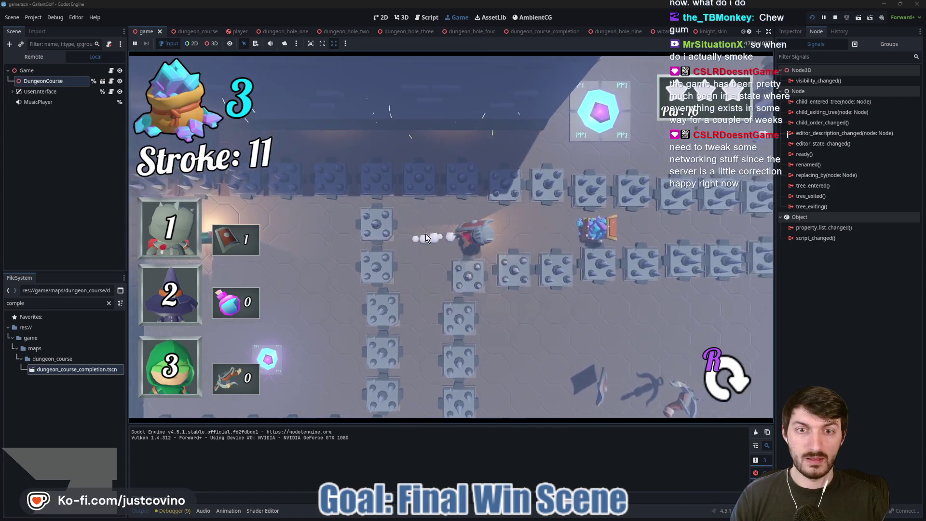
left_click(412, 241)
Pause and resume the course, then shoot the wizard ball into the caged pit
key("Escape")
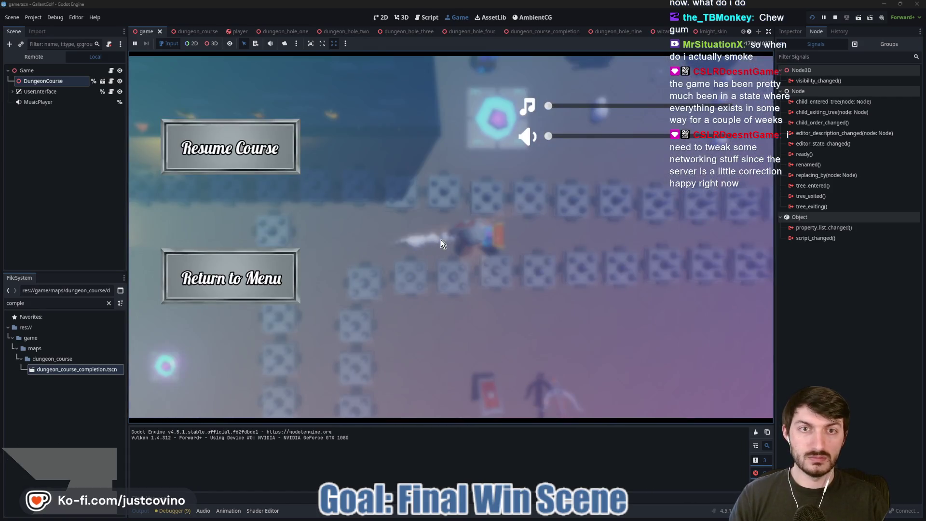
left_click(262, 136)
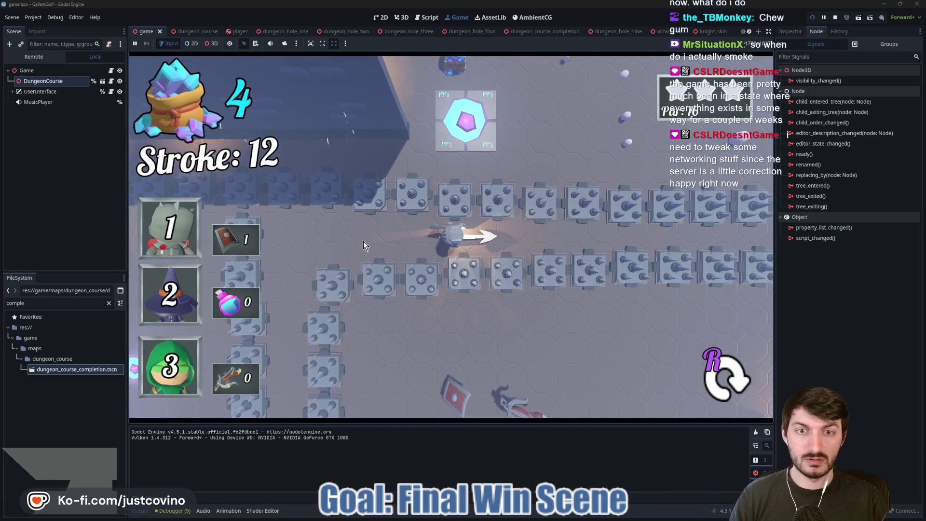
left_click(364, 240)
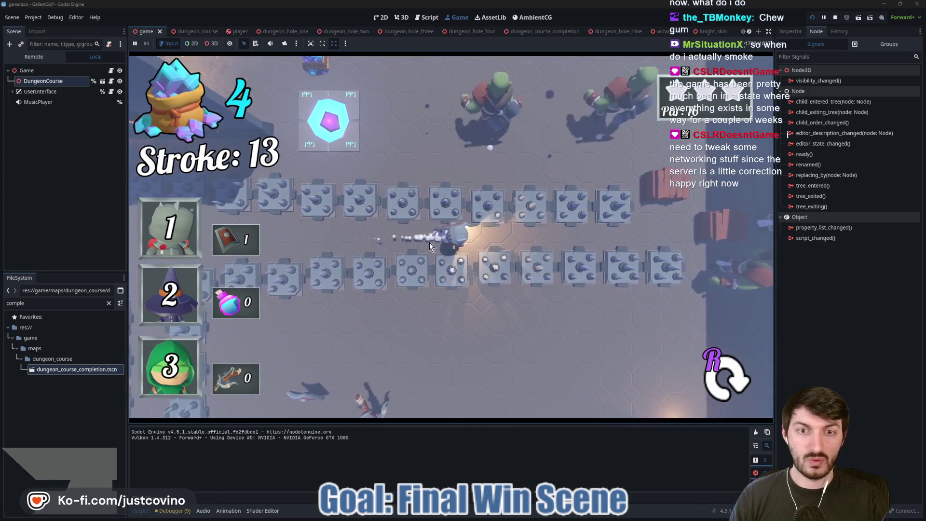
left_click(323, 240)
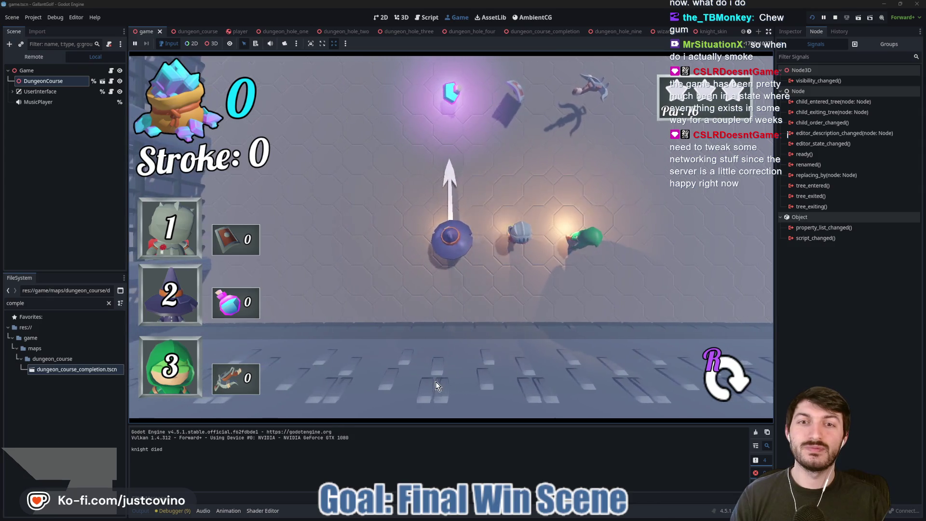
left_click(435, 381)
Run the god_mode command in the in-game development console
key("grave")
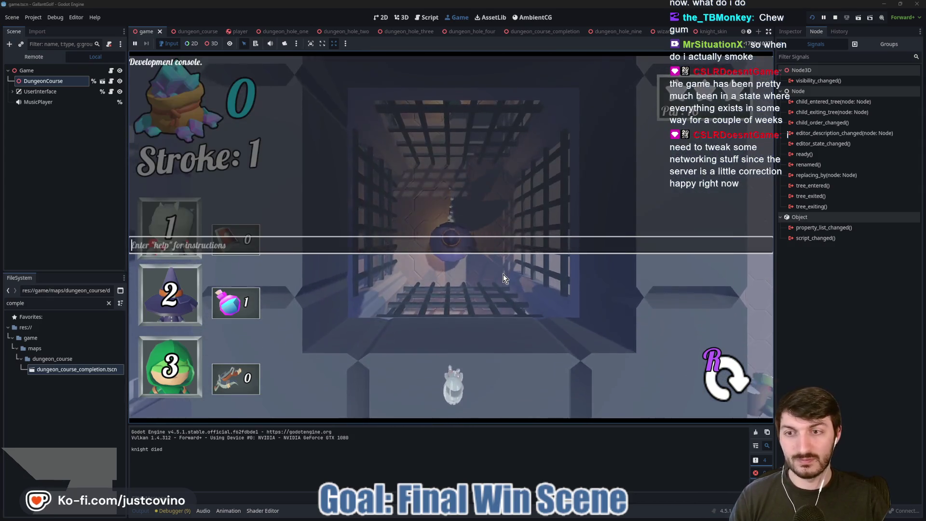
type("god_mode")
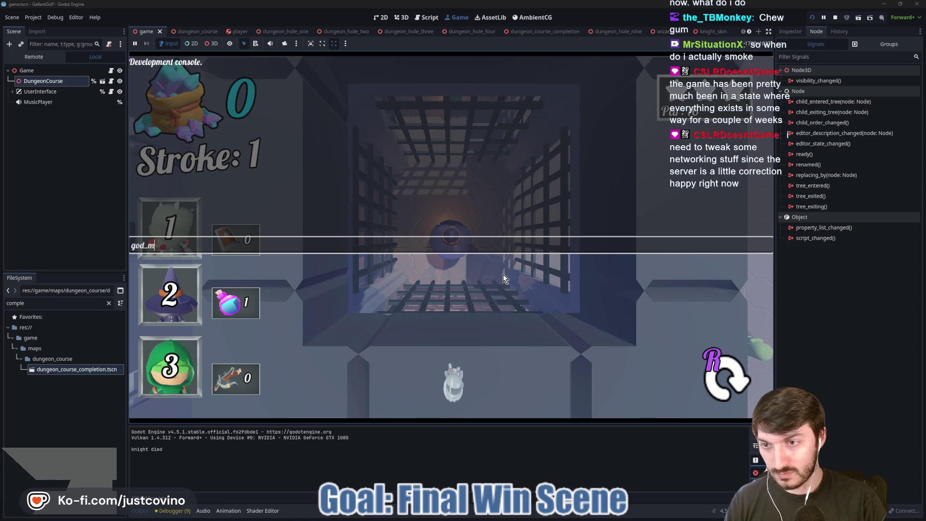
key("Return")
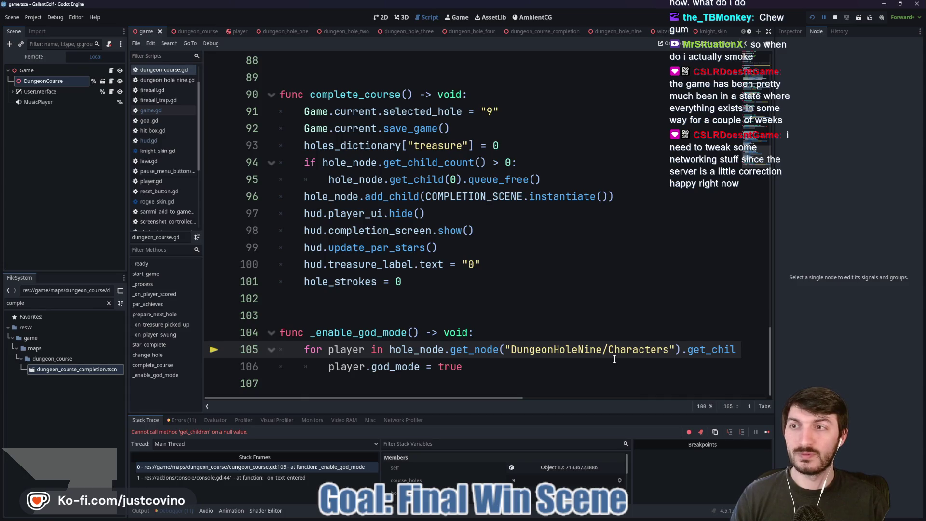
Stop the crashed game and close the dungeon_hole_four scene tab
left_click(836, 17)
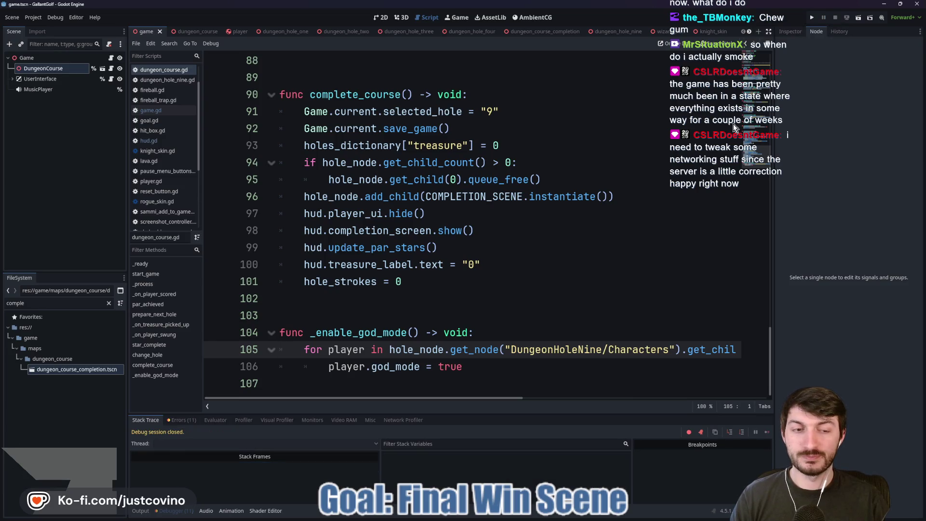
left_click_drag(439, 399, 523, 401)
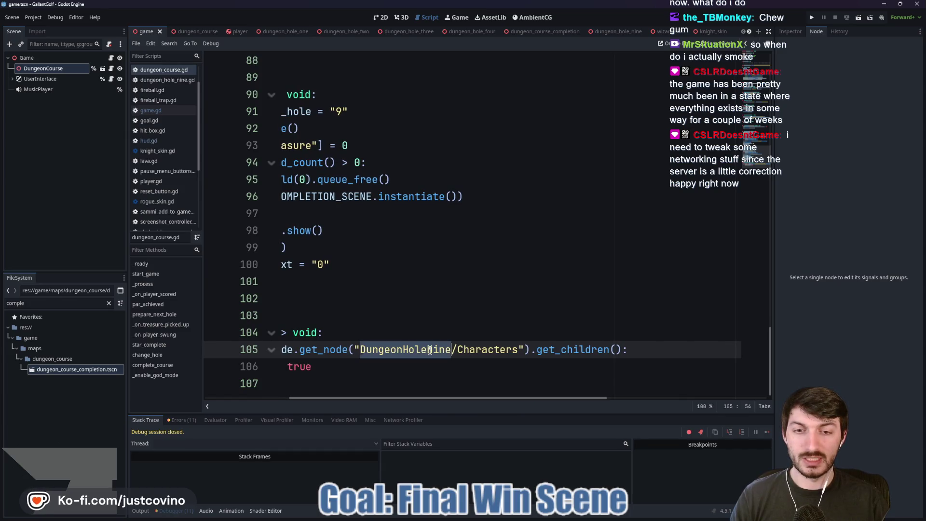
left_click(483, 351)
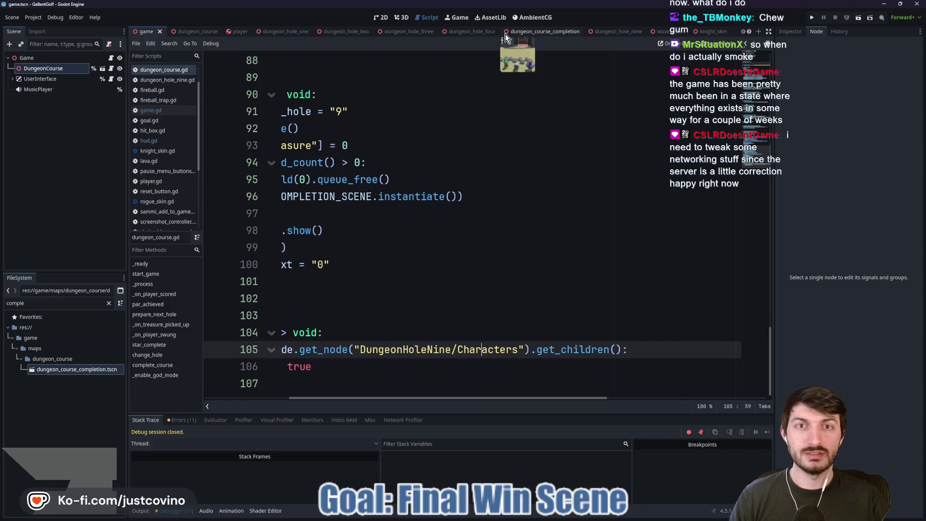
left_click(326, 33)
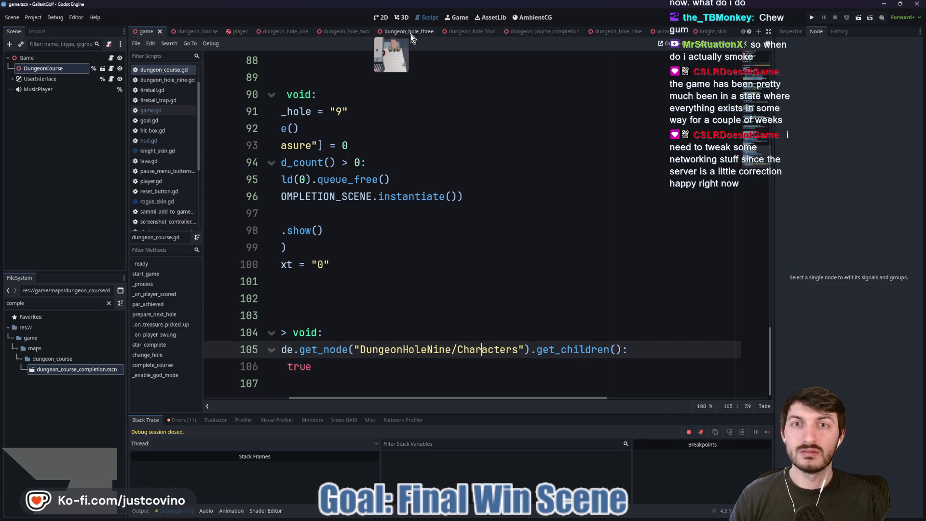
middle_click(422, 33)
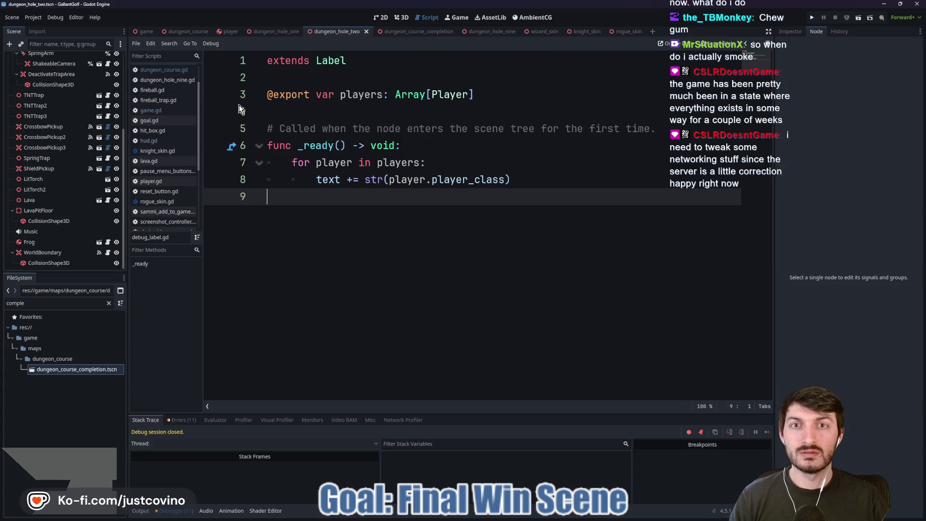
Filter files by 'nine', open dungeon_hole_nine.tscn, select its characters node, and relaunch the project
double_click(52, 301)
type("nine")
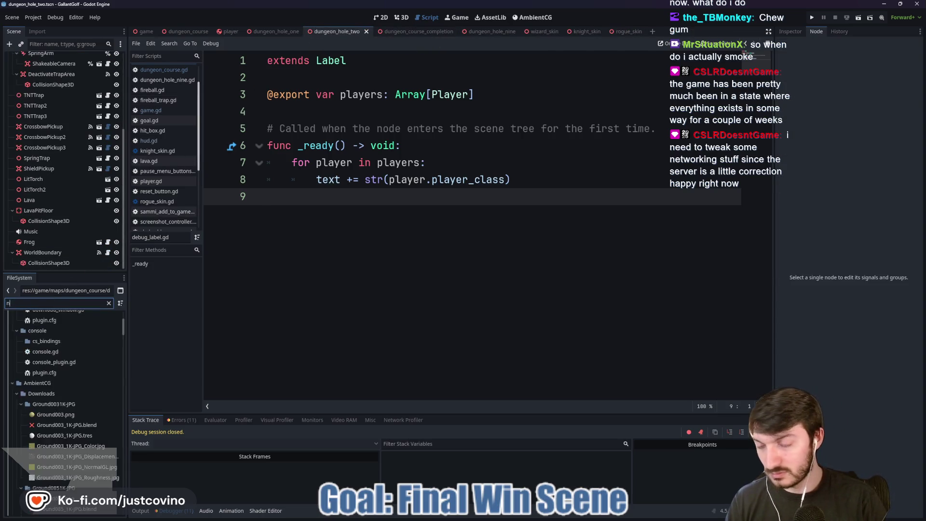
double_click(69, 381)
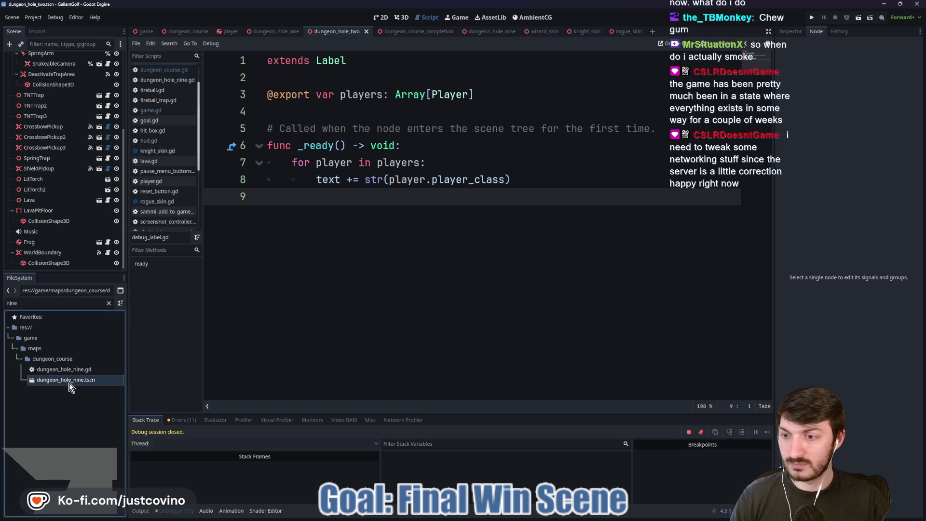
scroll(46, 72, "up", 1)
left_click(42, 57)
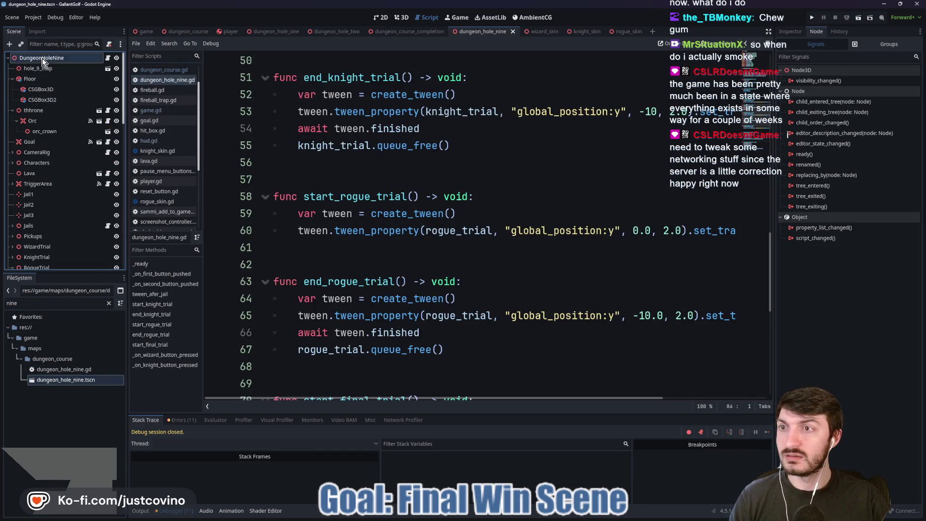
left_click(29, 163)
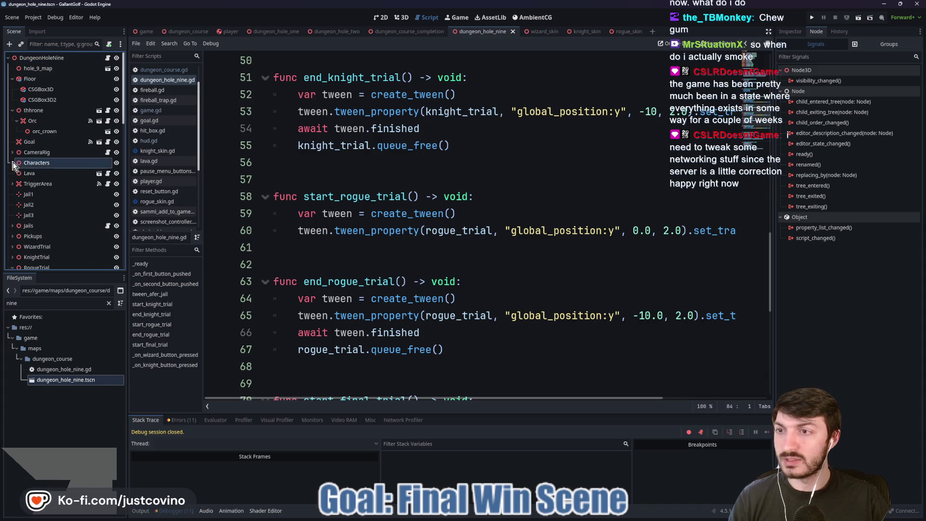
scroll(431, 211, "down", 8)
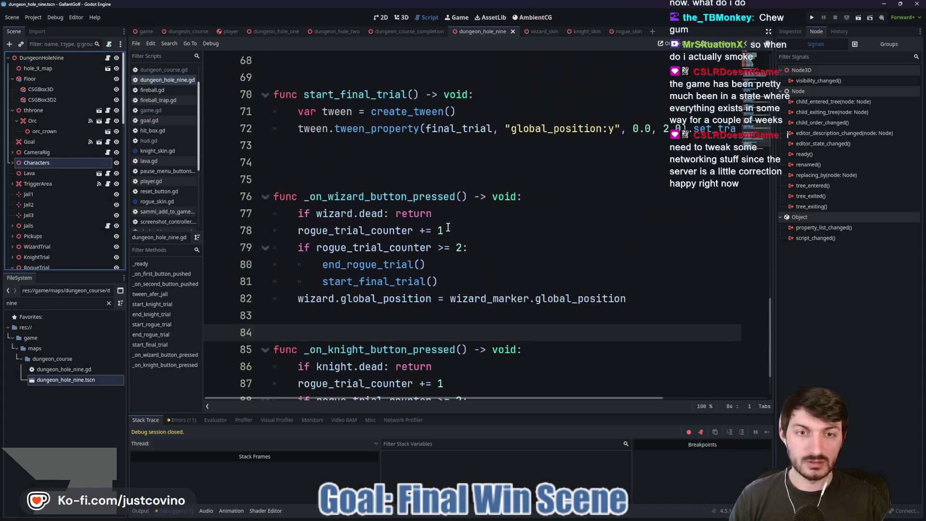
left_click(810, 17)
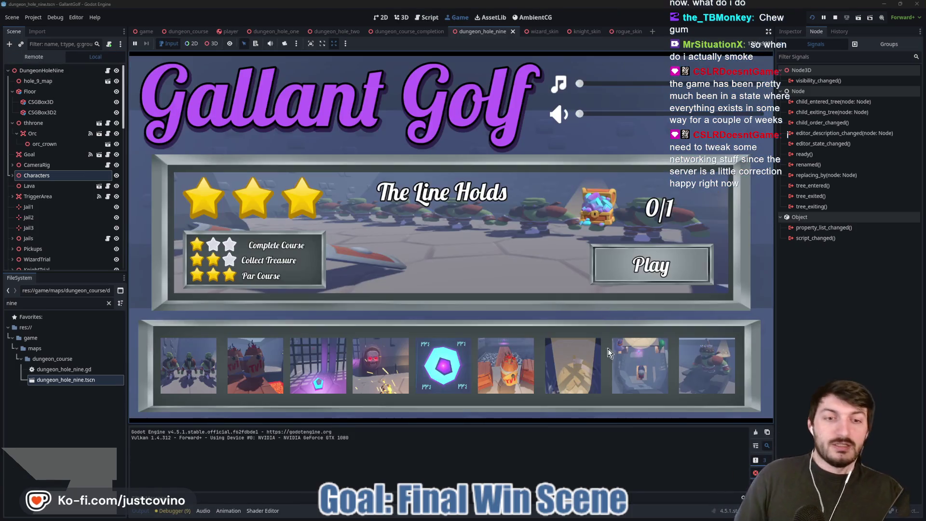
Start the final boss level and shoot through the cage and arena into the spike-block room
left_click(706, 365)
left_click(651, 270)
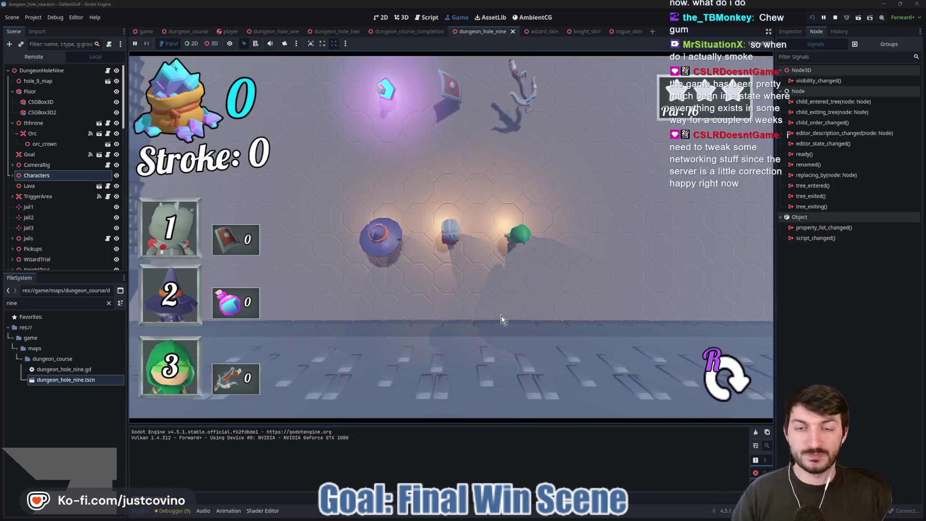
left_click(445, 356)
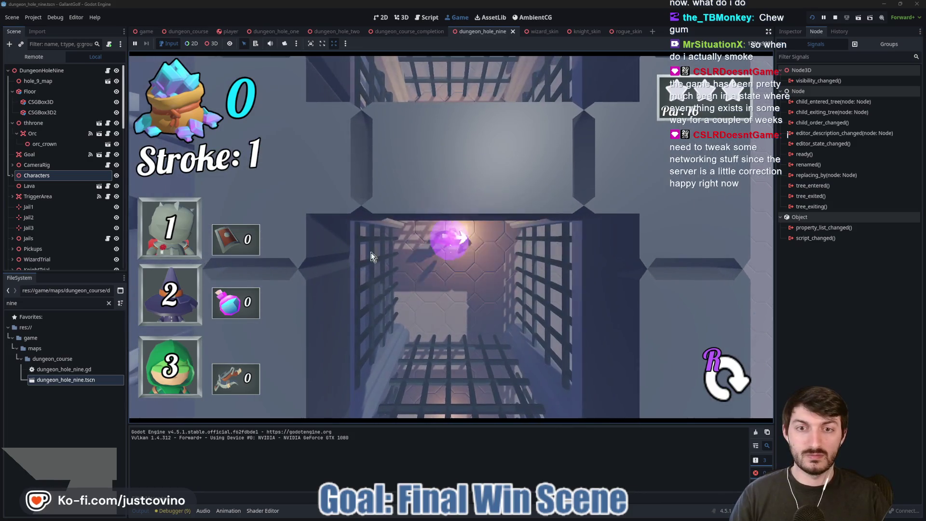
left_click(499, 278)
left_click(500, 256)
left_click(406, 268)
left_click(466, 264)
left_click(465, 265)
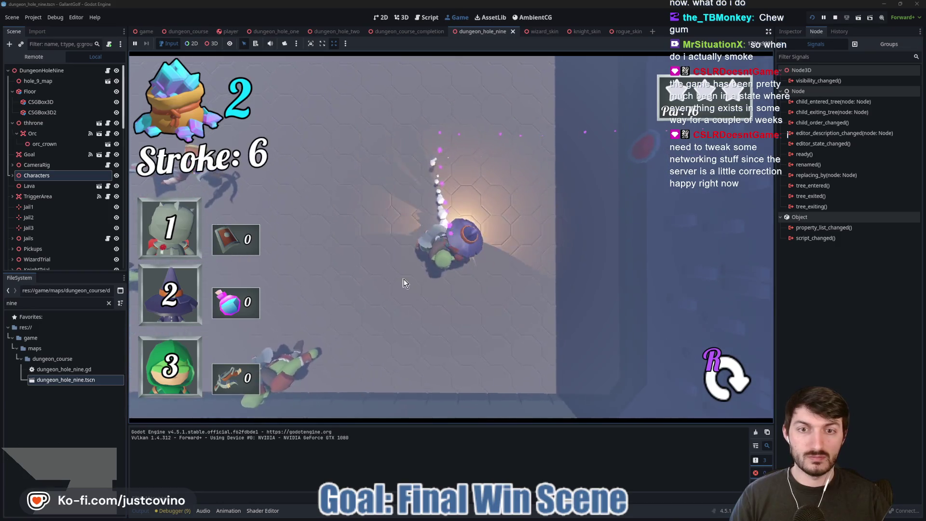
left_click(453, 247)
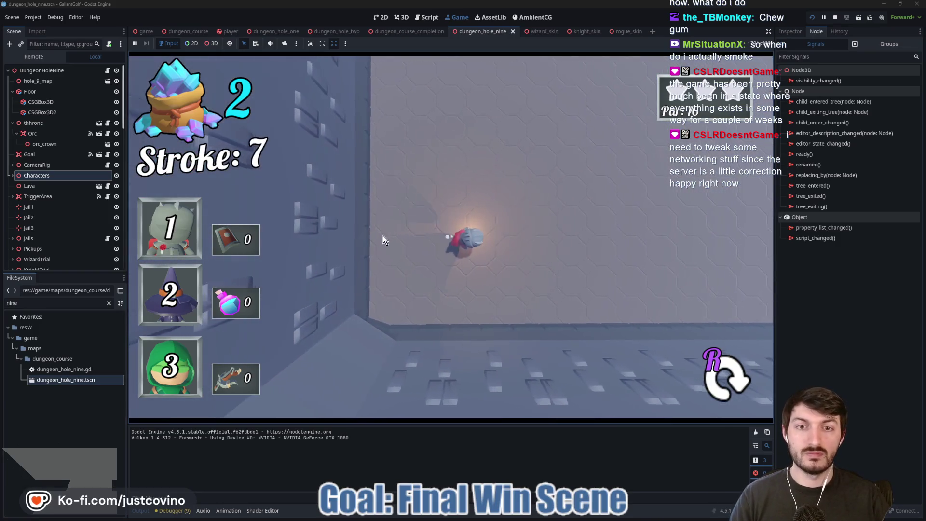
left_click(456, 248)
left_click(458, 250)
left_click(457, 251)
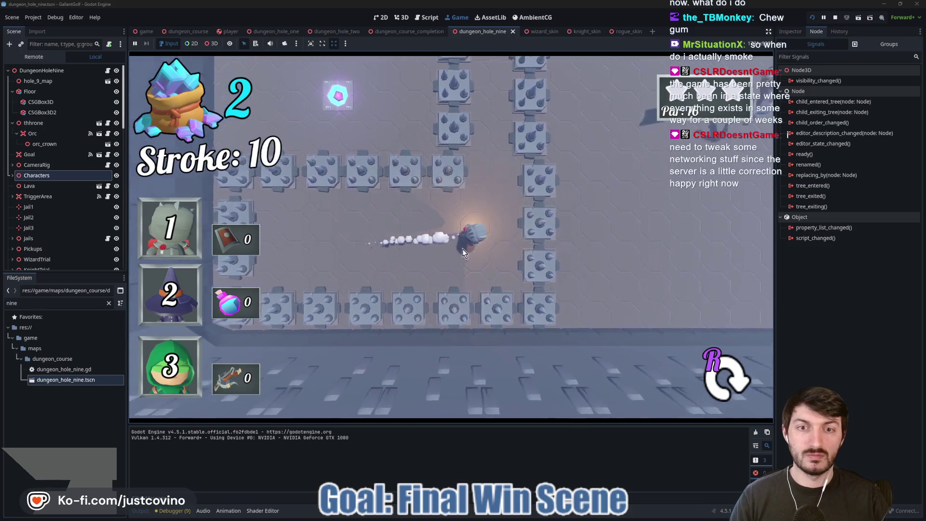
Shoot the ball down the spike corridor, collecting another gem, and rotate the camera
left_click(465, 350)
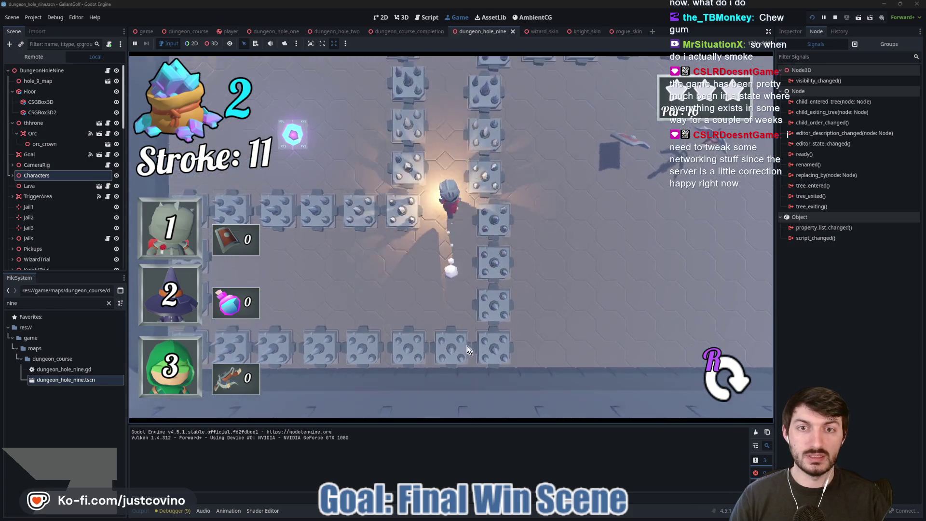
left_click(441, 270)
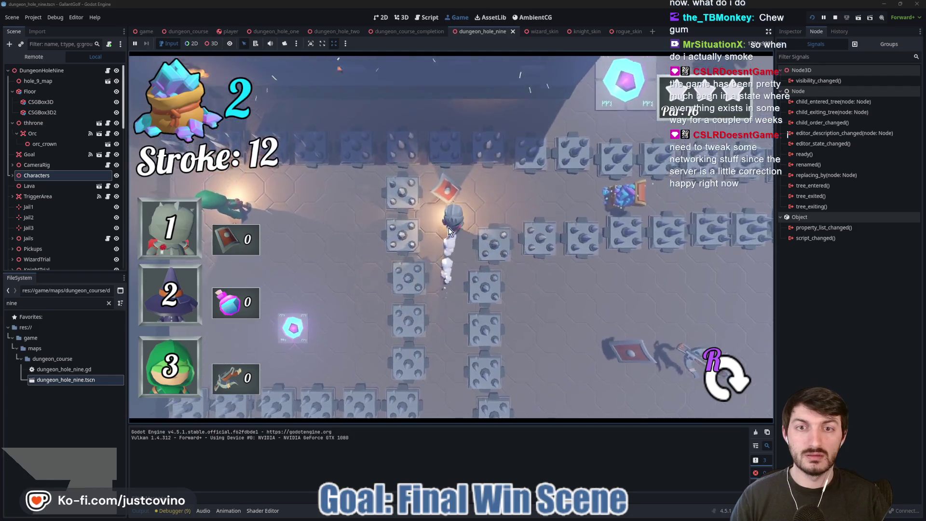
left_click(440, 234)
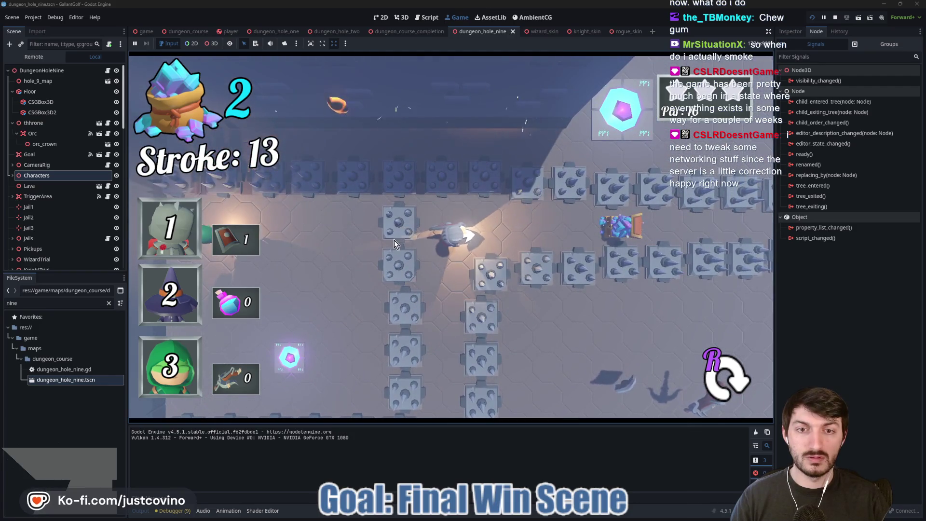
left_click(444, 237)
left_click(448, 243)
left_click(446, 241)
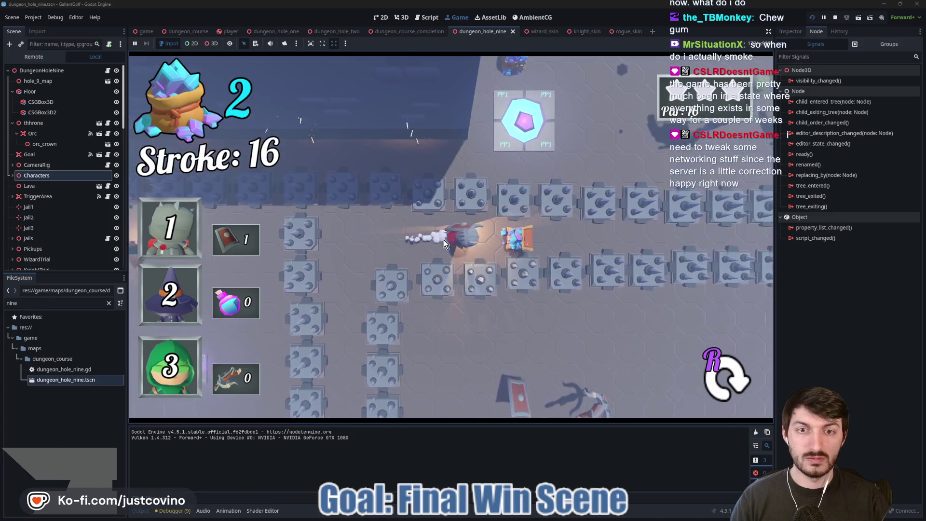
left_click(440, 242)
left_click(430, 241)
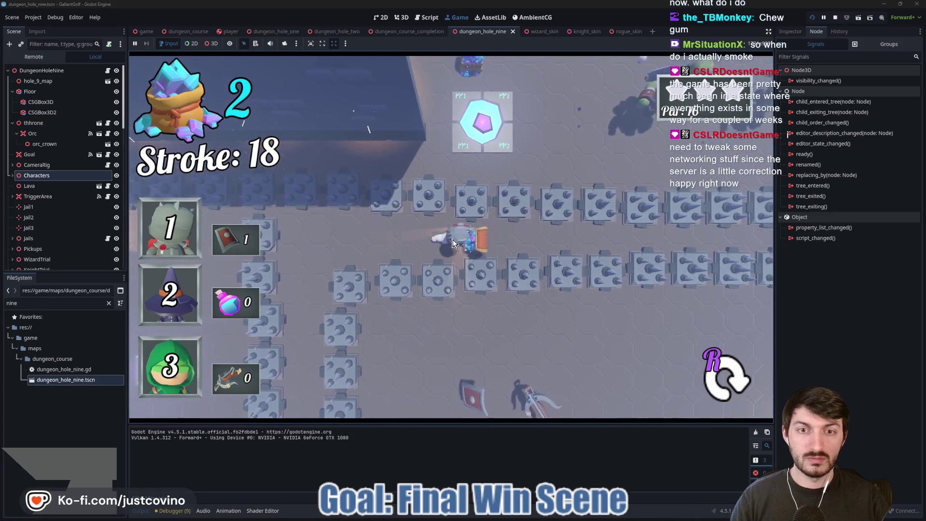
left_click(429, 242)
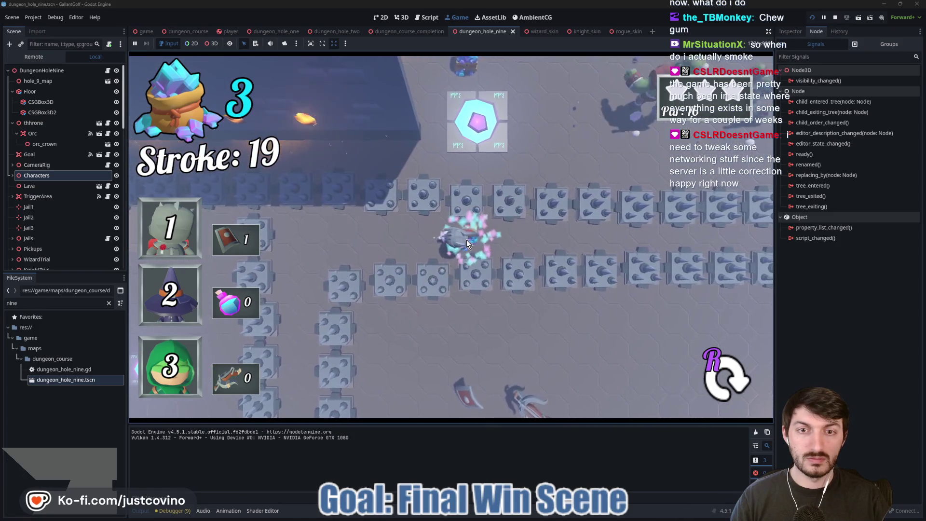
left_click(408, 240)
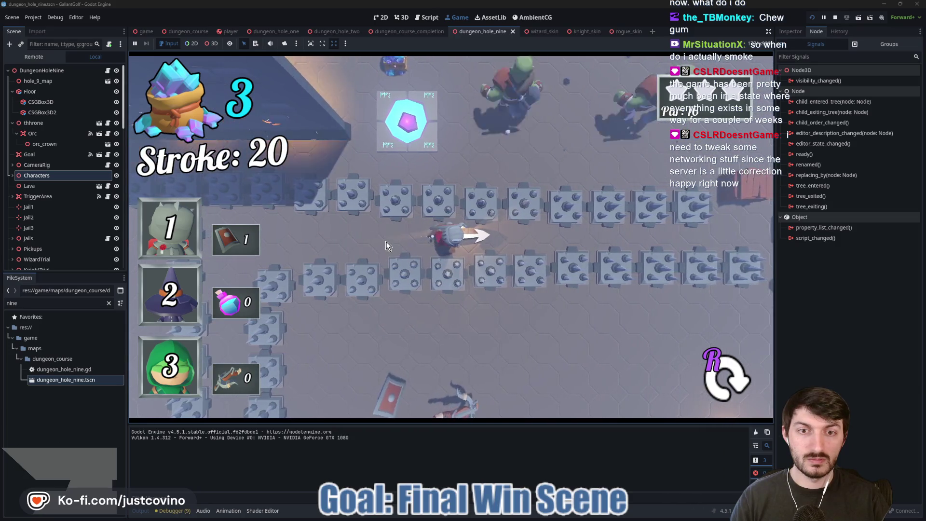
left_click(385, 239)
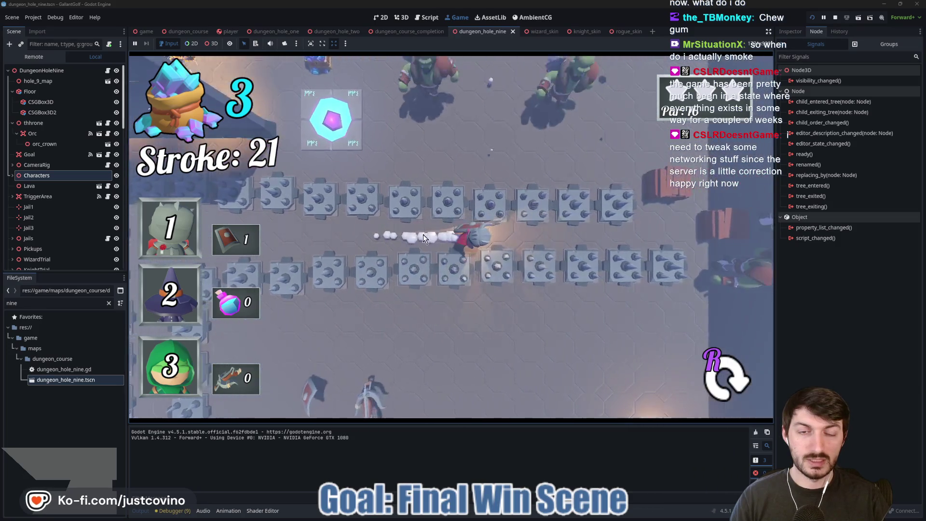
left_click_drag(459, 235, 514, 255)
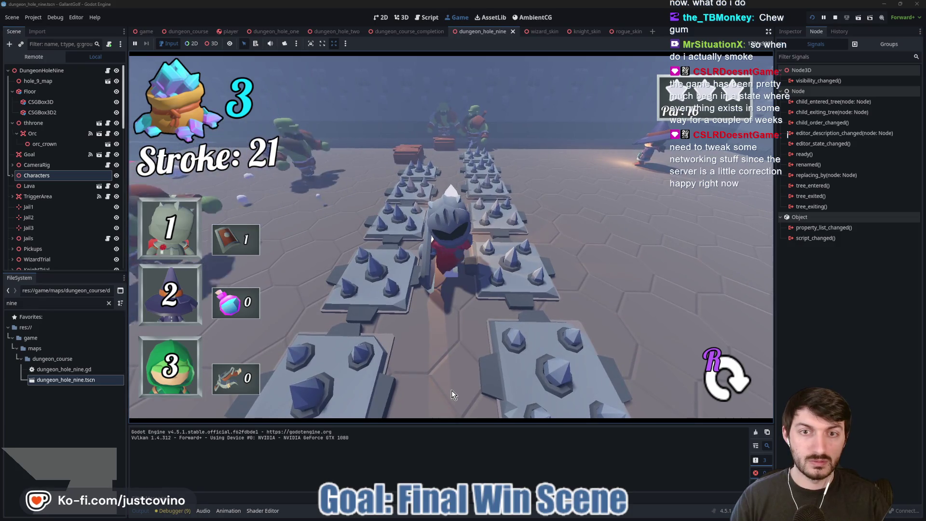
Shoot past the orcs, collecting gems up to 4, then run god_mode, which hits the error
left_click(452, 390)
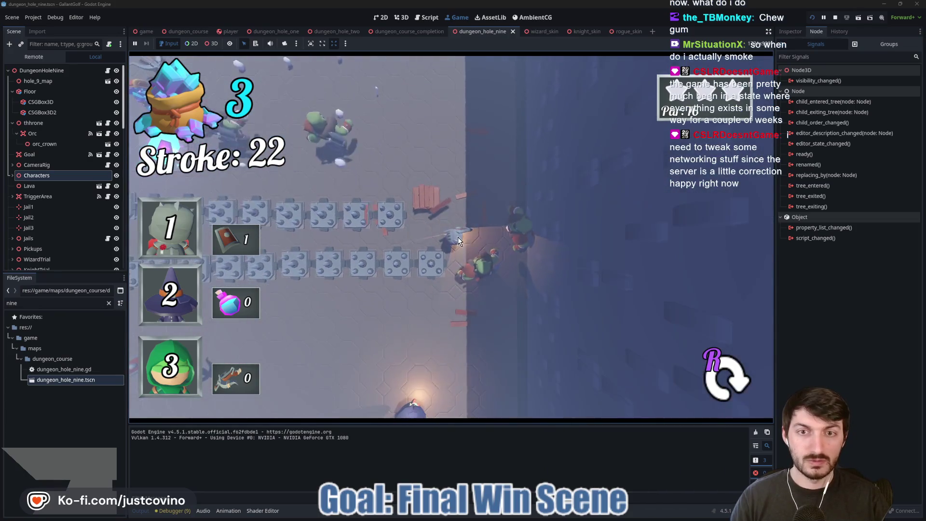
left_click(498, 326)
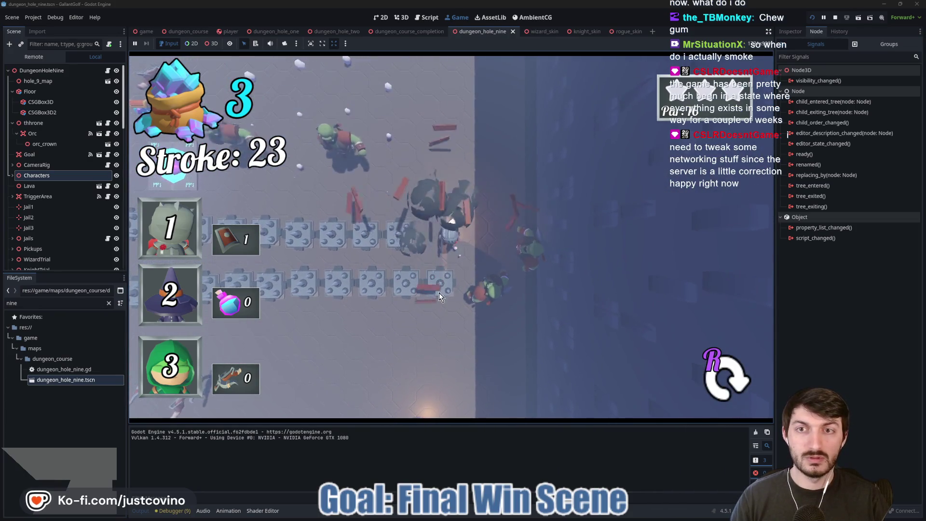
left_click(440, 289)
left_click(447, 280)
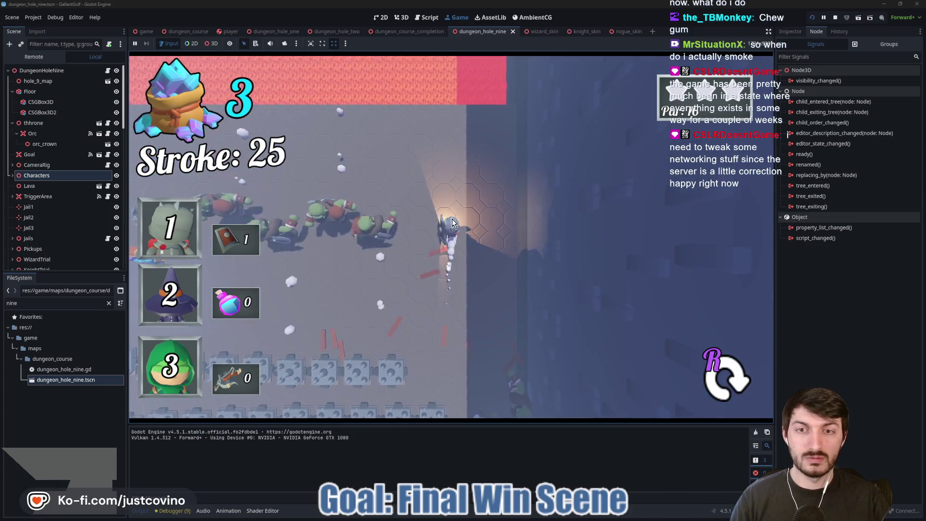
left_click(468, 236)
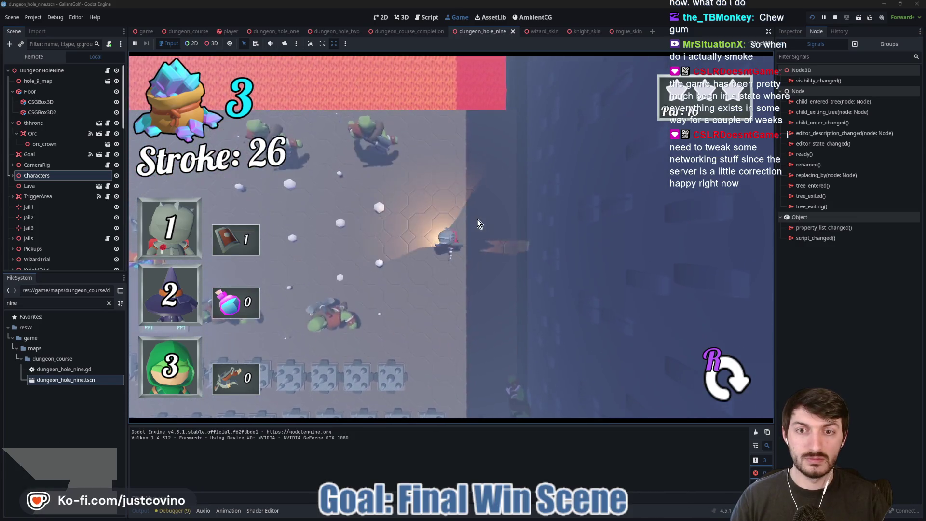
left_click(674, 241)
left_click(468, 242)
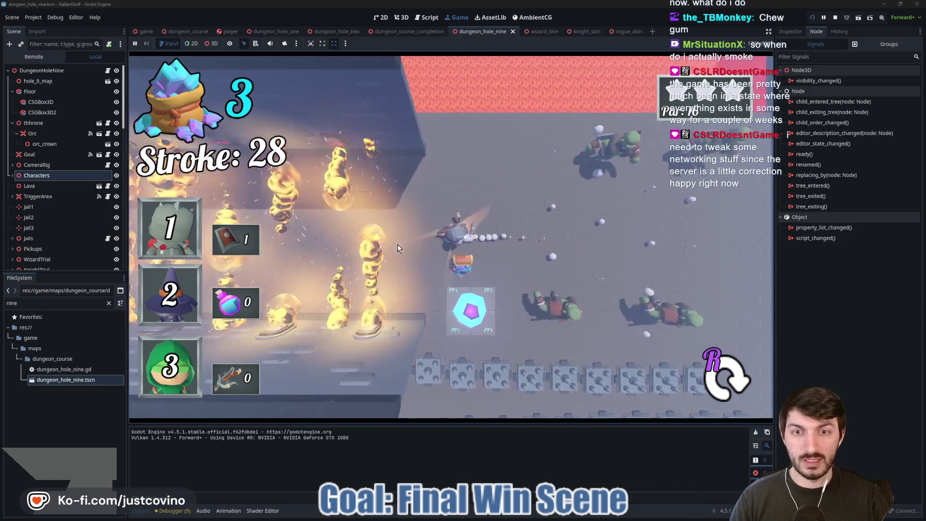
left_click(484, 266)
left_click(459, 207)
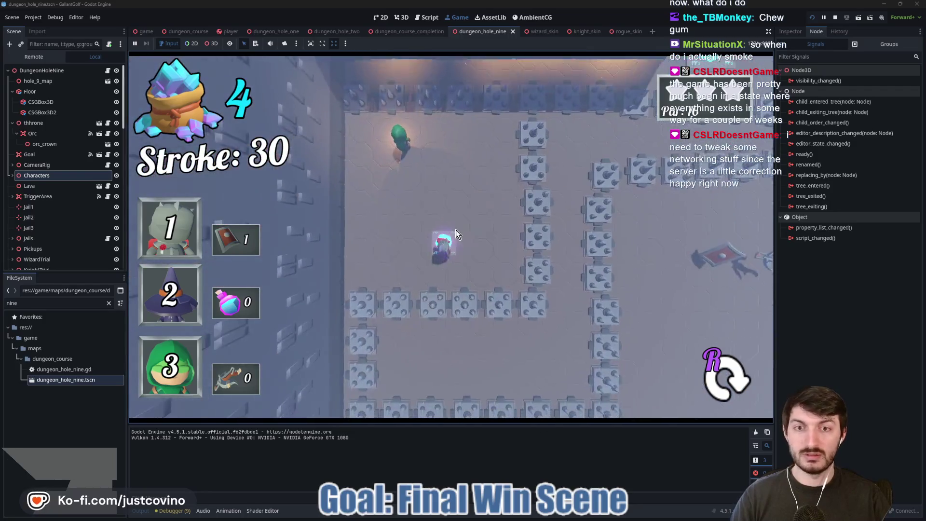
left_click(481, 253)
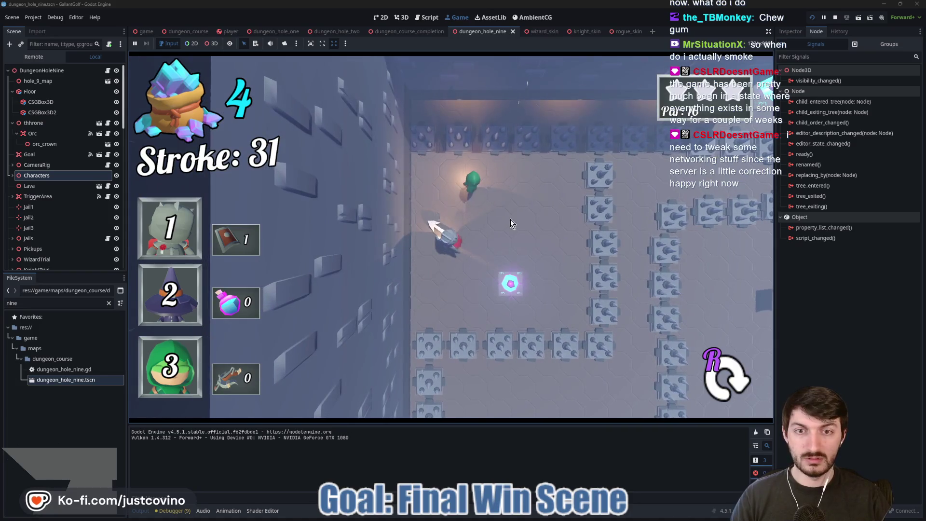
left_click(498, 224)
key("Return")
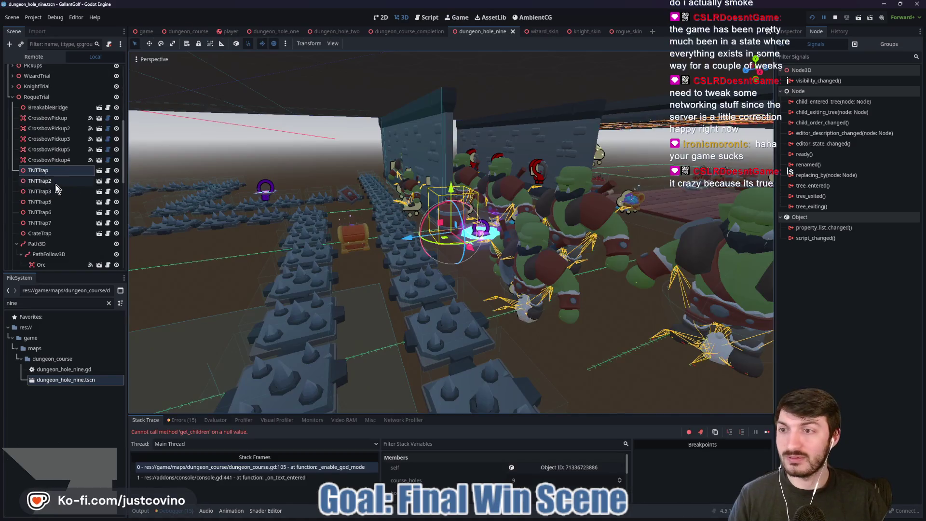
Select the traps from TNTTrap3 to CrateTrap and move them 2 units along Z
double_click(63, 192)
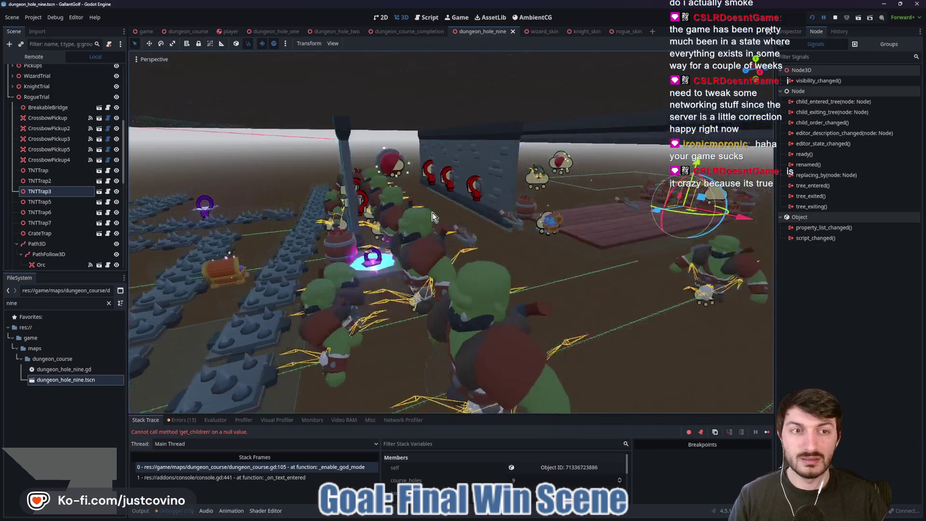
left_click(52, 234, "shift")
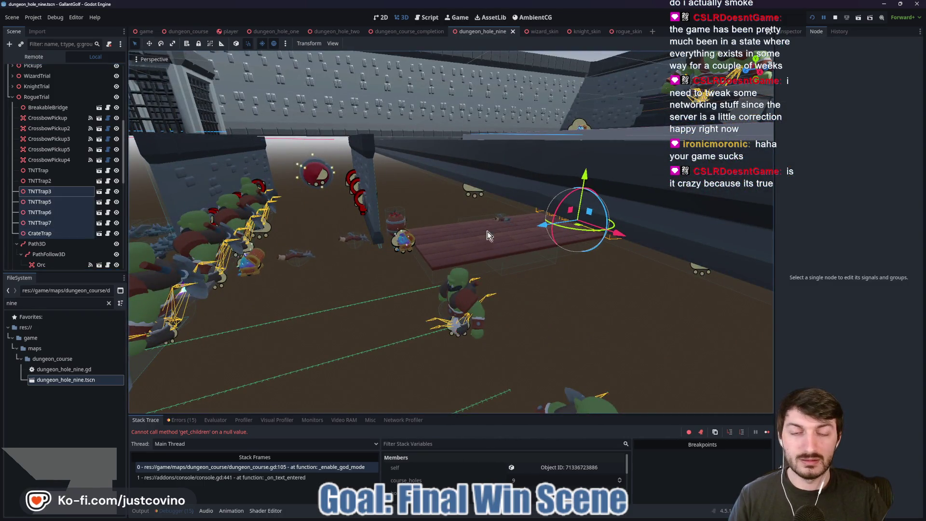
left_click_drag(593, 219, 601, 218)
Orbit the view down the corridor to the lava strip, then return to the script
mouse_move(564, 248)
left_mouse_down()
mouse_move(625, 271)
mouse_move(520, 233)
left_mouse_up()
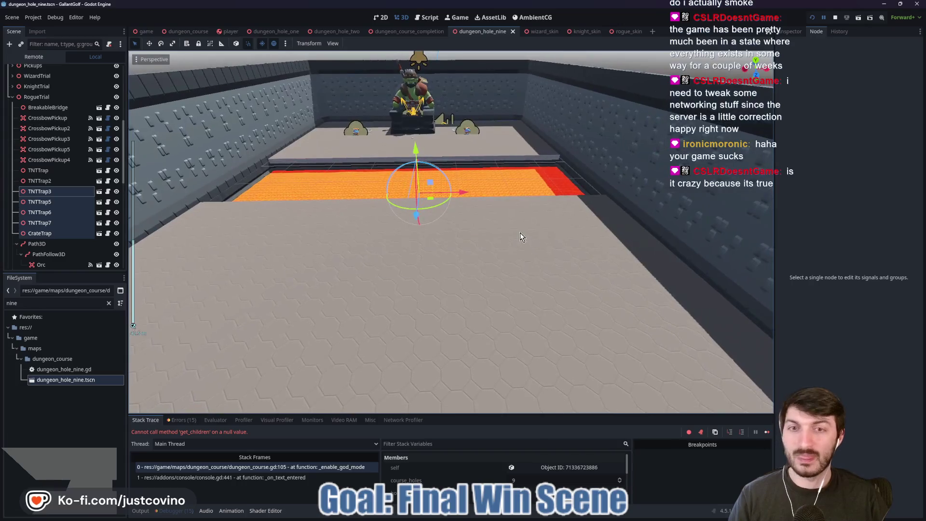
left_click_drag(464, 200, 473, 216)
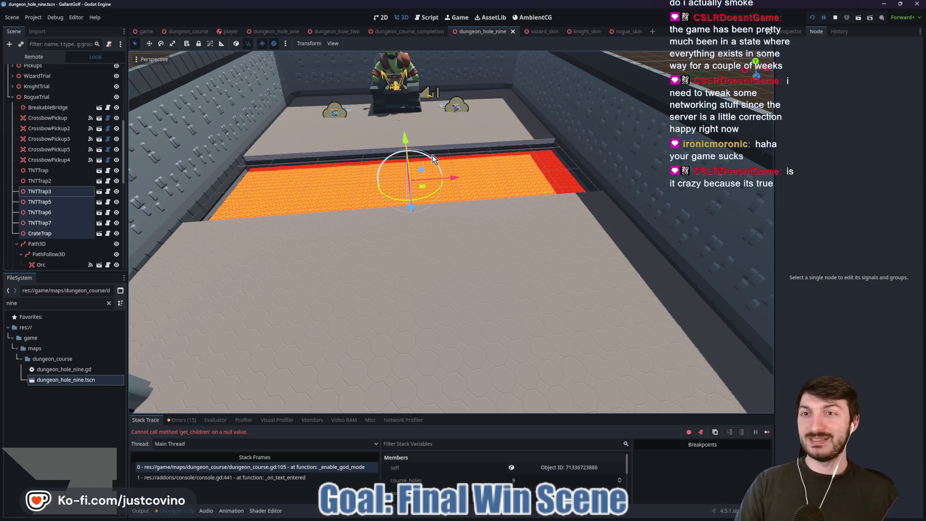
left_click(424, 22)
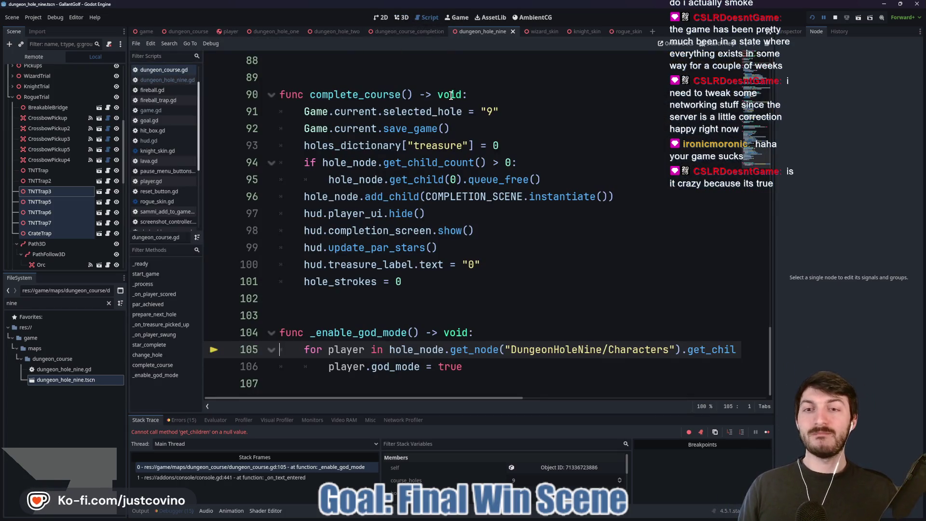
Stop the game and add a _super_cheat function that calls complete_course()
left_click(836, 17)
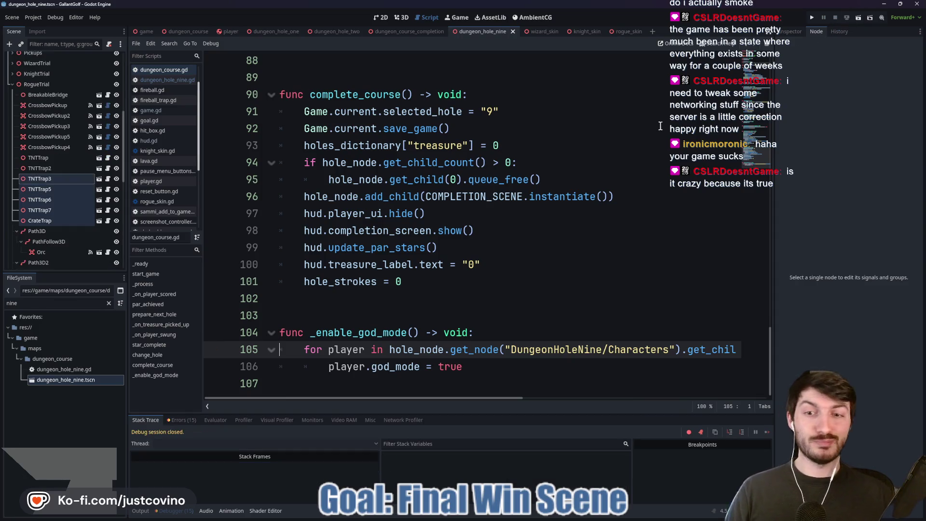
left_click(354, 382)
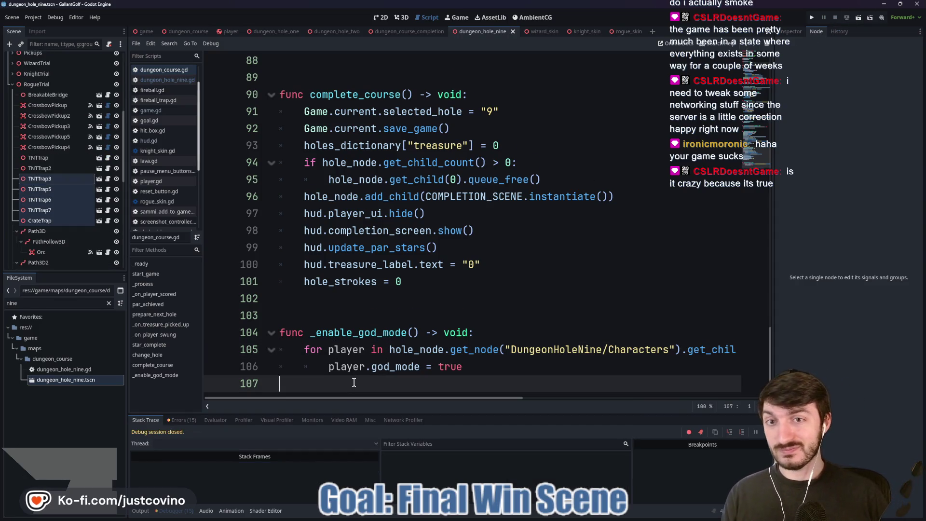
key("Return")
type("unc _com")
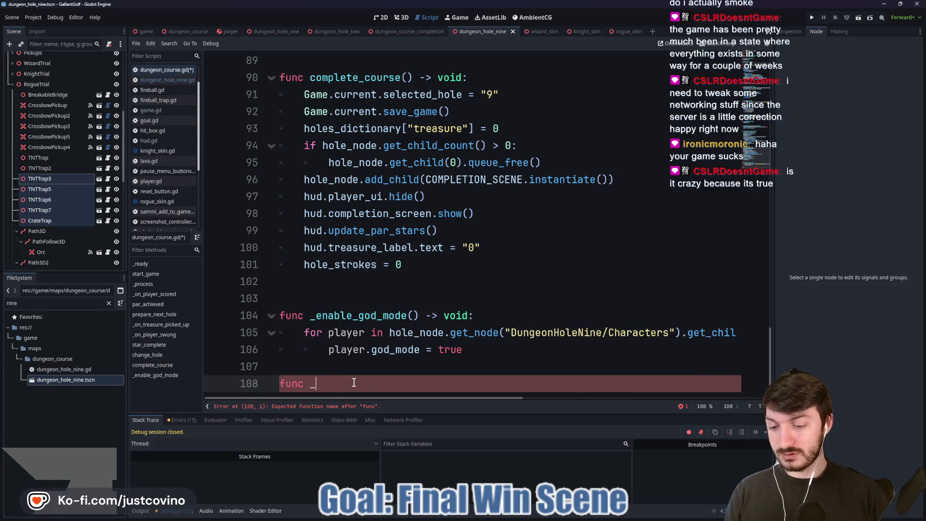
type("super_cheat(")
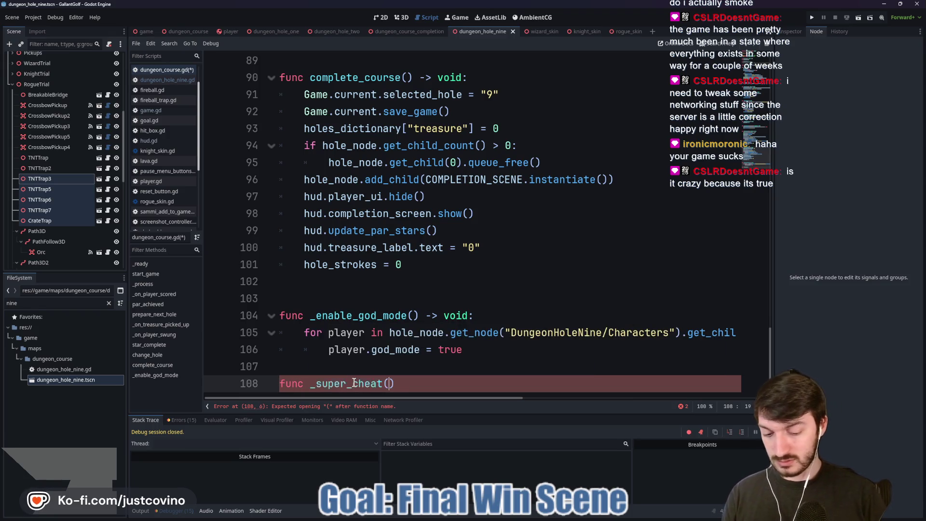
type("id:")
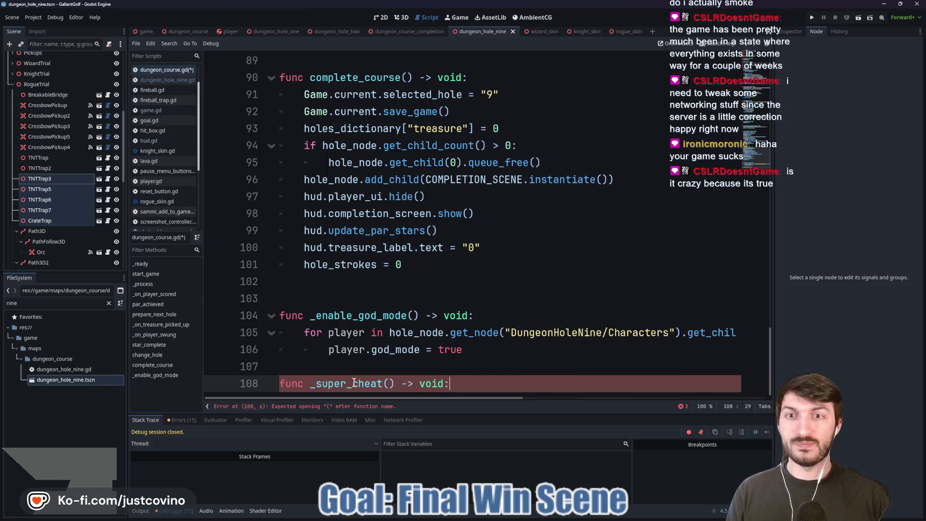
key("Return")
type("compl")
key("Return")
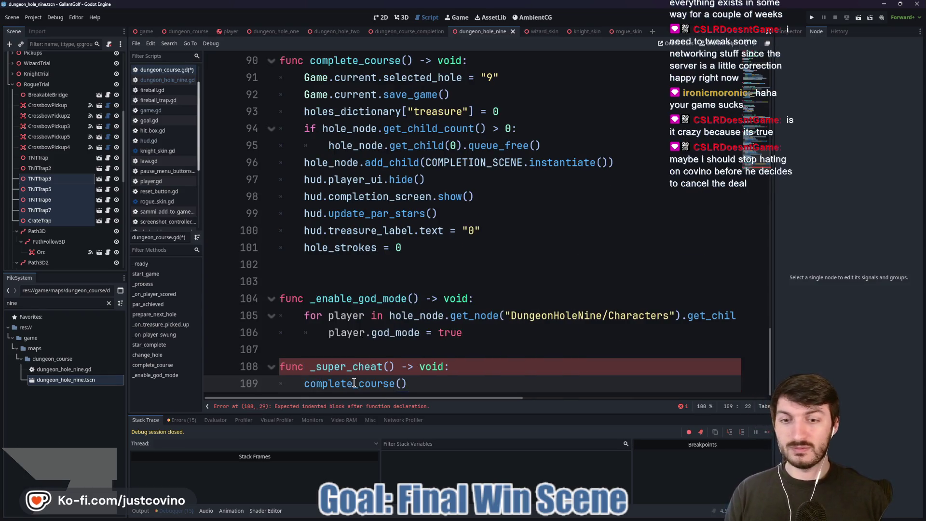
Register Console.add_command("super cheat", _super_cheat) in the debug-build block, save, and relaunch the game
scroll(413, 263, "up", 9)
scroll(413, 264, "up", 10)
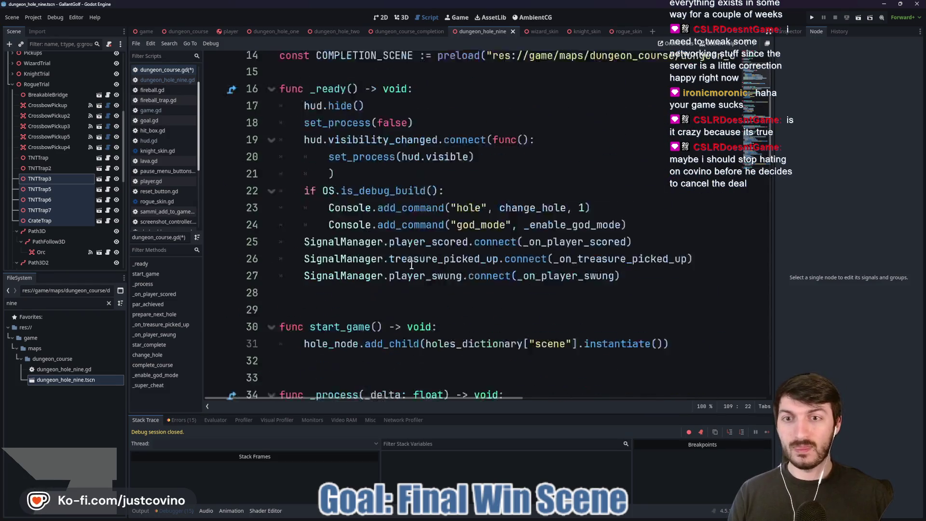
left_click(468, 236)
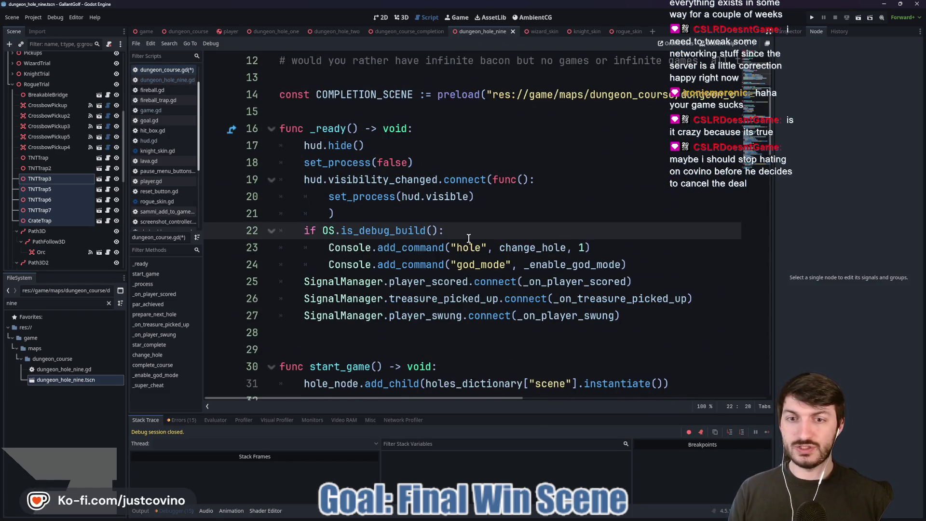
key("Return")
type("Console.add")
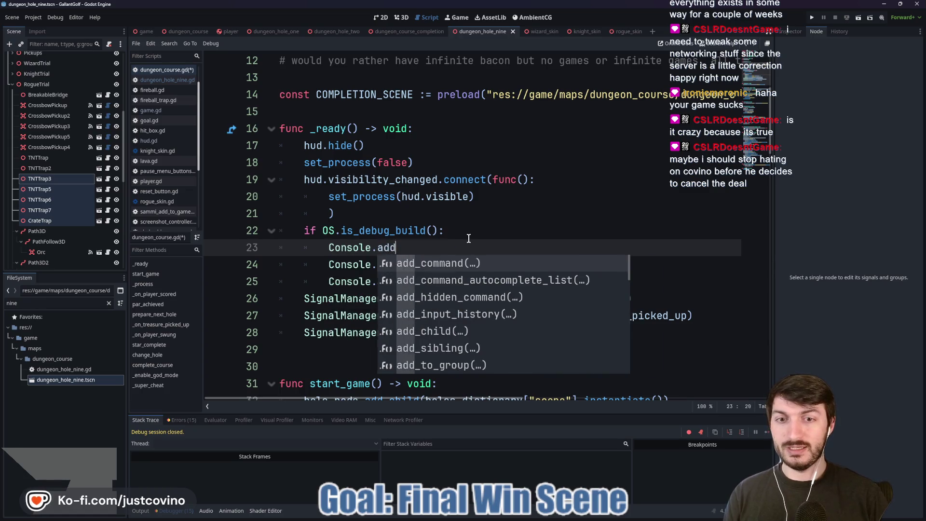
key("Return")
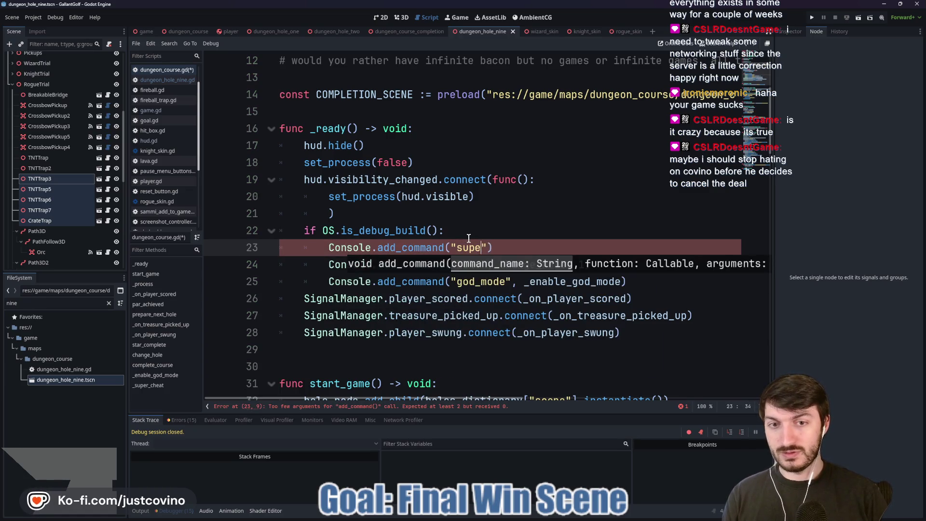
type(", _sup")
key("Return")
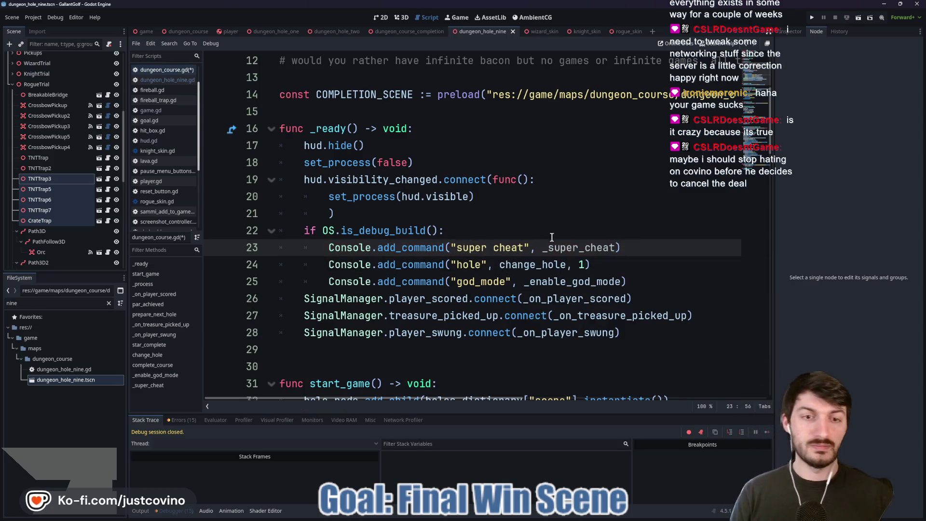
key("ctrl+s")
left_click(811, 19)
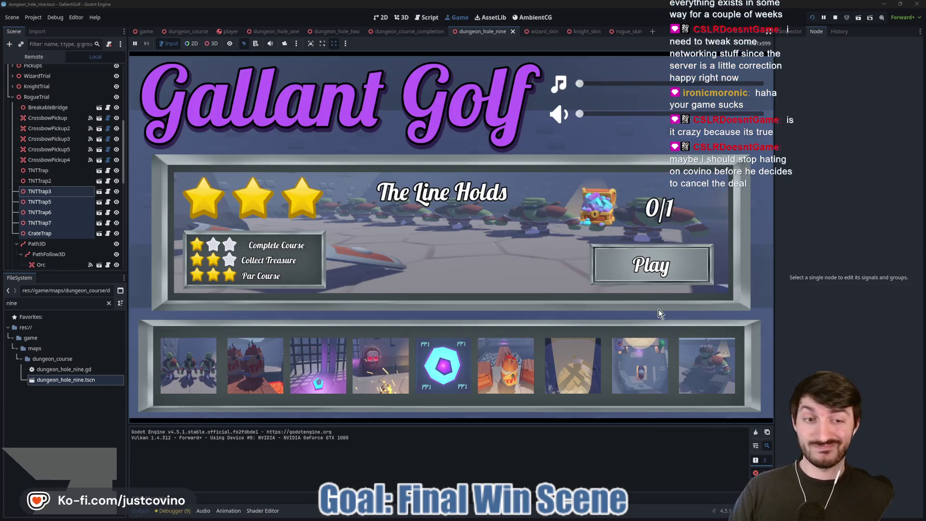
Try the super cheat command in the in-game console, then stop the game
left_click(661, 273)
key("grave")
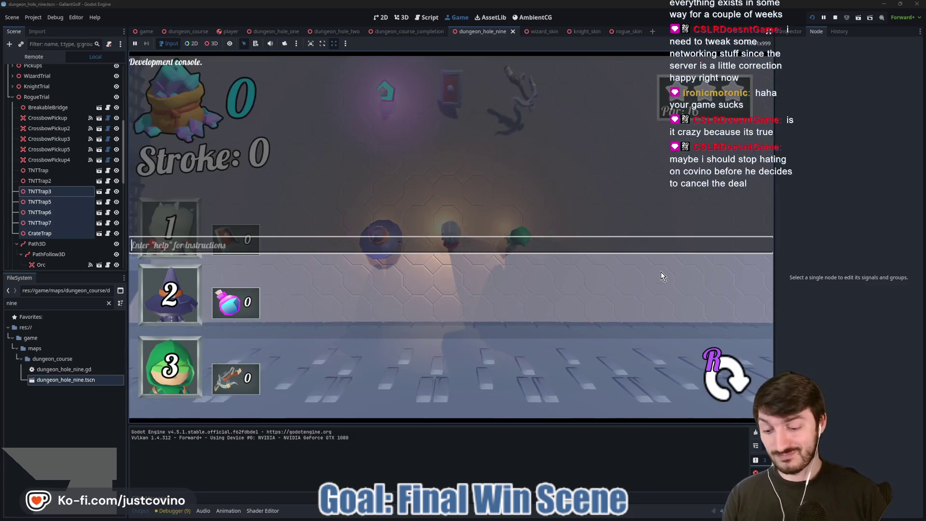
type("supe")
key("grave")
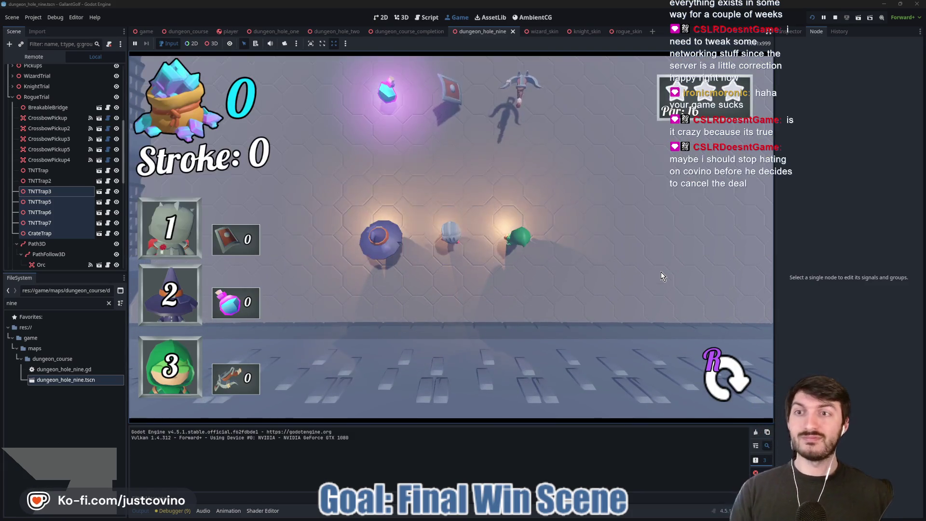
key("grave")
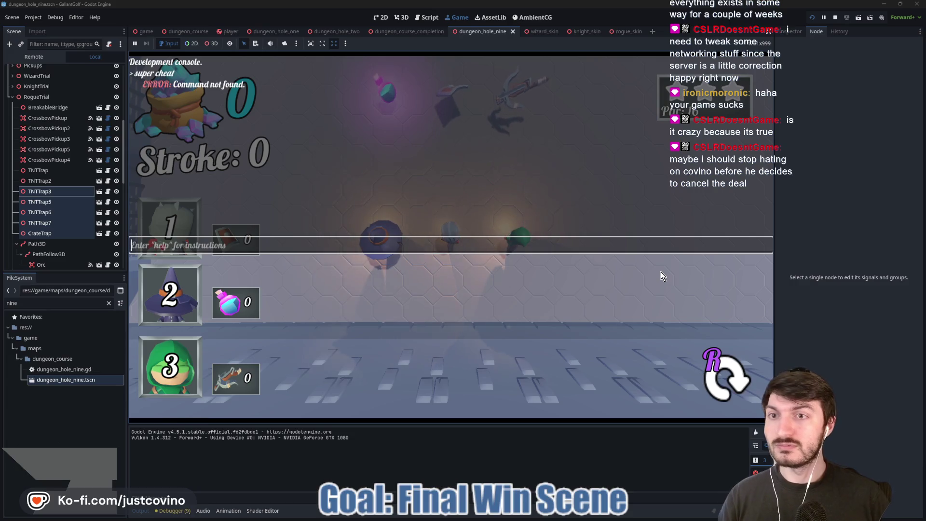
type("super")
type("t")
key("Return")
key("grave")
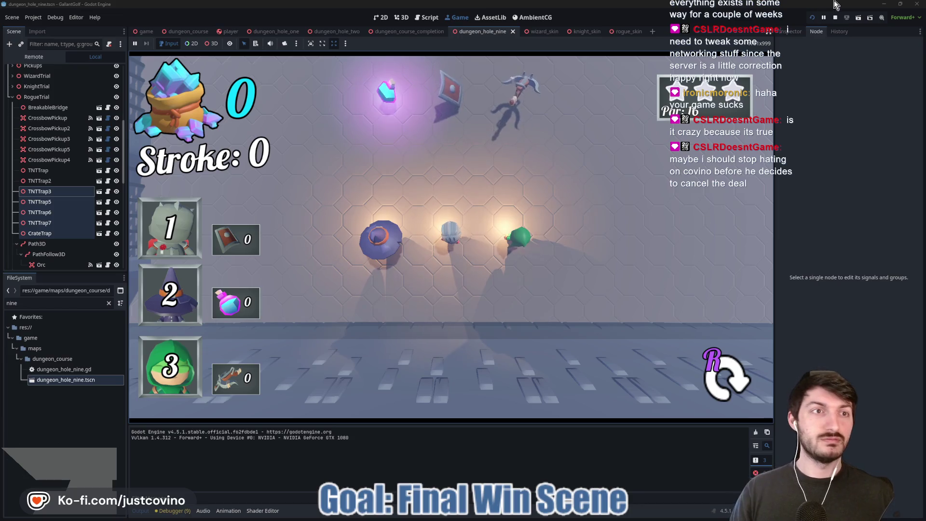
left_click(834, 17)
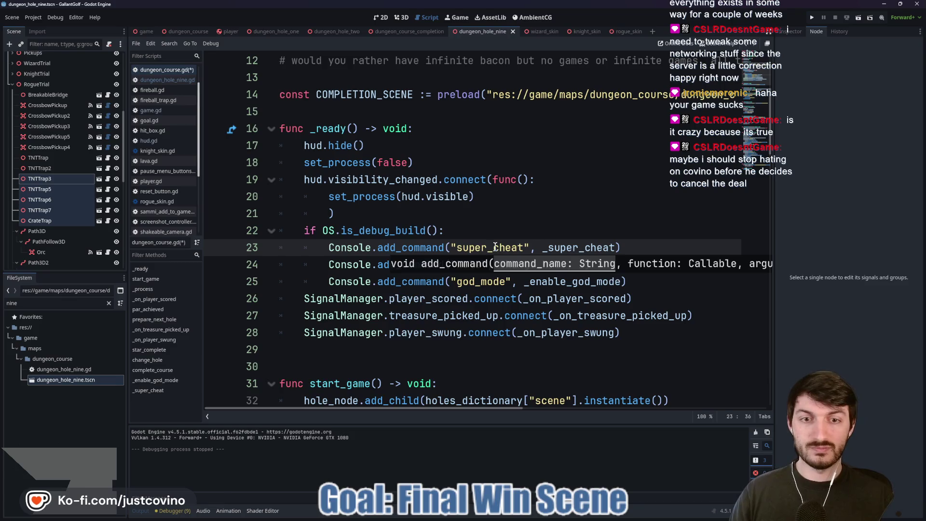
Rename the command to "super_cheat", save the script, and rerun the game
left_click(578, 241)
key("ctrl+s")
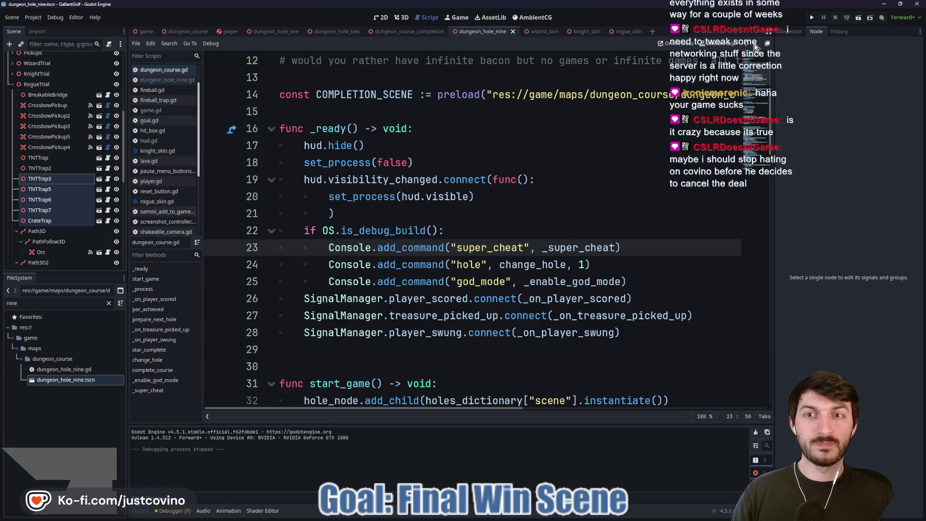
scroll(582, 200, "up", 4)
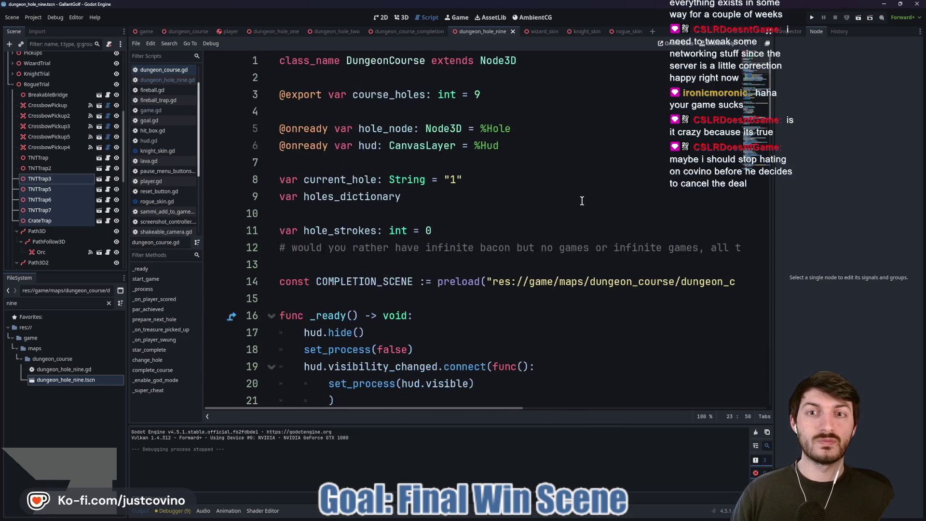
left_click(810, 18)
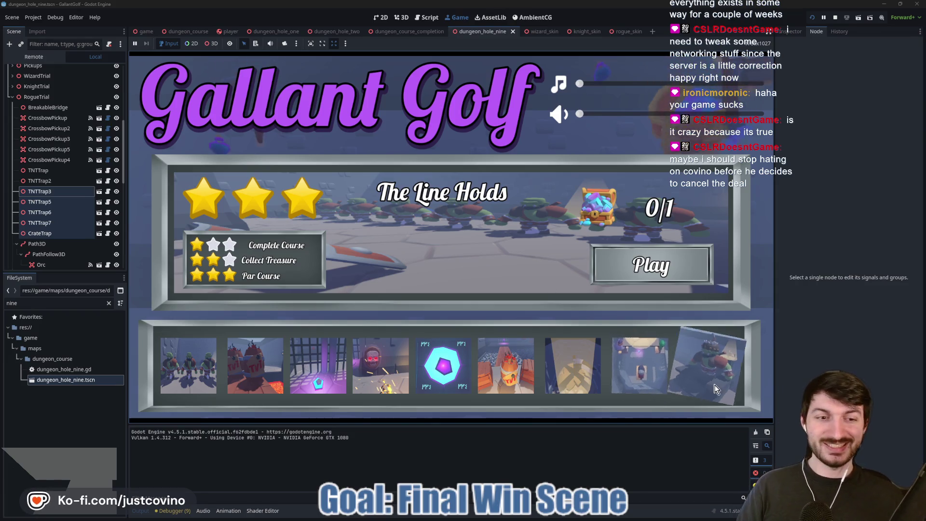
Start the level and enter super_cheat in the console to reach "The Dungeon Course is Complete!"
left_click(606, 279)
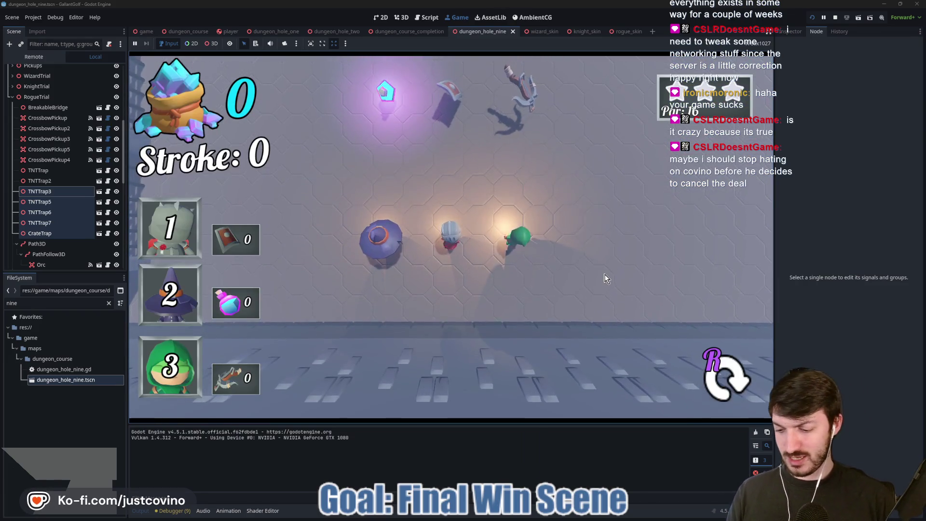
key("grave")
type("super")
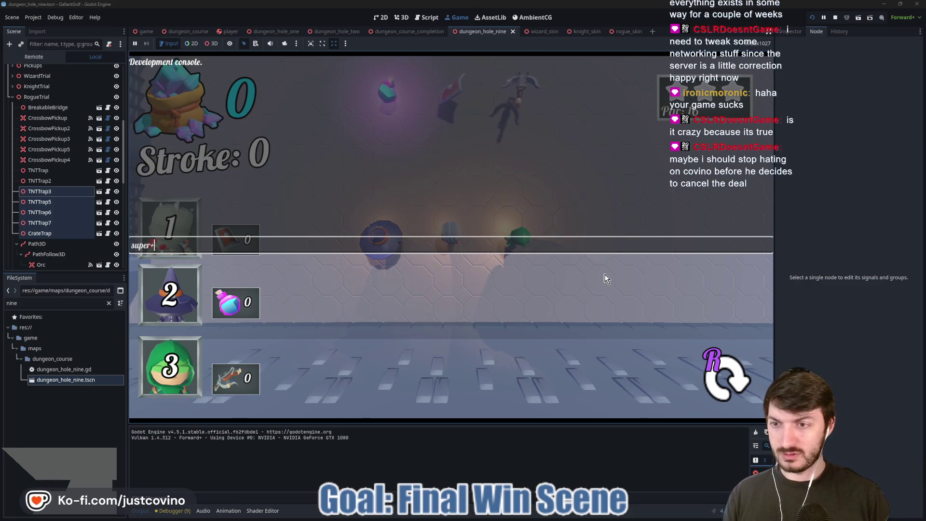
key("Return")
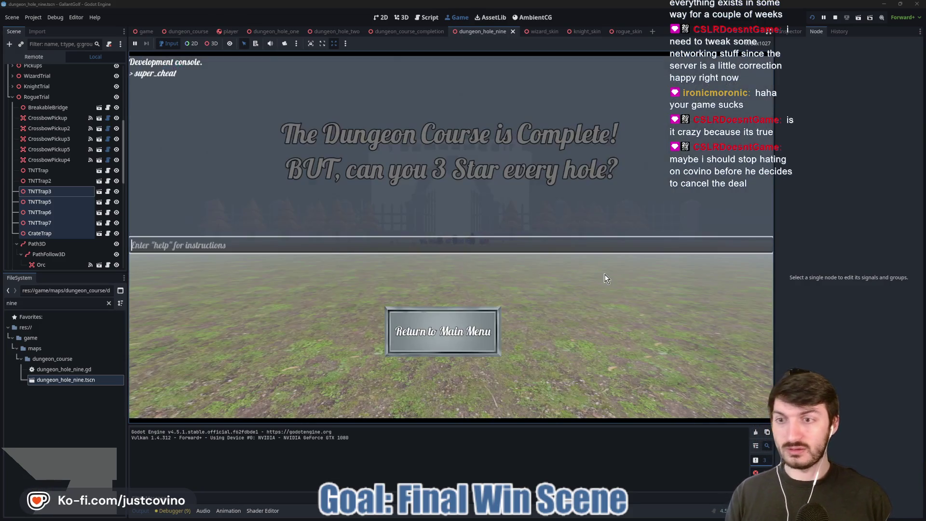
key("grave")
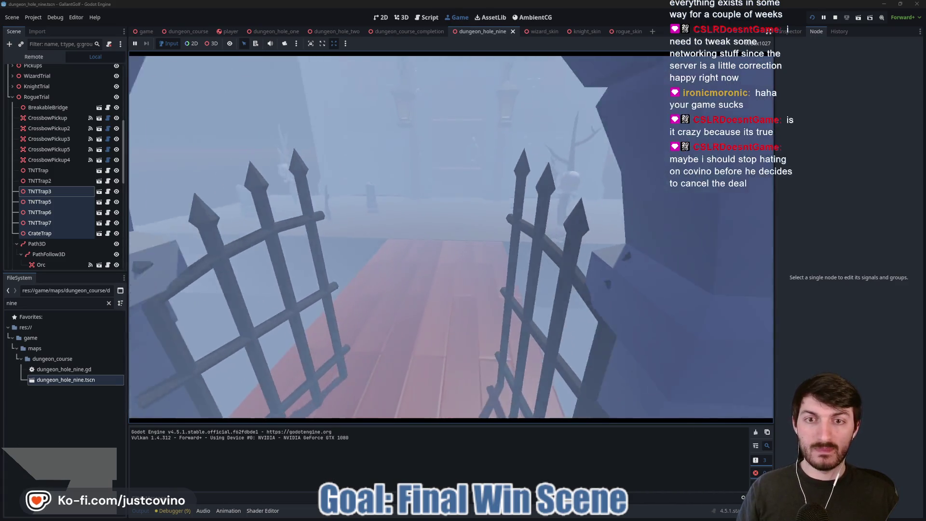
Stop the game, open dungeon_course_completion in the 3D view, and select Lava
left_click(835, 17)
left_click(409, 31)
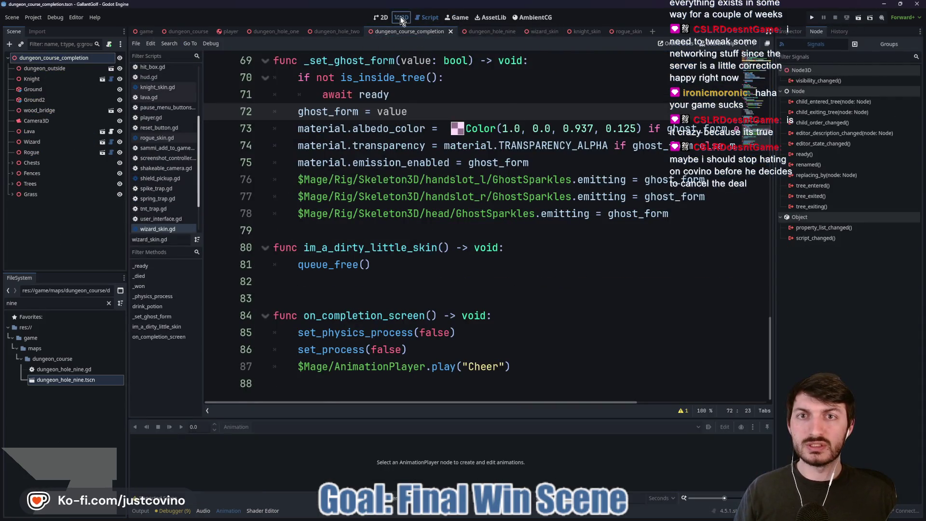
left_click(400, 19)
scroll(612, 263, "up", 5)
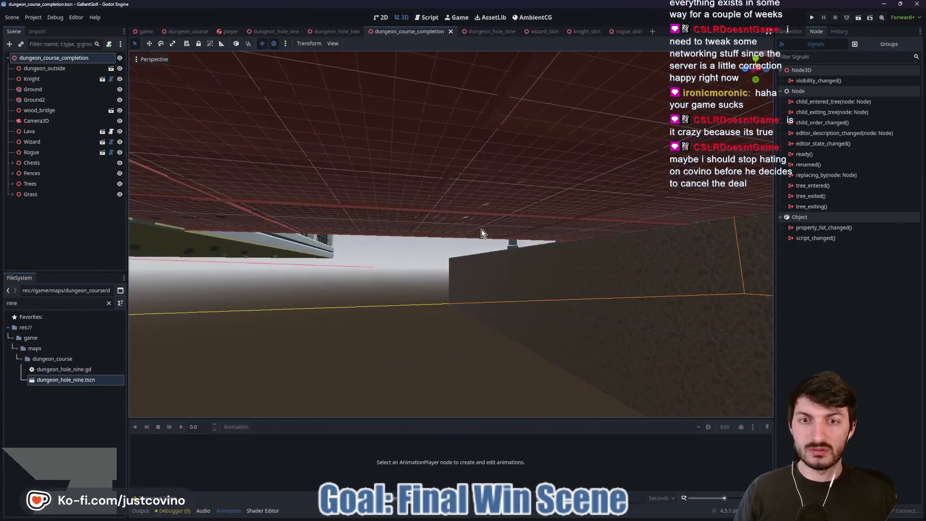
left_click(486, 244)
left_click_drag(486, 245, 477, 196)
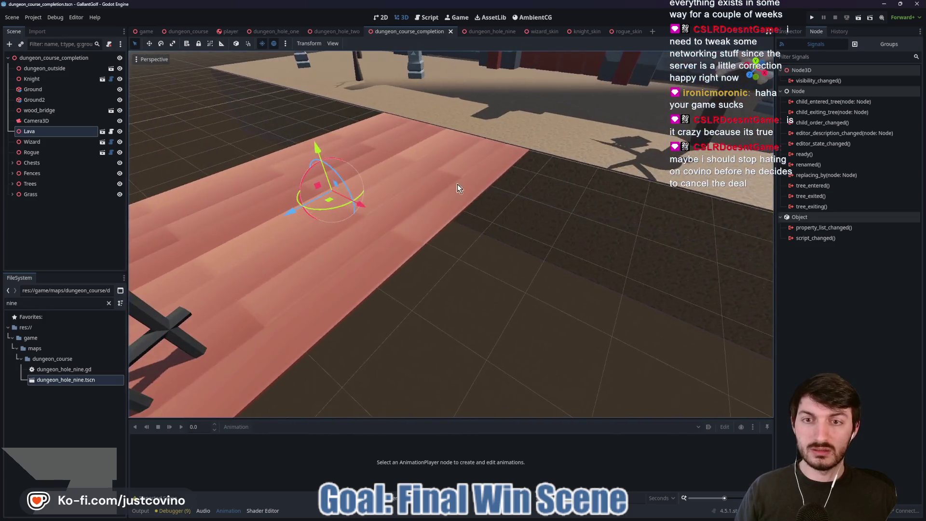
Resize the Lava strip: roughly double its width, stretch it deeper, then narrow it slightly
mouse_move(319, 150)
left_mouse_down()
mouse_move(328, 197)
mouse_move(398, 238)
left_mouse_up()
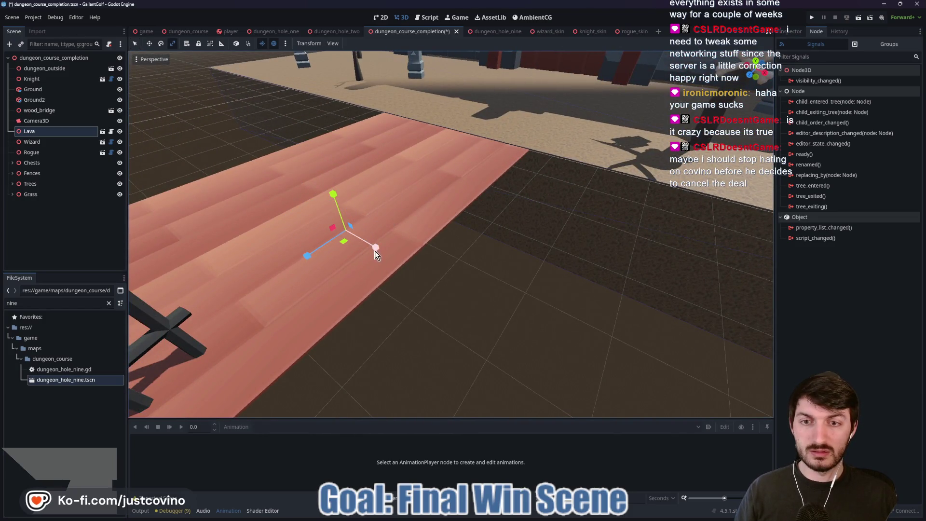
scroll(376, 250, "down", 5)
left_click_drag(461, 250, 579, 309)
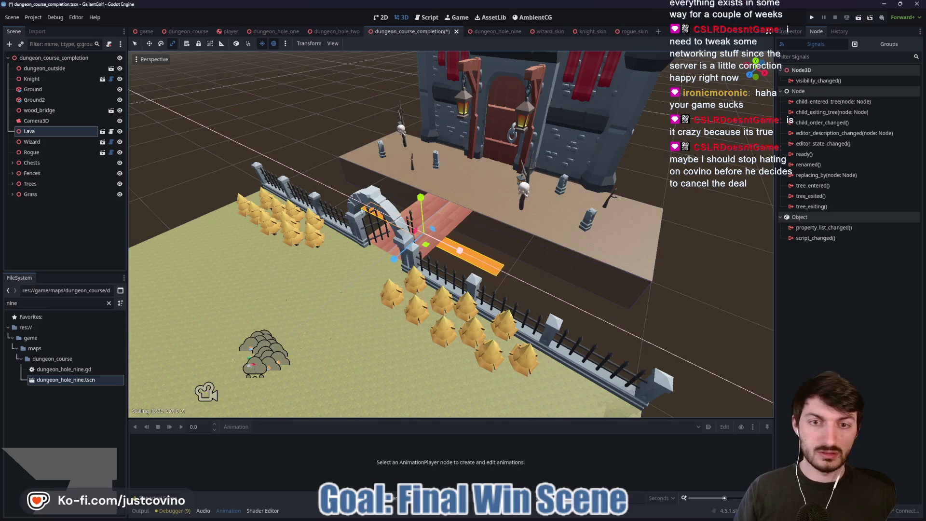
mouse_move(539, 254)
left_mouse_down()
mouse_move(586, 280)
mouse_move(588, 292)
left_mouse_up()
mouse_move(498, 267)
left_mouse_down()
mouse_move(603, 273)
mouse_move(540, 275)
left_mouse_up()
left_click_drag(466, 283, 457, 366)
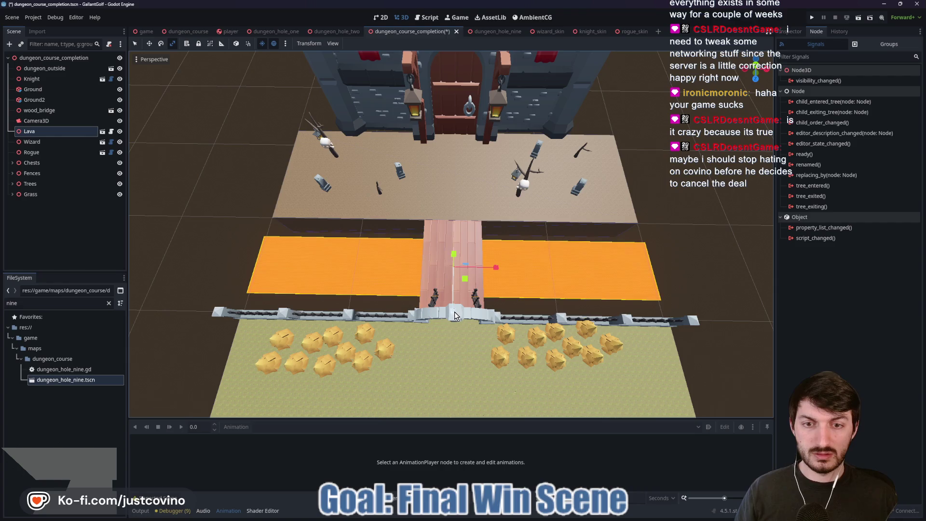
key("s")
key("z")
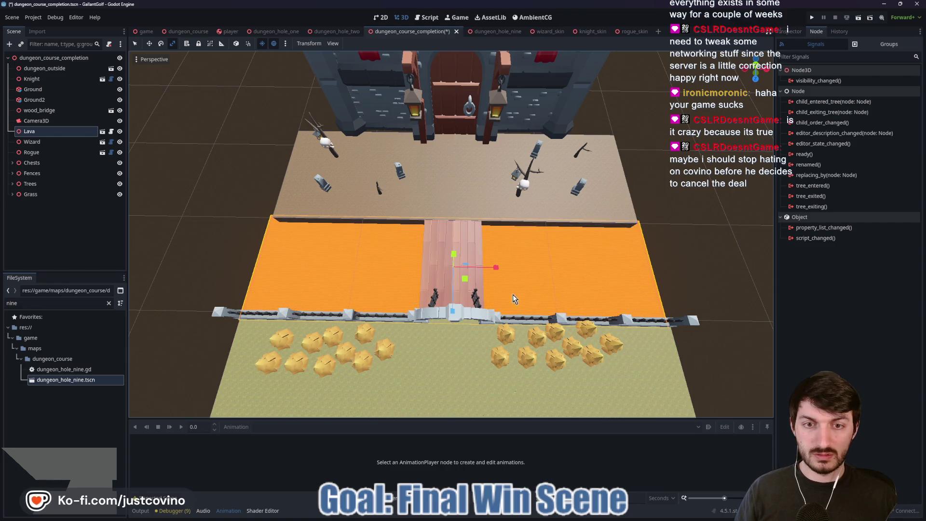
key("s")
key("x")
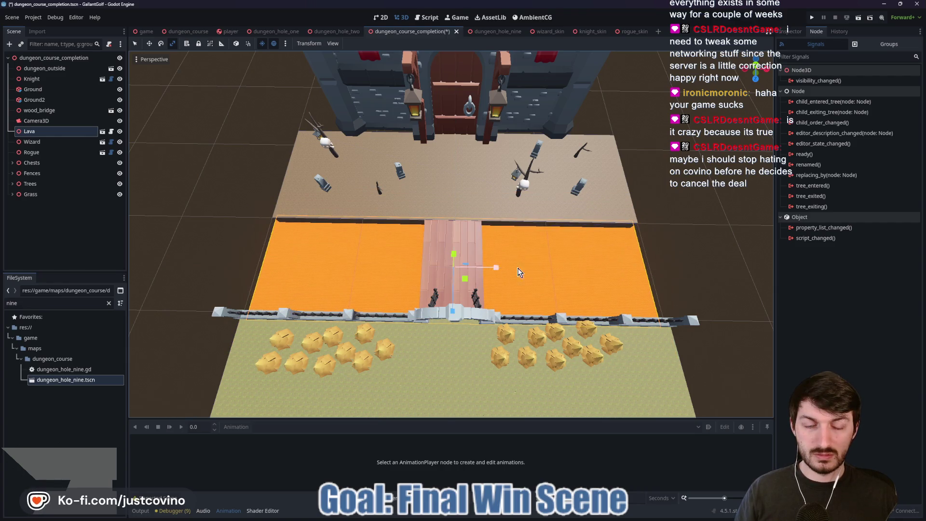
scroll(638, 283, "up", 10)
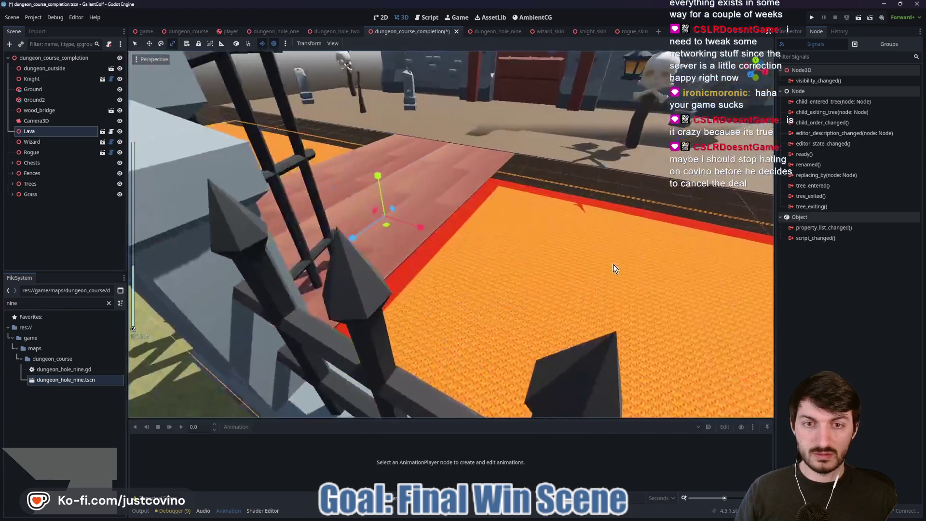
scroll(602, 292, "down", 10)
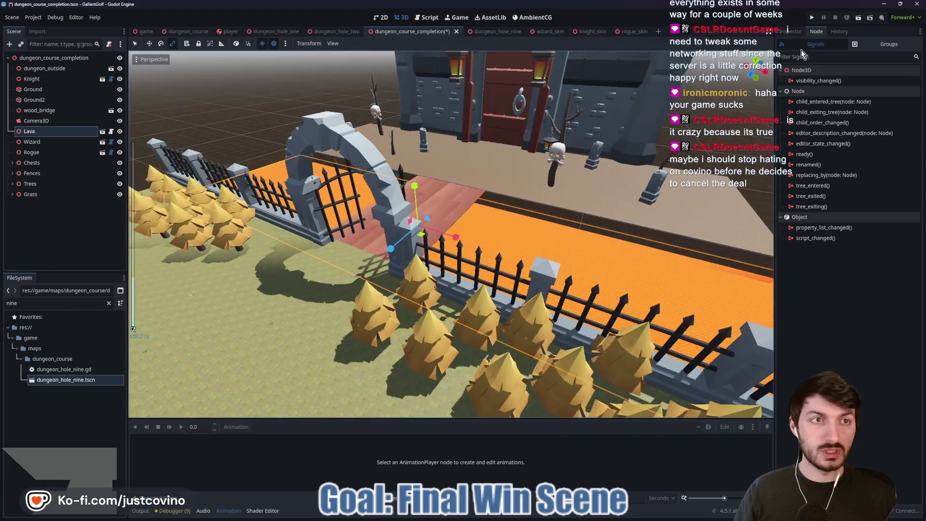
Deselect the Lava and zoom in and out to review the resized strip
left_click(739, 128)
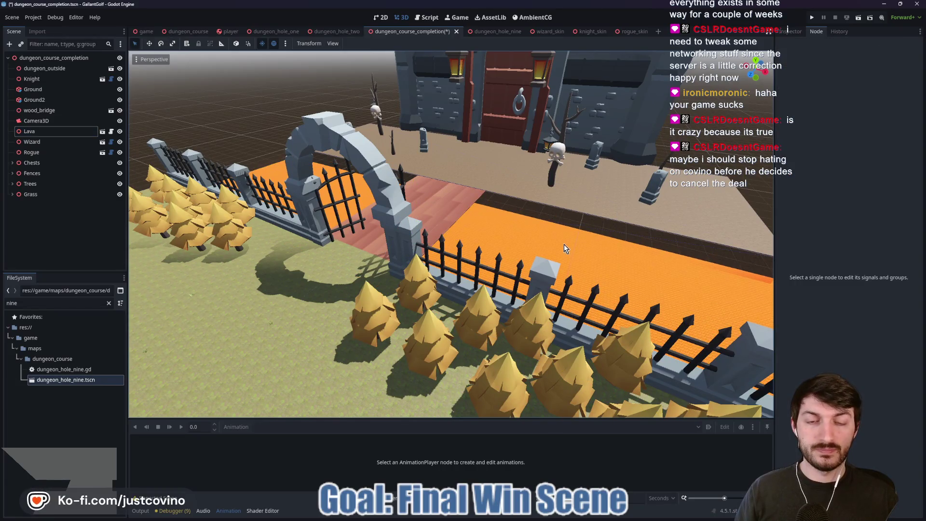
scroll(490, 217, "up", 10)
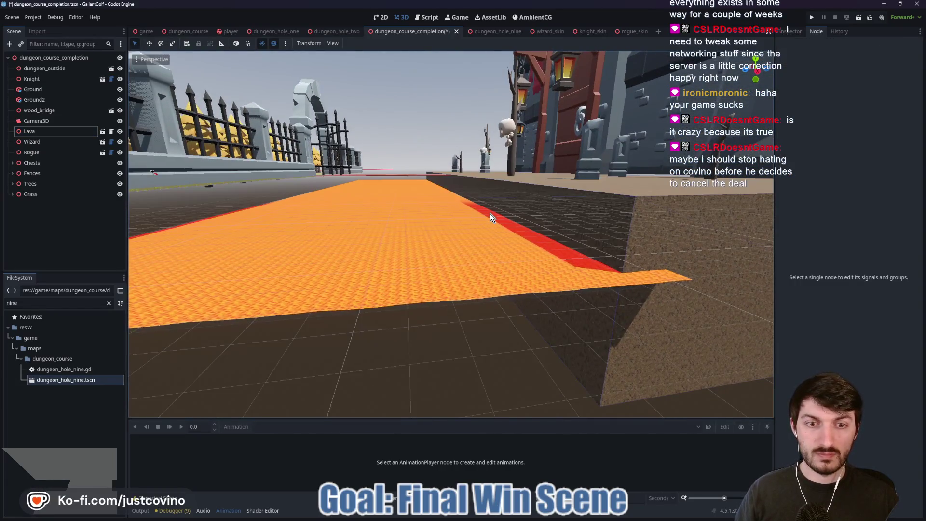
scroll(572, 279, "down", 10)
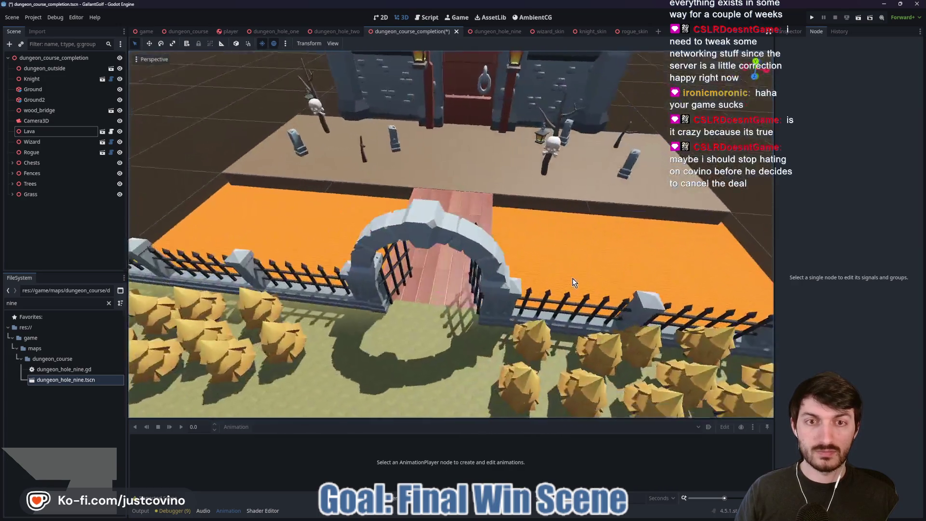
scroll(572, 279, "up", 10)
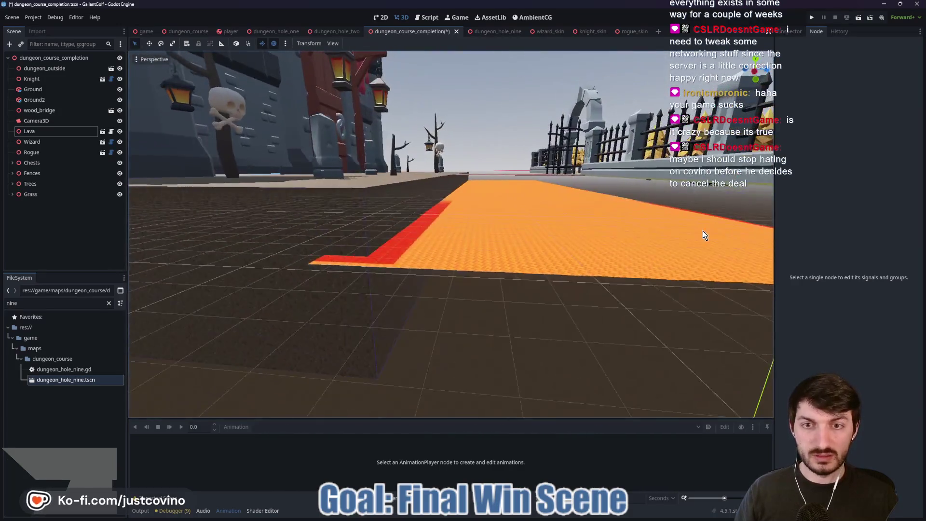
scroll(704, 230, "down", 10)
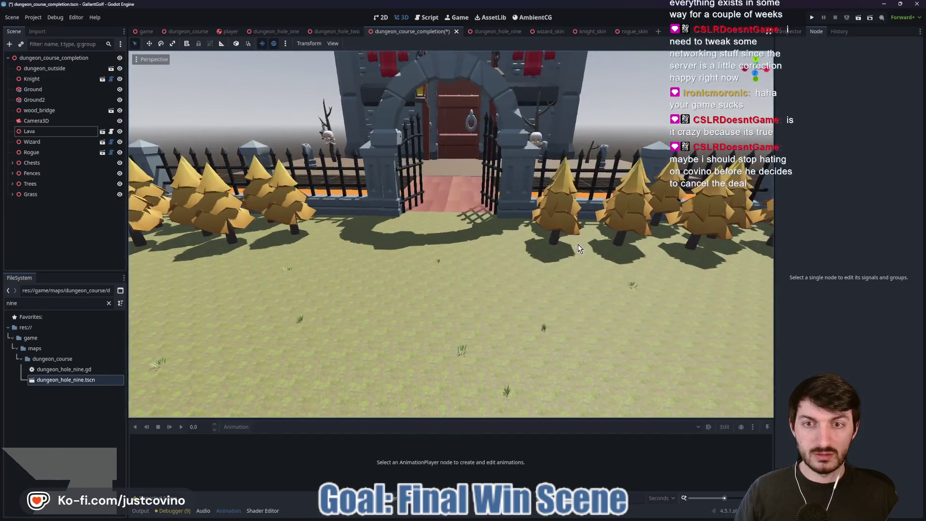
Raise the Lava plane slightly and inspect the gate and lava from several angles
left_click_drag(577, 244, 581, 279)
left_click(638, 256)
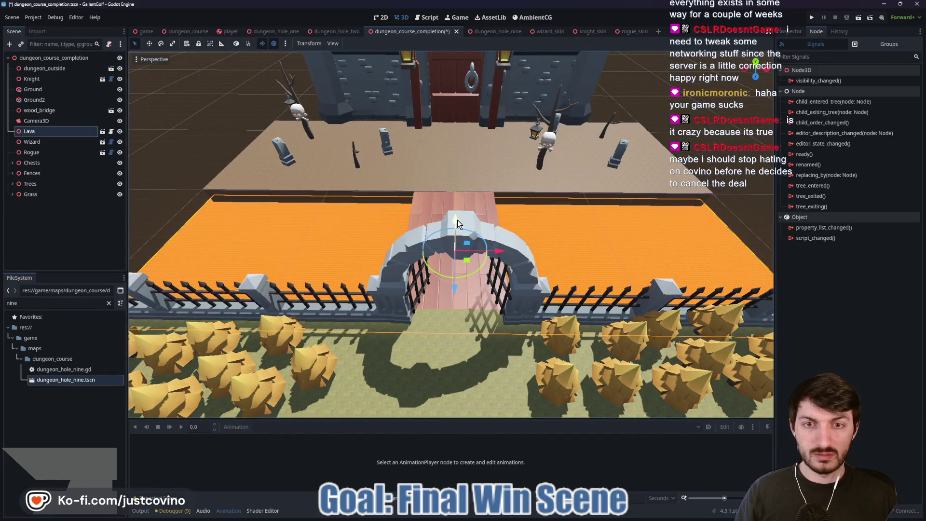
left_click_drag(456, 218, 456, 216)
key("ctrl+z")
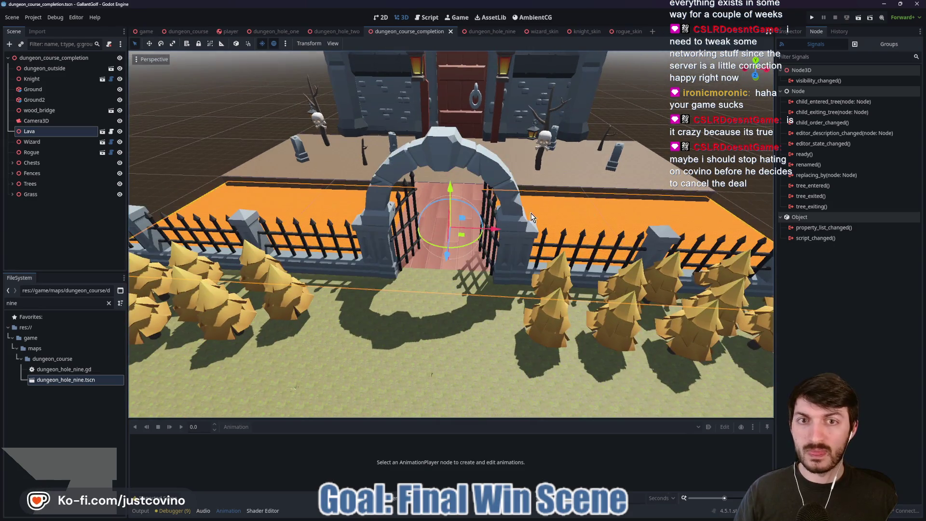
left_click_drag(588, 209, 545, 194)
scroll(545, 194, "down", 5)
left_click_drag(477, 193, 466, 220)
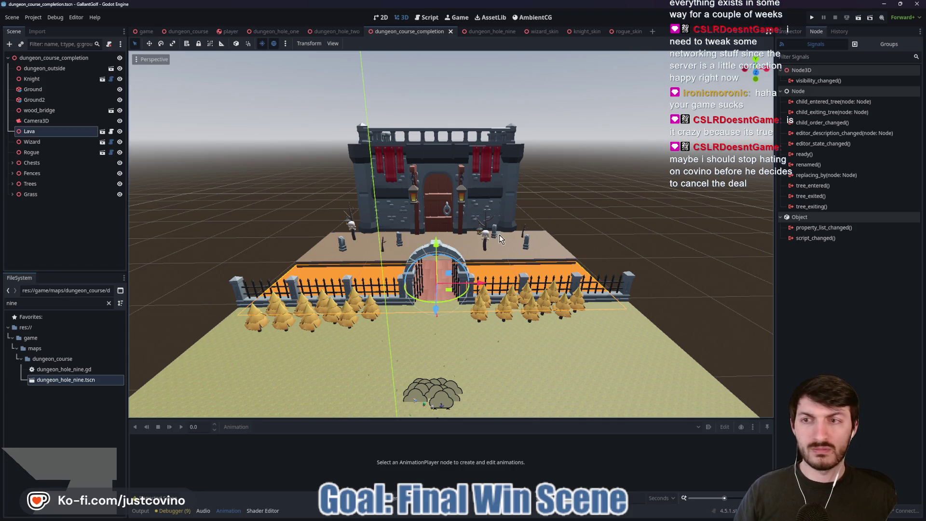
scroll(496, 242, "up", 3)
scroll(496, 242, "up", 2)
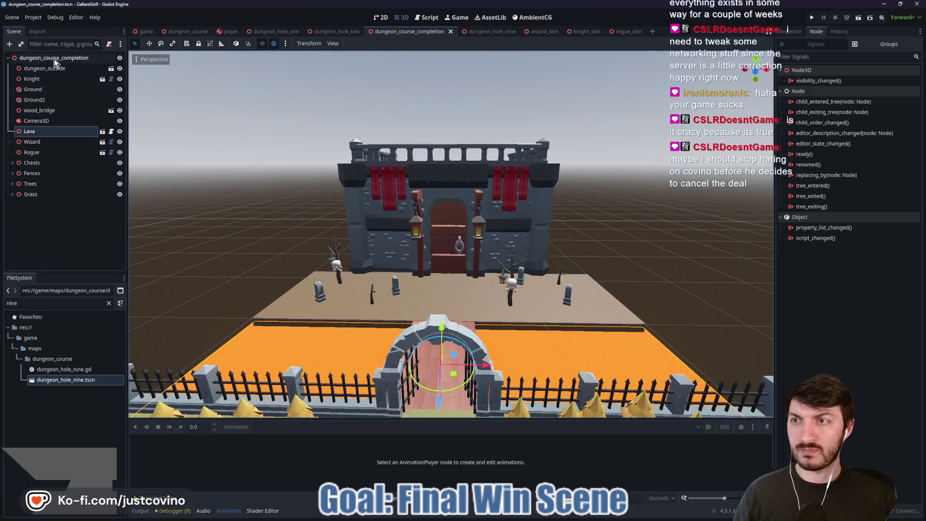
Add an OmniLight3D node under the scene root and focus the view on it
left_click(54, 59)
key("ctrl+a")
type("omni")
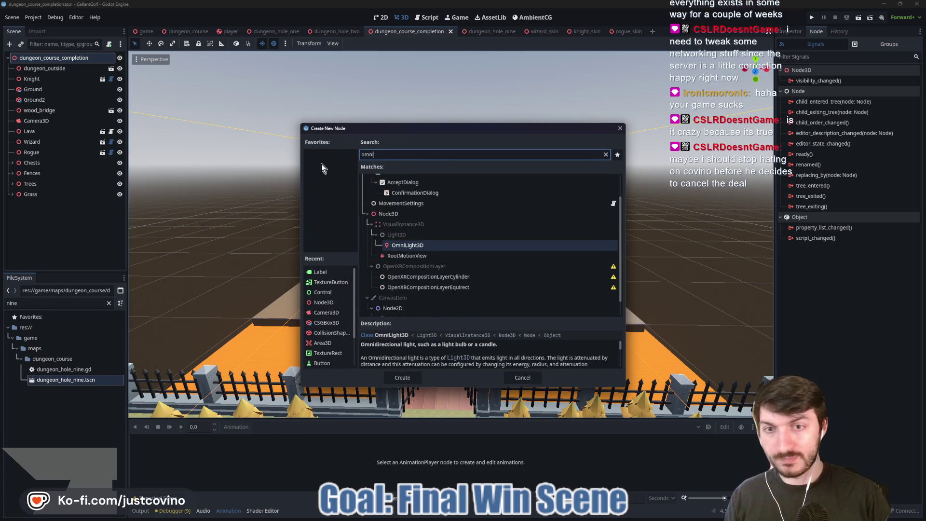
key("Return")
key("f")
Place the light on the lantern beside the castle door and enlarge its radius to about 20
left_click_drag(453, 244, 458, 207)
key("f")
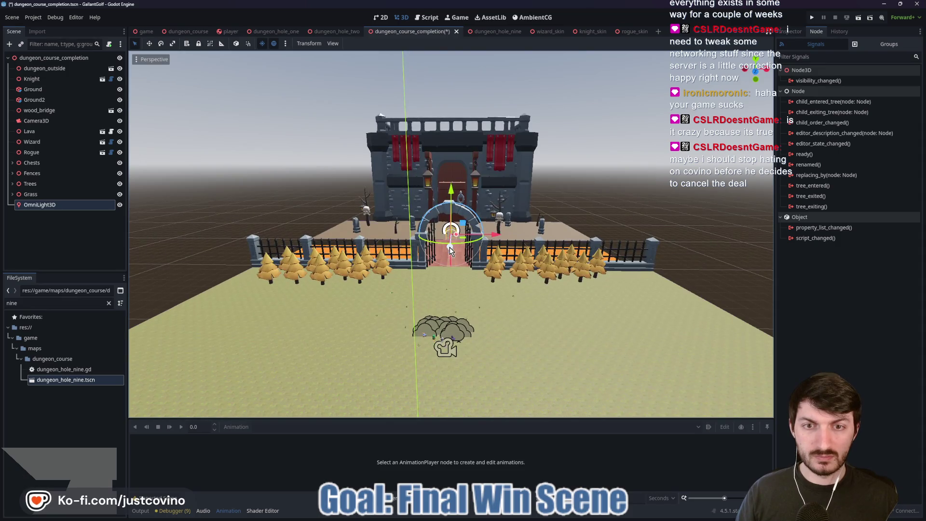
scroll(451, 251, "up", 10)
mouse_move(451, 171)
left_mouse_down()
mouse_move(448, 83)
mouse_move(460, 80)
left_mouse_up()
key("f")
left_click_drag(612, 171, 492, 192)
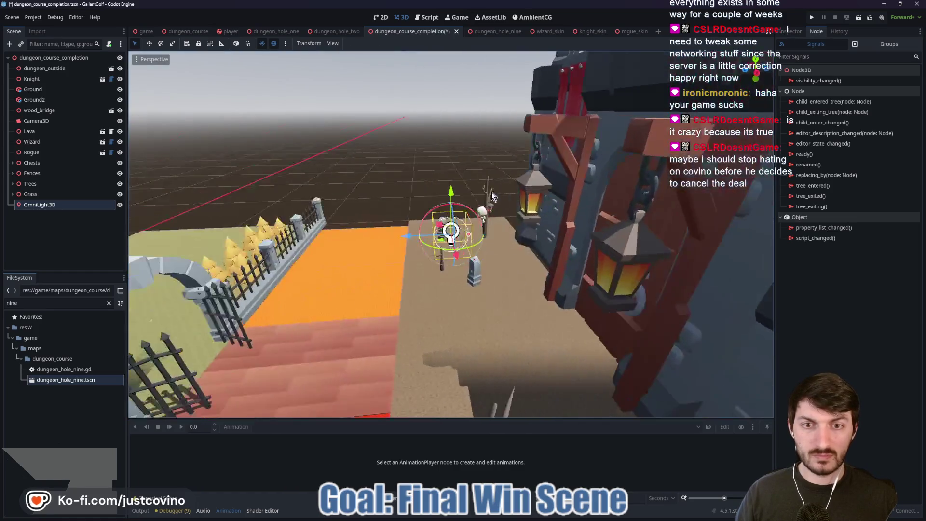
mouse_move(399, 235)
left_mouse_down()
mouse_move(542, 246)
mouse_move(535, 243)
left_mouse_up()
left_click_drag(607, 250, 651, 314)
left_click_drag(736, 273, 702, 266)
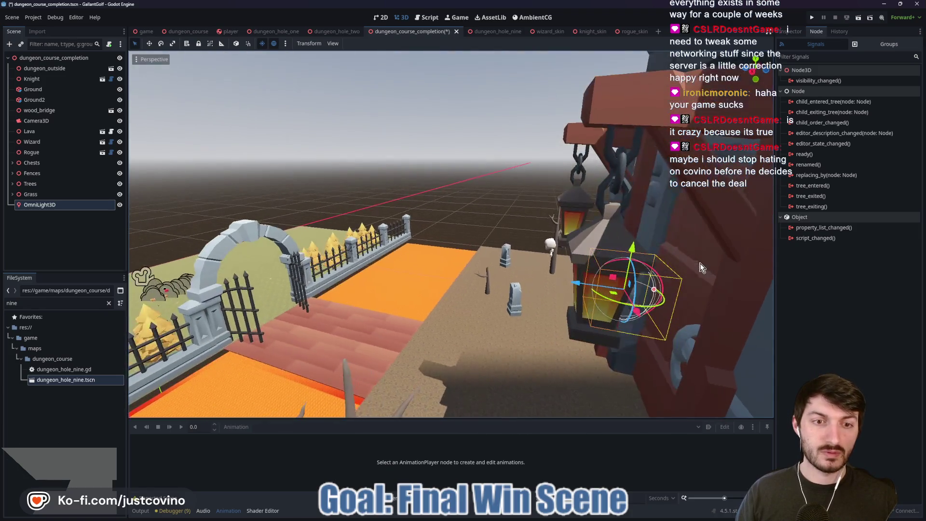
left_click_drag(574, 282, 550, 281)
mouse_move(627, 289)
left_mouse_down()
mouse_move(712, 288)
mouse_move(655, 262)
mouse_move(667, 242)
mouse_move(629, 228)
left_mouse_up()
left_click(788, 31)
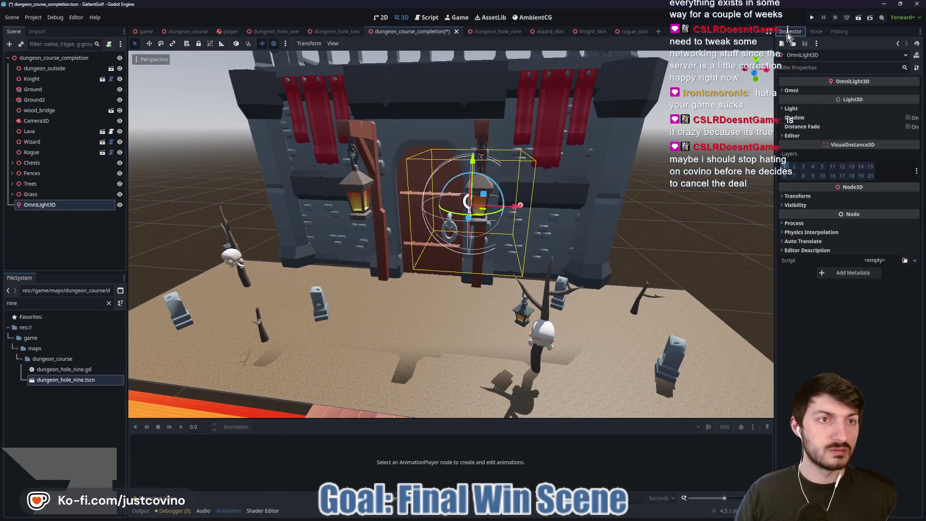
Make the lantern's omni light warm orange with energy 16
left_click(810, 108)
left_click(885, 119)
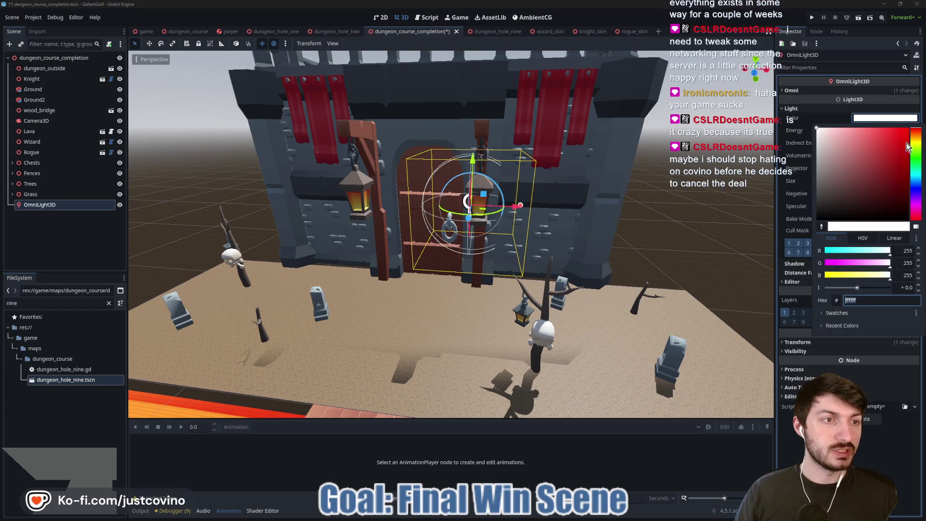
left_click(918, 143)
left_click(899, 140)
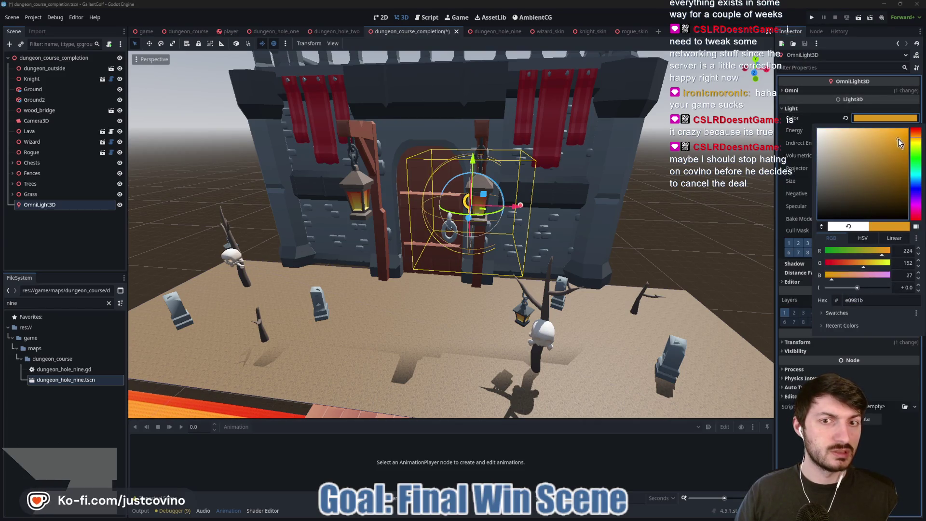
left_click(869, 120)
left_click_drag(860, 135, 916, 141)
scroll(595, 229, "up", 5)
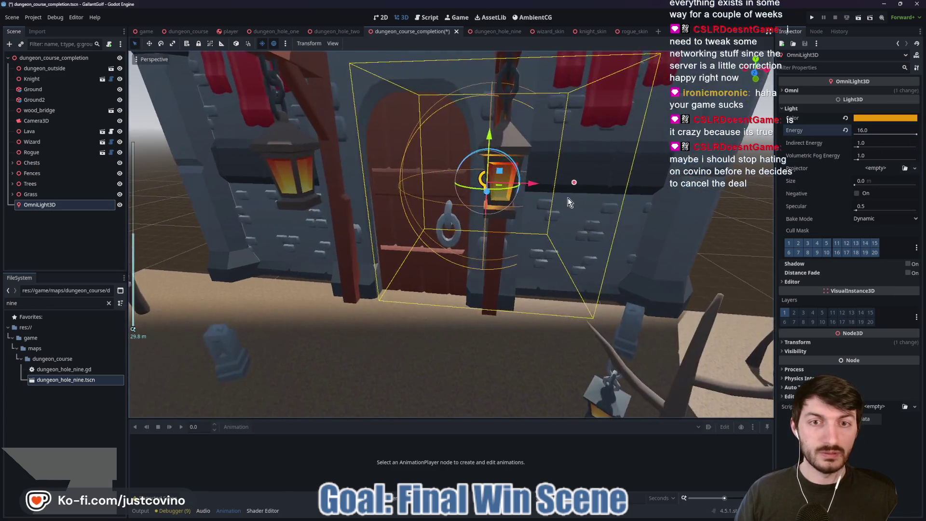
Fit the light inside the lantern and place a duplicate in the other lantern
mouse_move(506, 179)
left_mouse_down()
mouse_move(512, 190)
mouse_move(561, 177)
left_mouse_up()
left_click_drag(519, 134, 515, 138)
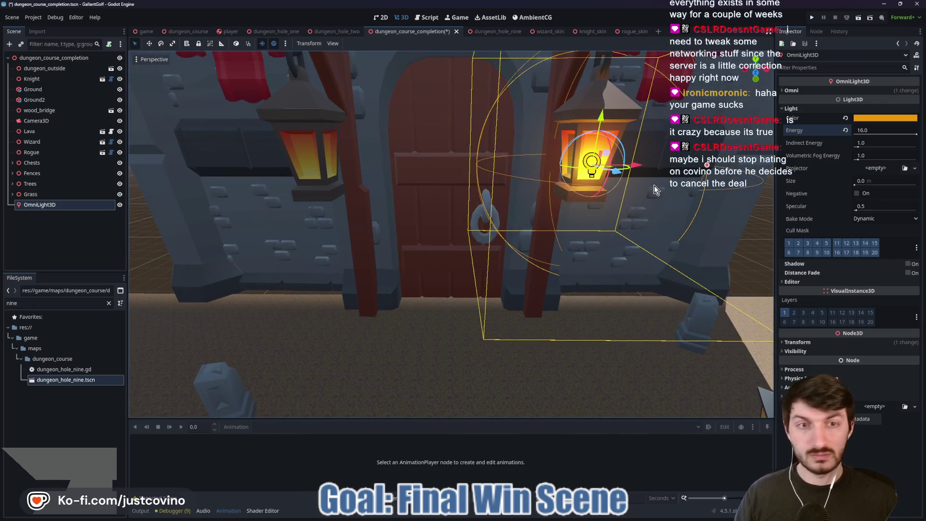
key("shift+d")
key("x")
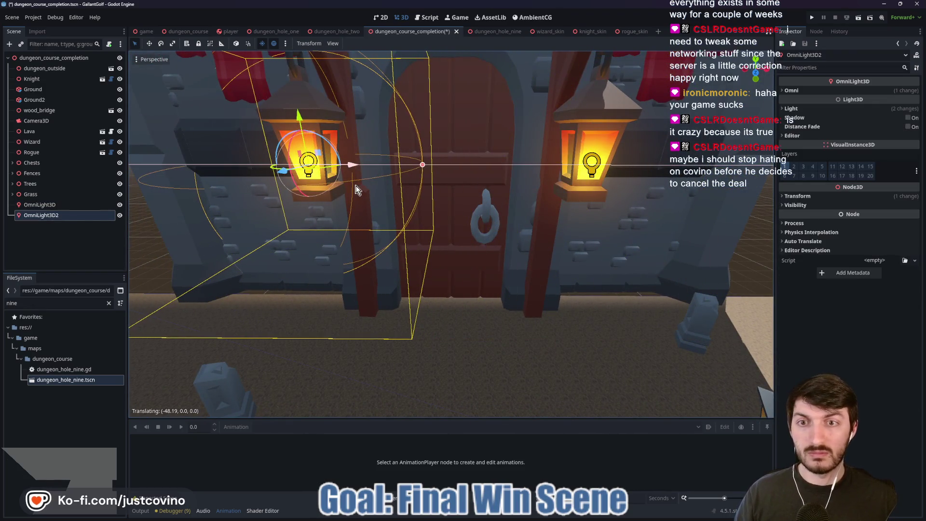
scroll(543, 237, "down", 6)
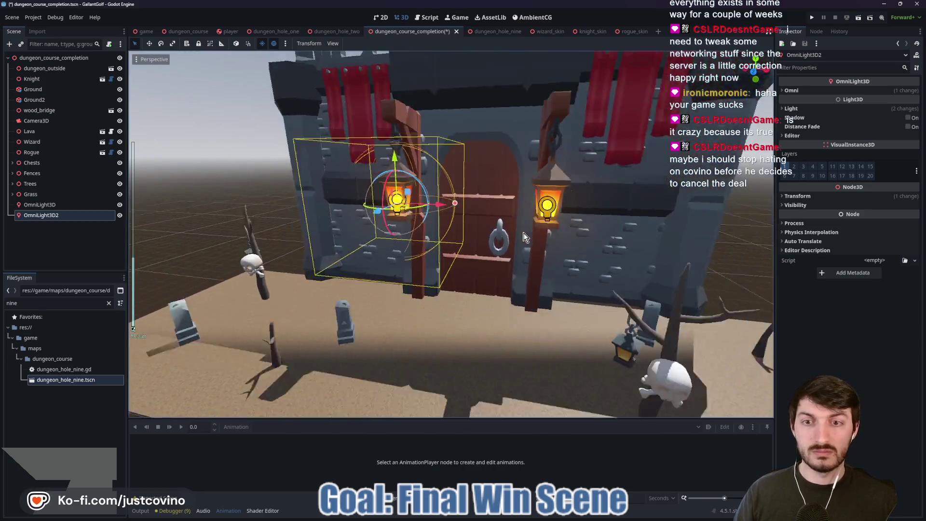
key("Escape")
Save the completion scene, check the second lantern light's settings, and run the game
key("ctrl+s")
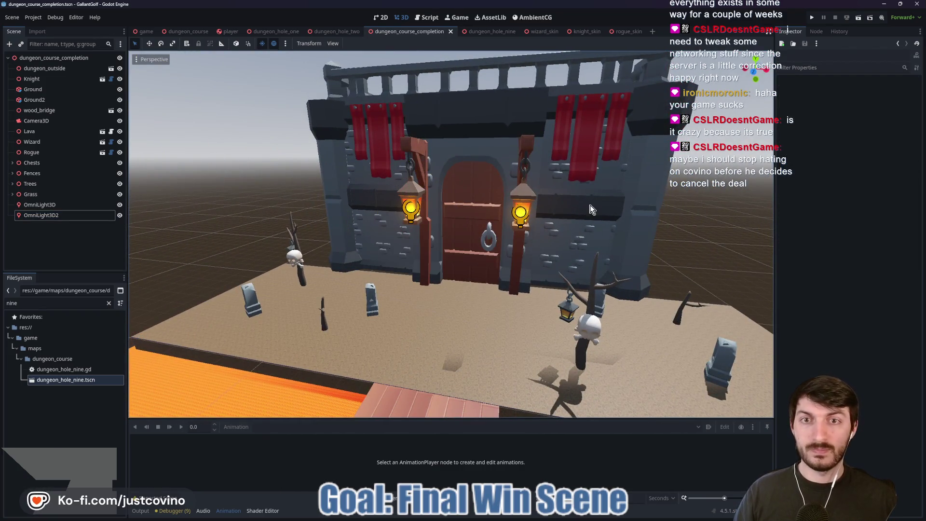
left_click(64, 216)
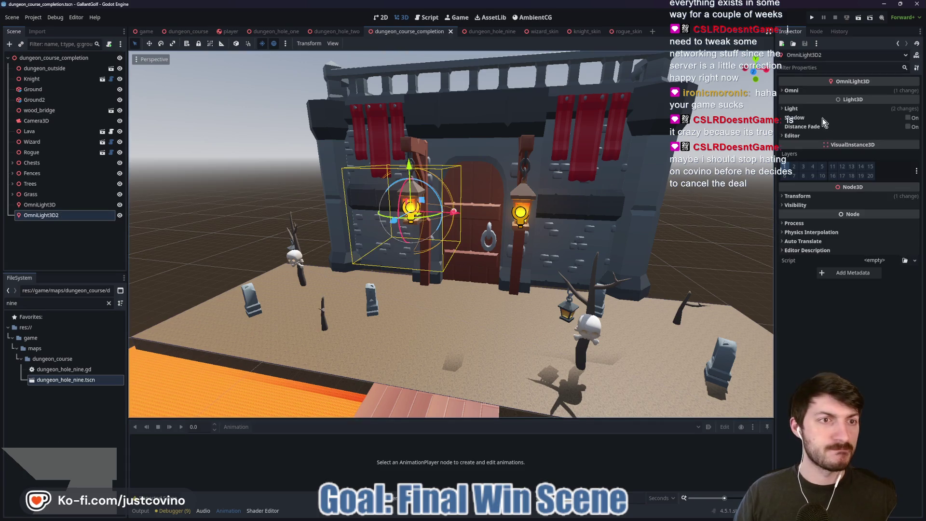
left_click(863, 109)
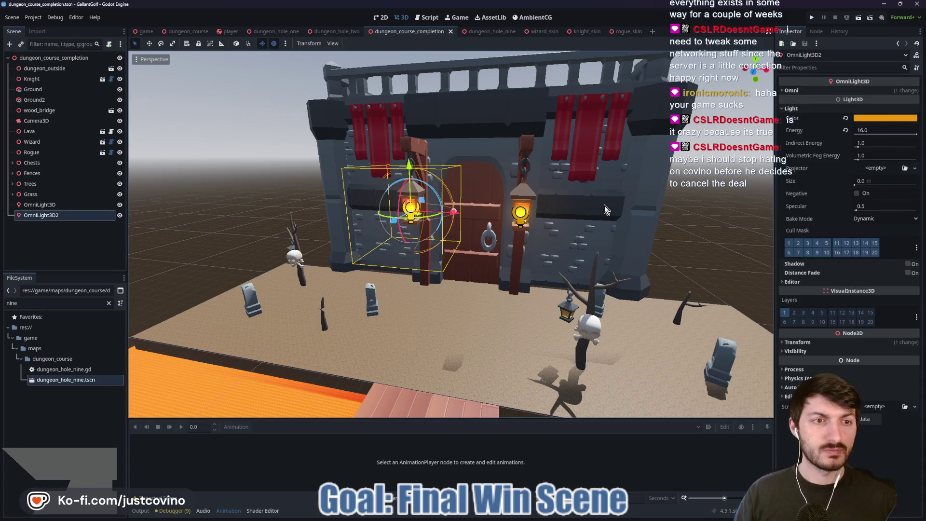
left_click(810, 18)
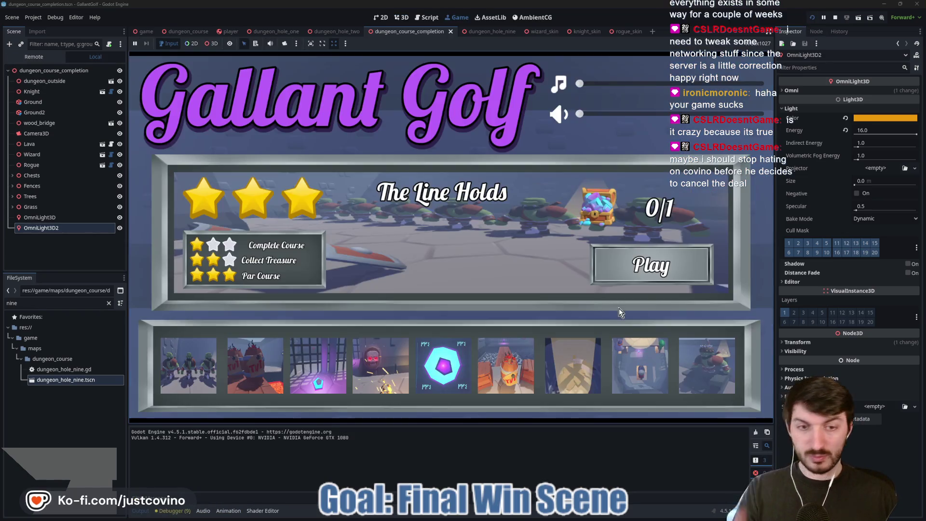
Start a level and run super_cheat from the dev console to watch the completion scene
left_click(714, 361)
left_click(669, 268)
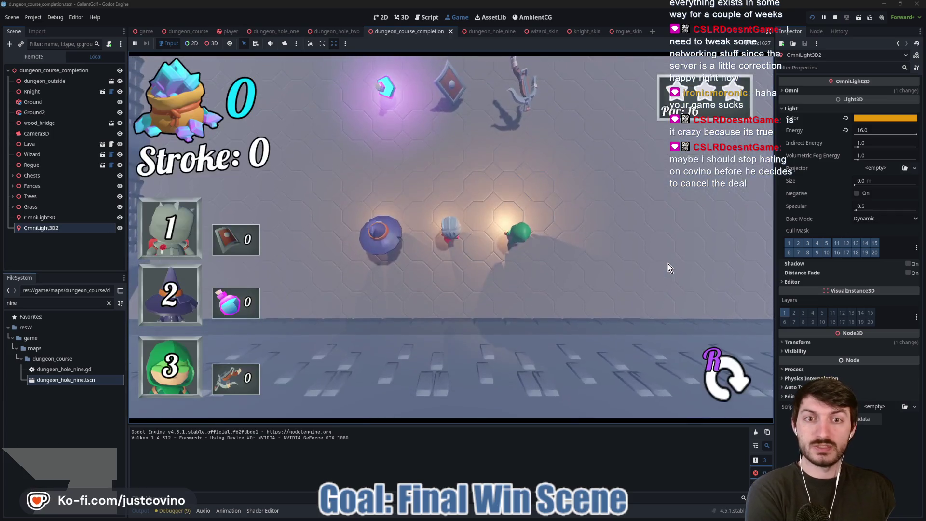
key("grave")
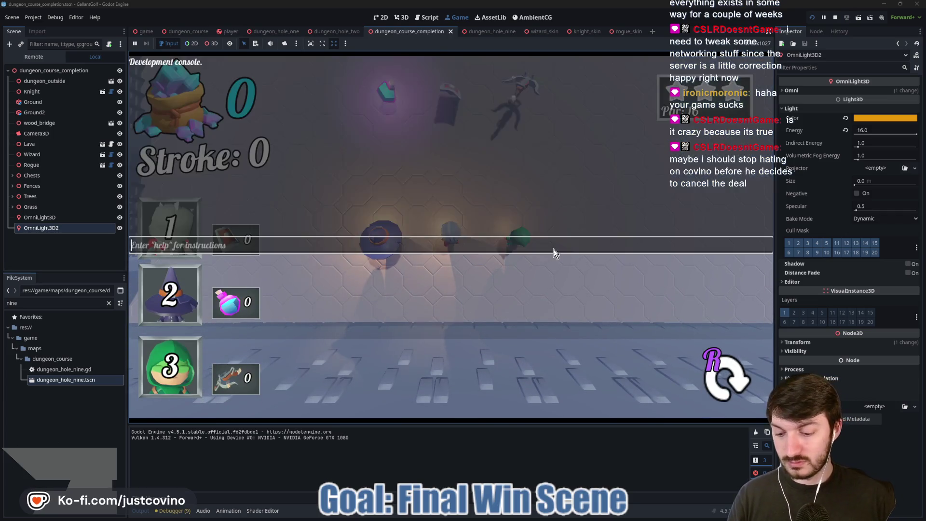
type("super_cheat")
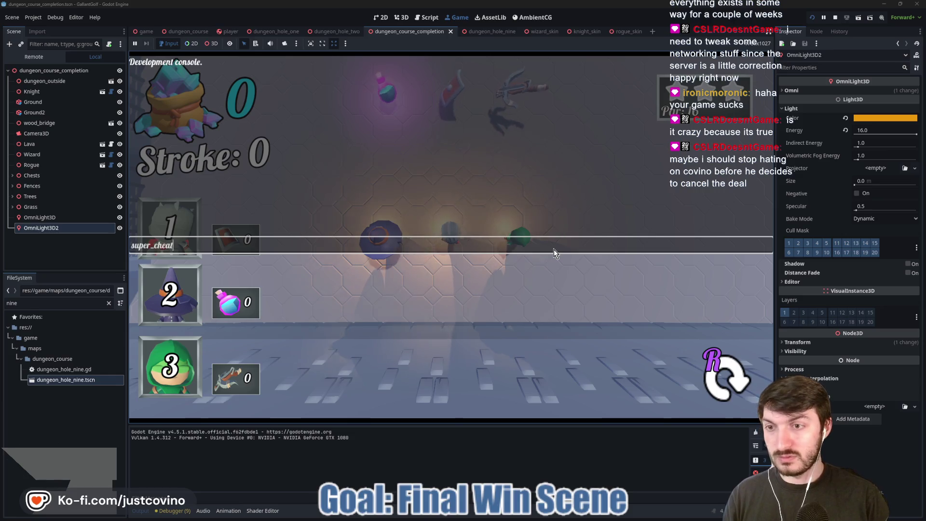
key("Return")
key("grave")
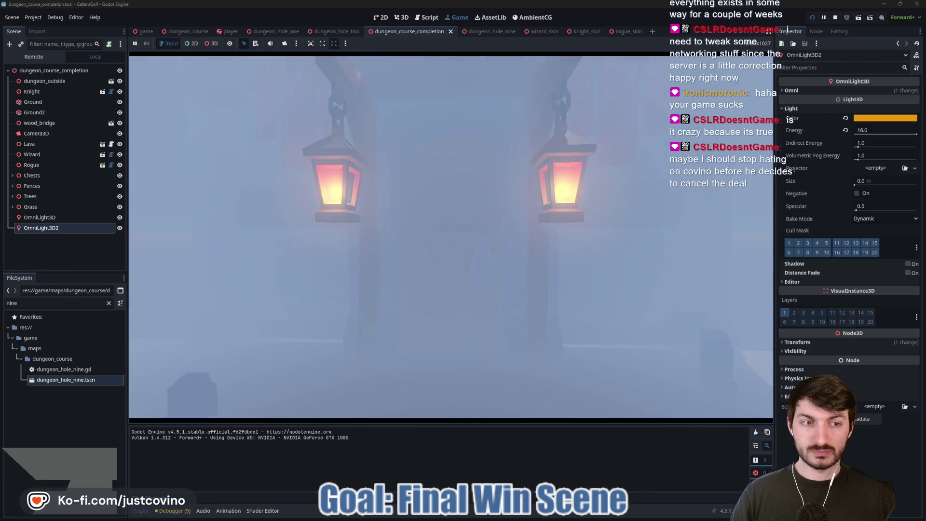
left_click(50, 135)
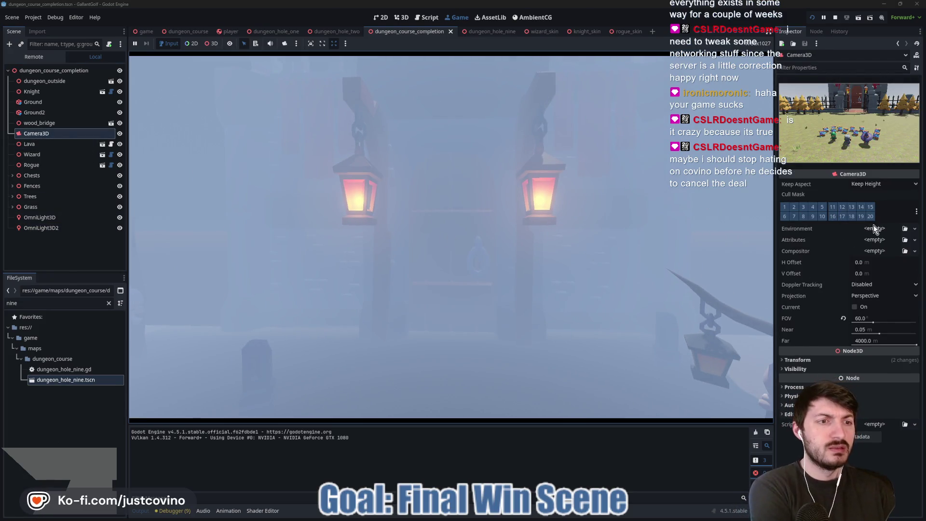
Give Camera3D a New Environment, stop the game, save, and switch to dungeon_course
left_click(873, 229)
left_click(894, 250)
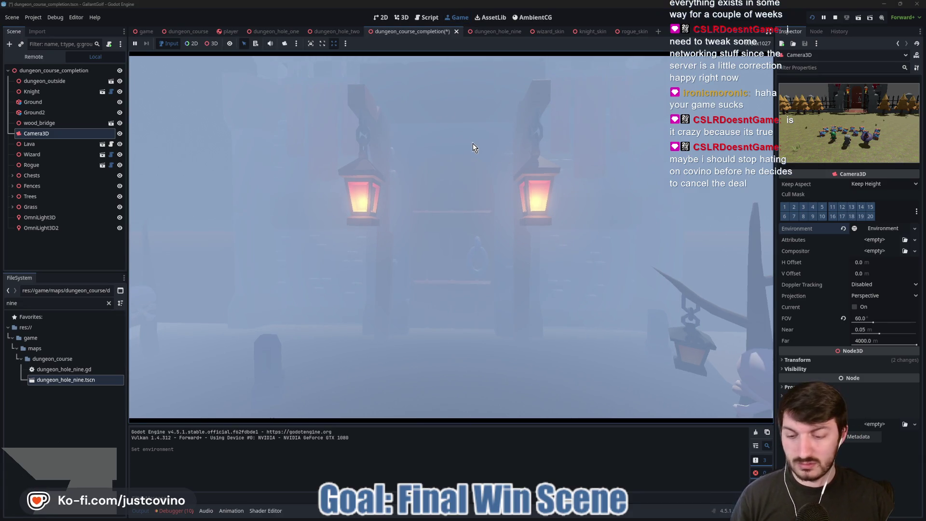
left_click(835, 18)
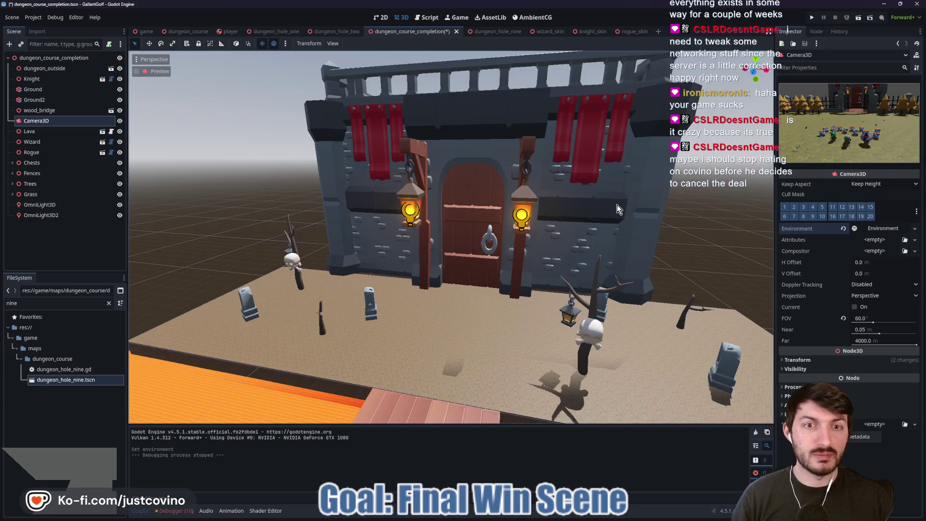
key("ctrl+s")
left_click(873, 229)
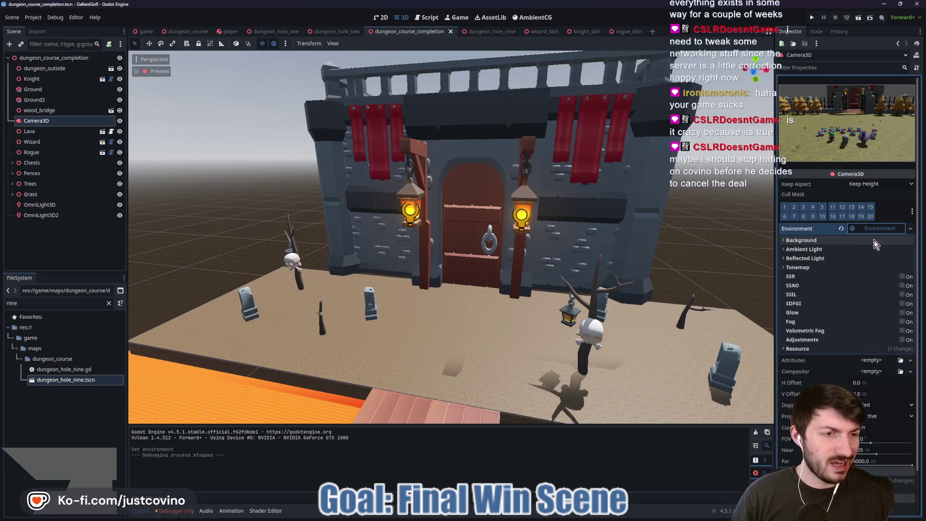
left_click(875, 227)
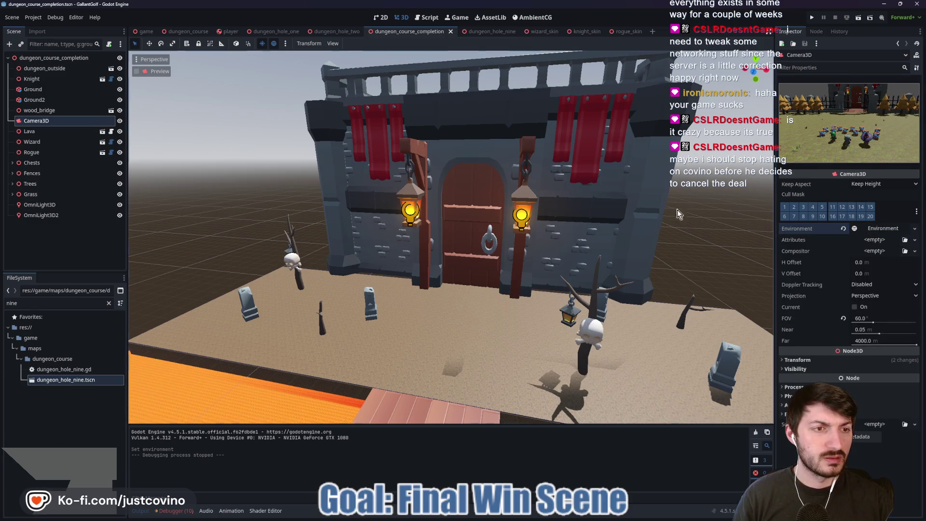
left_click(189, 30)
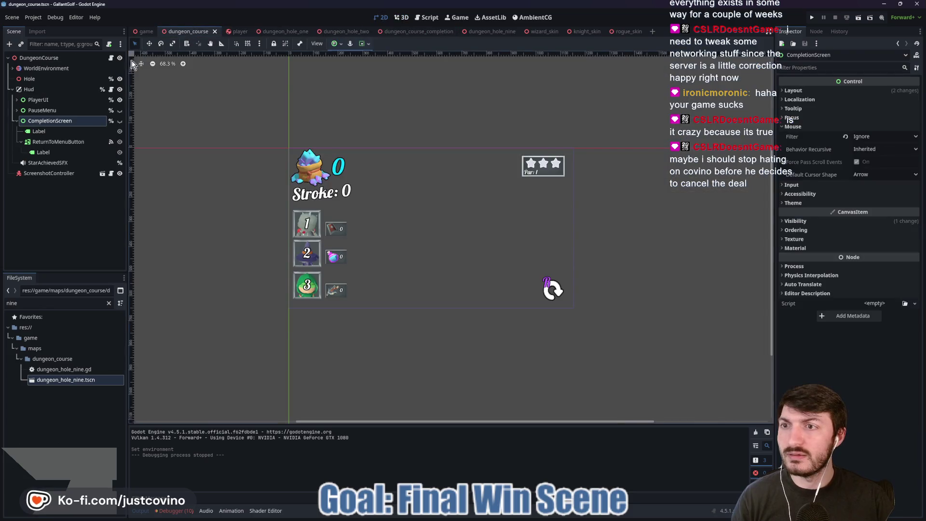
Copy the Environment resource from dungeon_course's WorldEnvironment
left_click(58, 69)
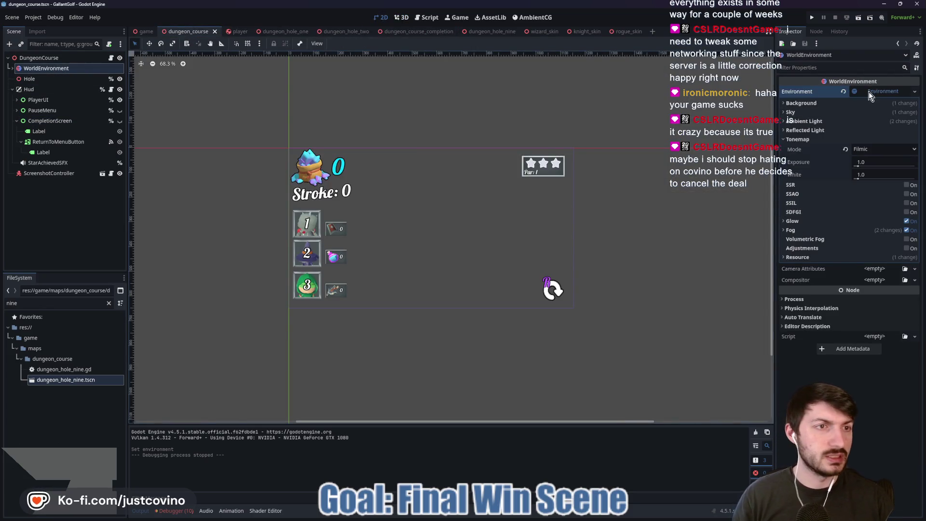
left_click(871, 93)
left_click(878, 207)
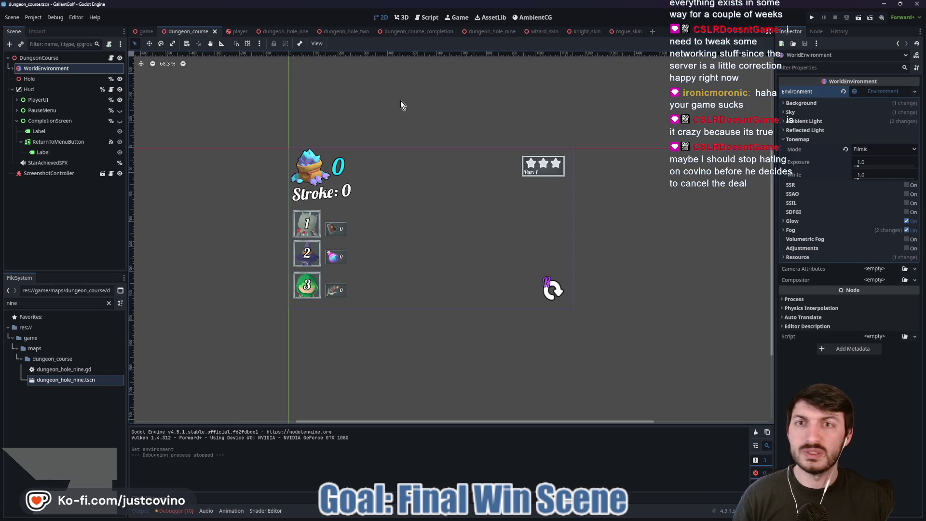
In dungeon_course_completion, paste that Environment onto Camera3D as a unique copy
left_click(638, 35)
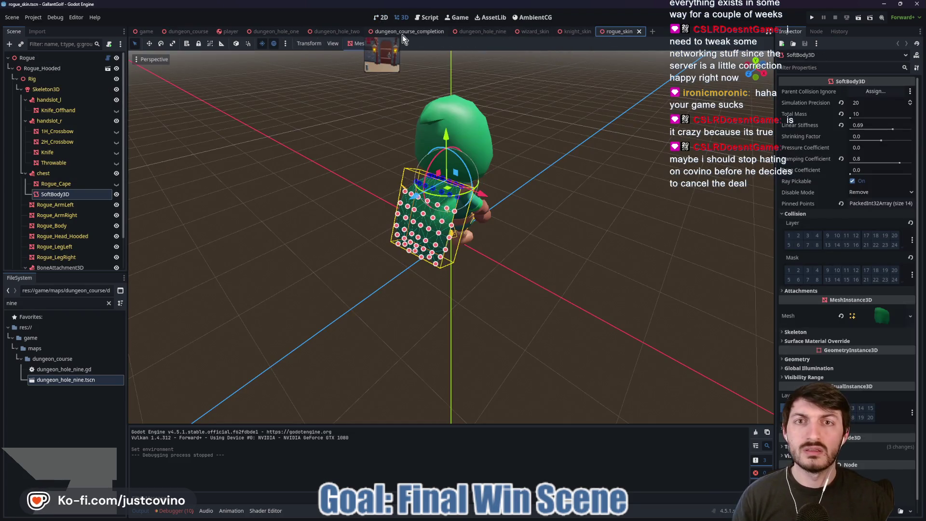
left_click(407, 33)
left_click(843, 228)
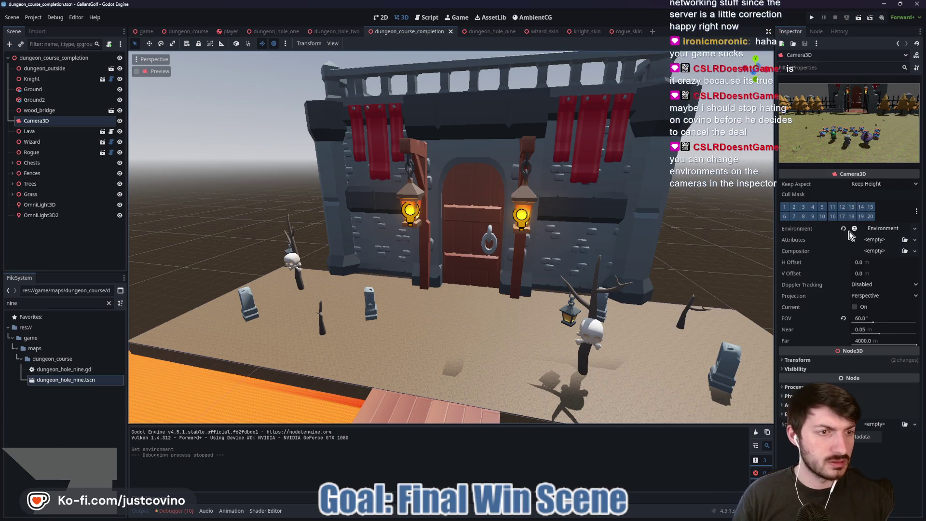
left_click(875, 229)
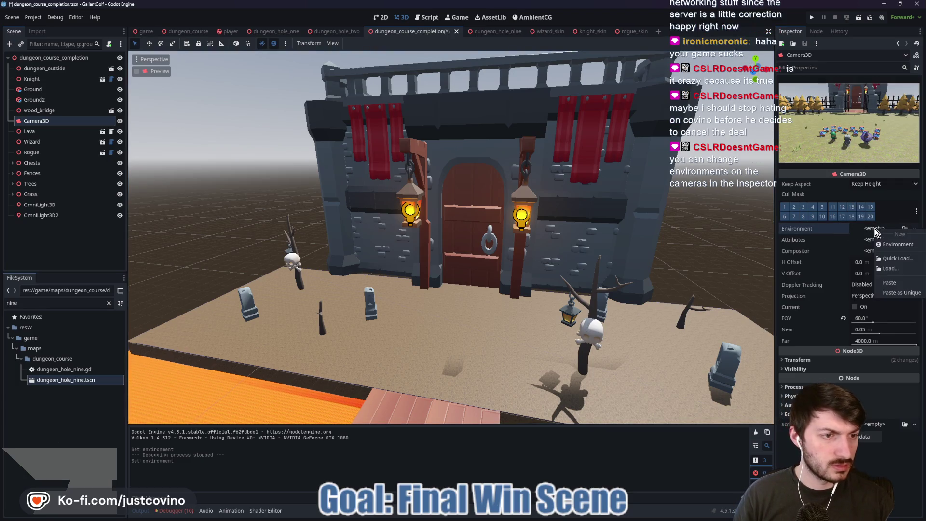
left_click(896, 292)
left_click(427, 323)
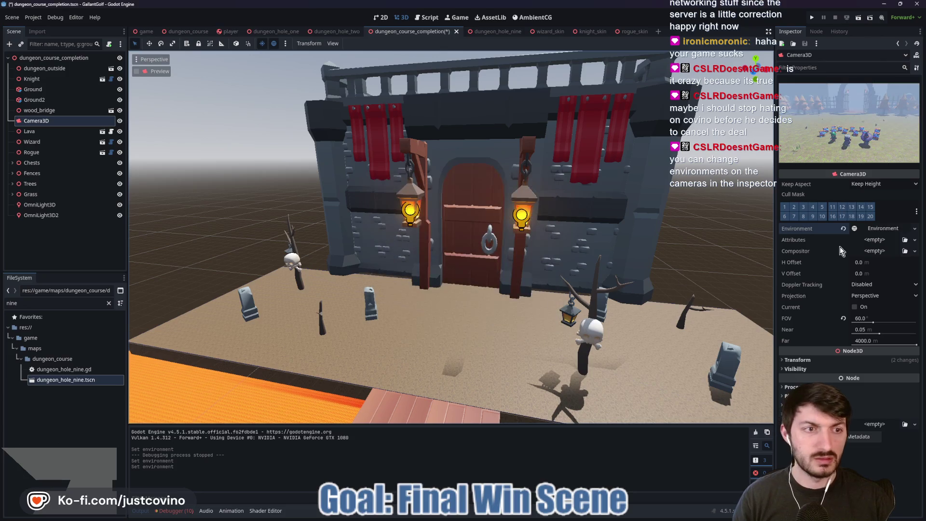
Turn off fog in the camera's environment and save the scene
left_click(881, 230)
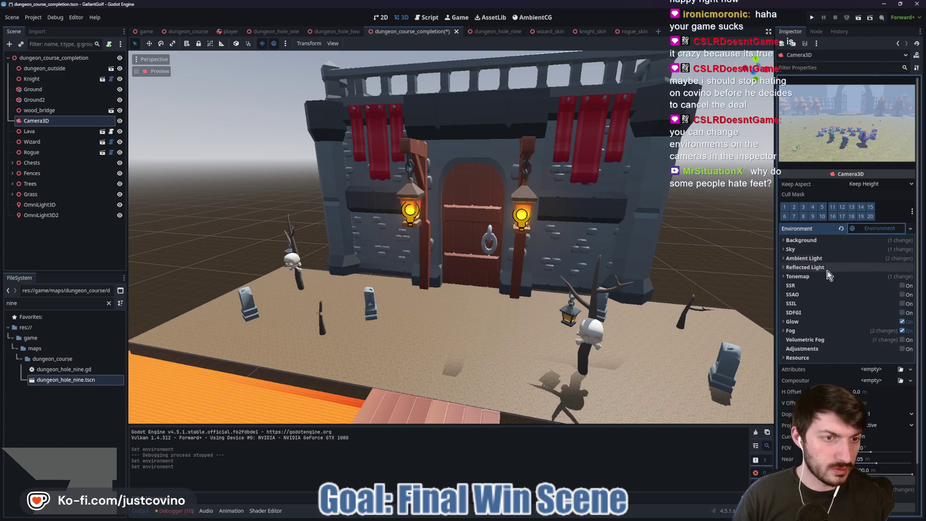
left_click(902, 331)
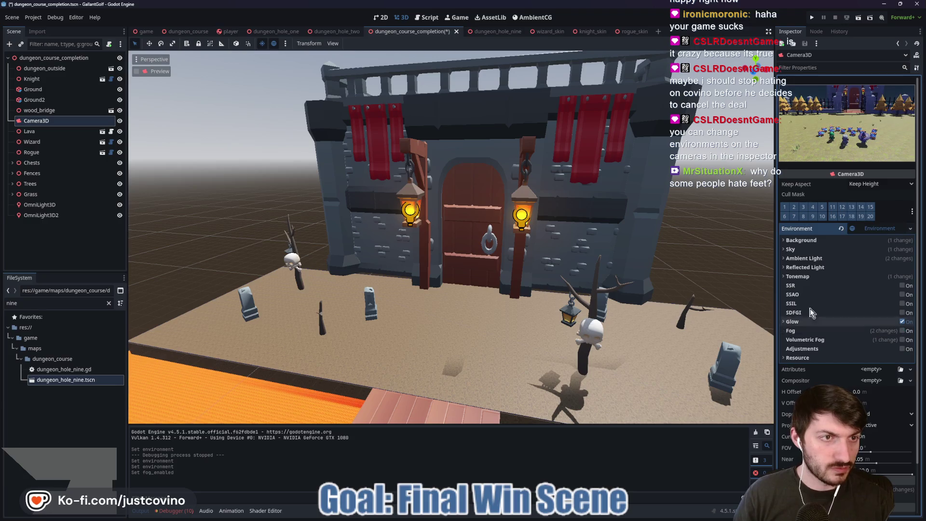
key("ctrl+s")
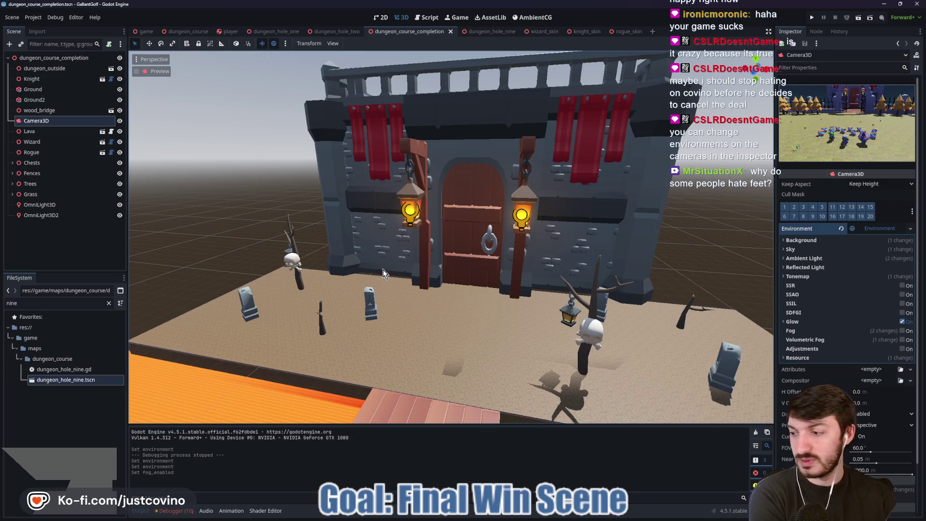
left_click(811, 21)
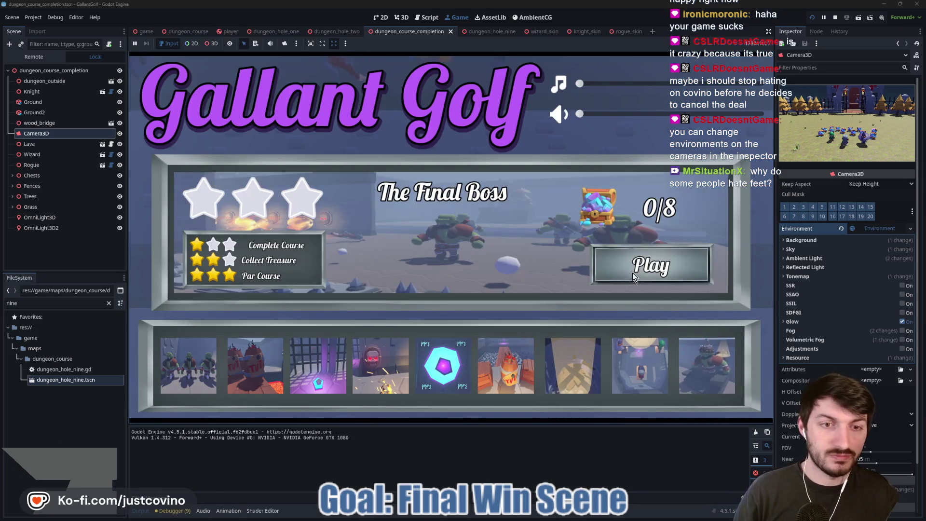
Play a level, enter super_cheat in the console to view the foggy completion, then stop
left_click(632, 273)
key("grave")
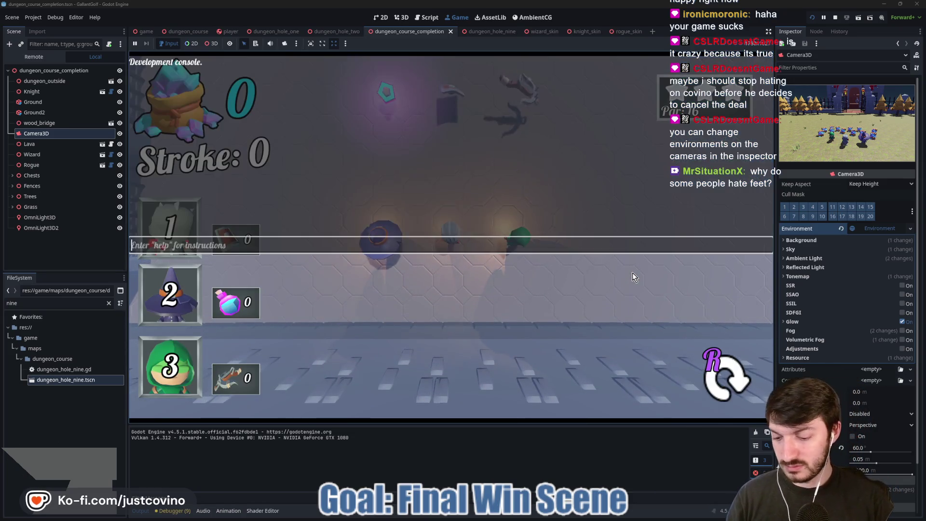
type("superskip")
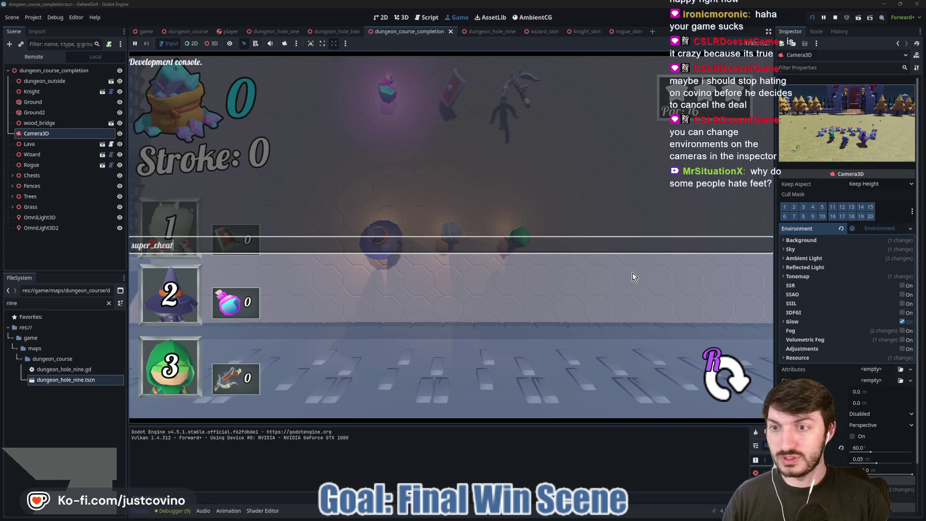
key("Return")
key("grave")
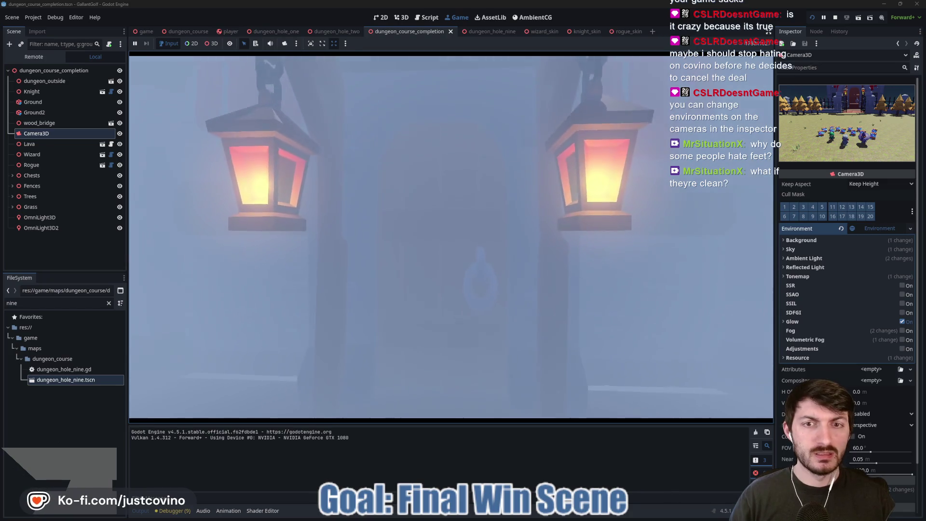
left_click(833, 18)
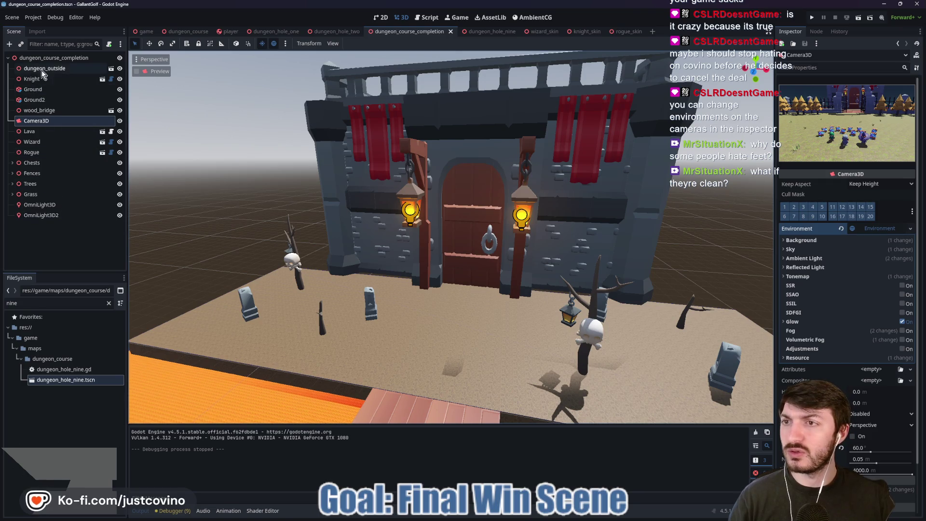
Back in dungeon_course_completion, copy Camera3D's Environment, clear it to empty, and save
left_click(202, 32)
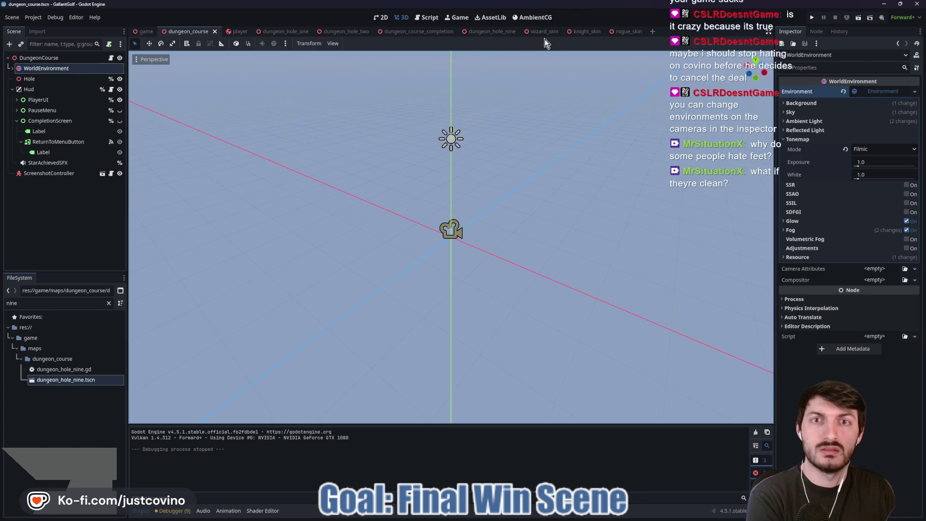
left_click(490, 36)
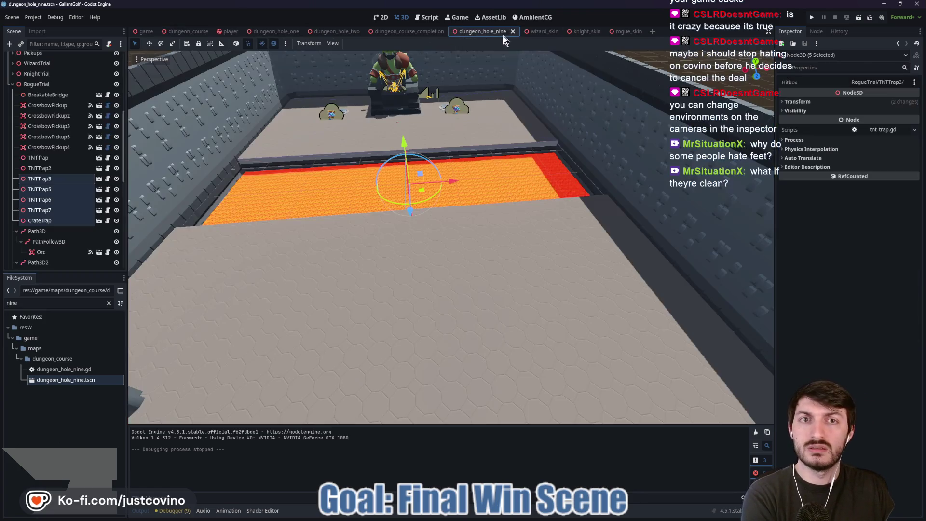
left_click(434, 32)
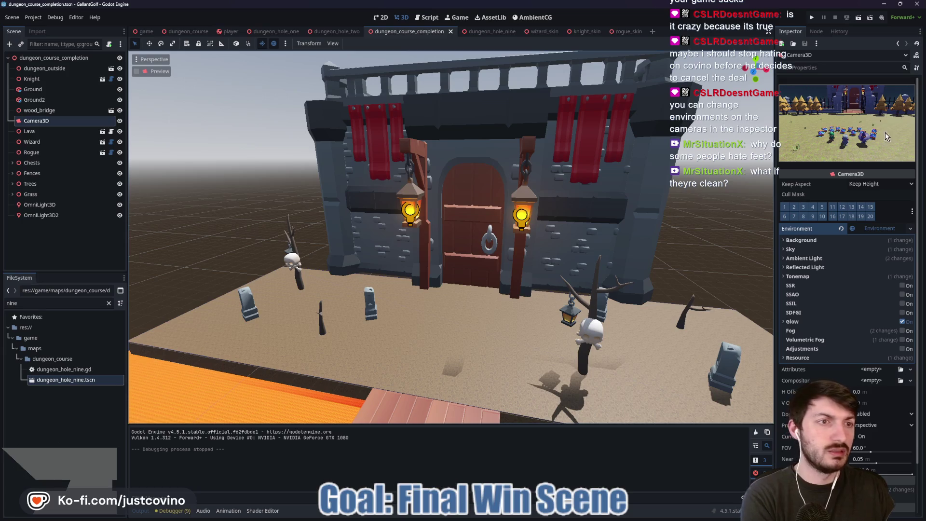
left_click(881, 230)
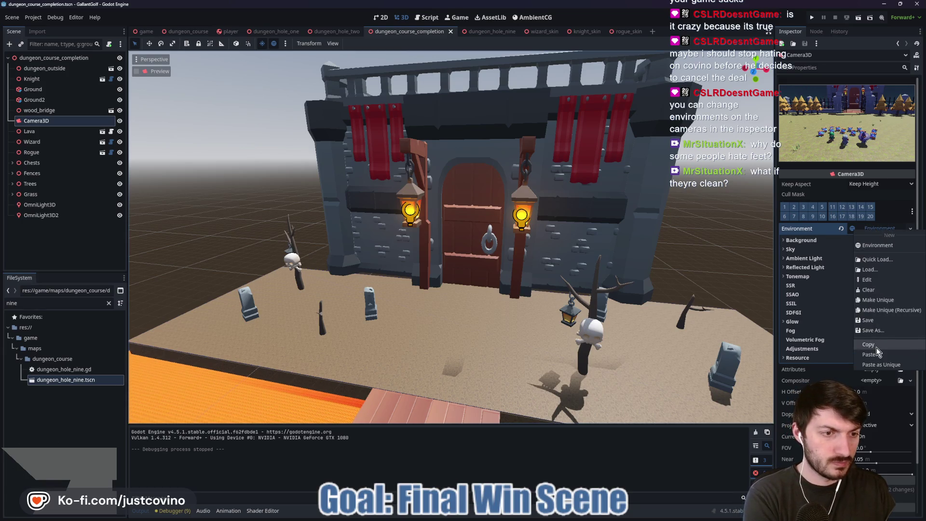
left_click(875, 347)
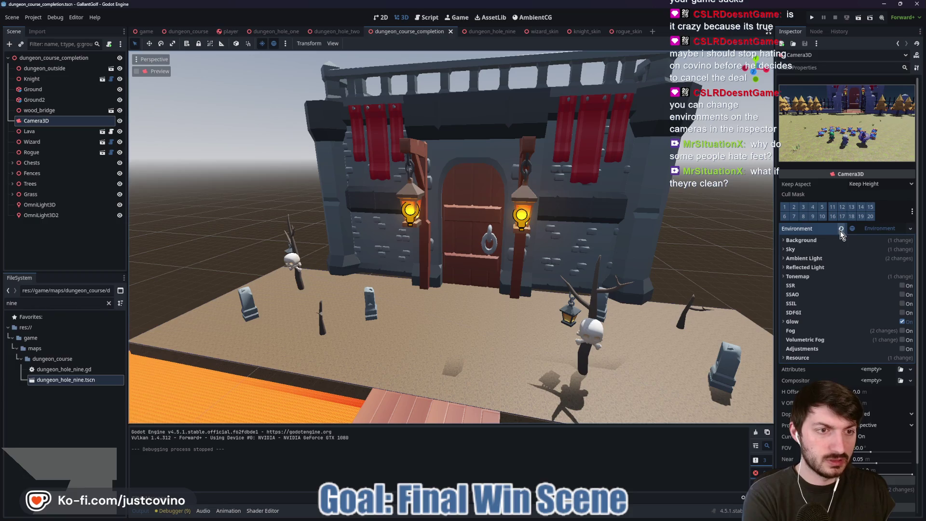
left_click(840, 229)
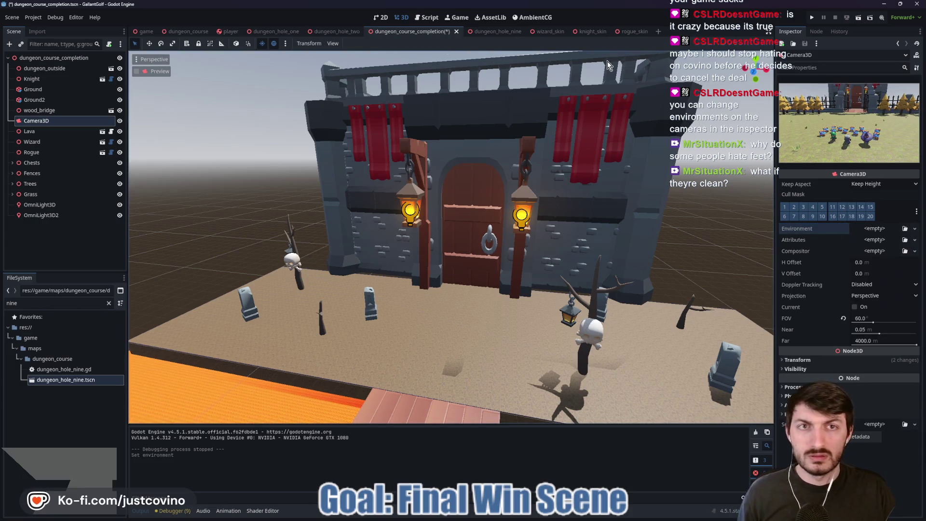
key("ctrl+s")
Open screenshot_controller.tscn via the 'screen' filter, give its Camera3D an Environment, and save
left_click(47, 305)
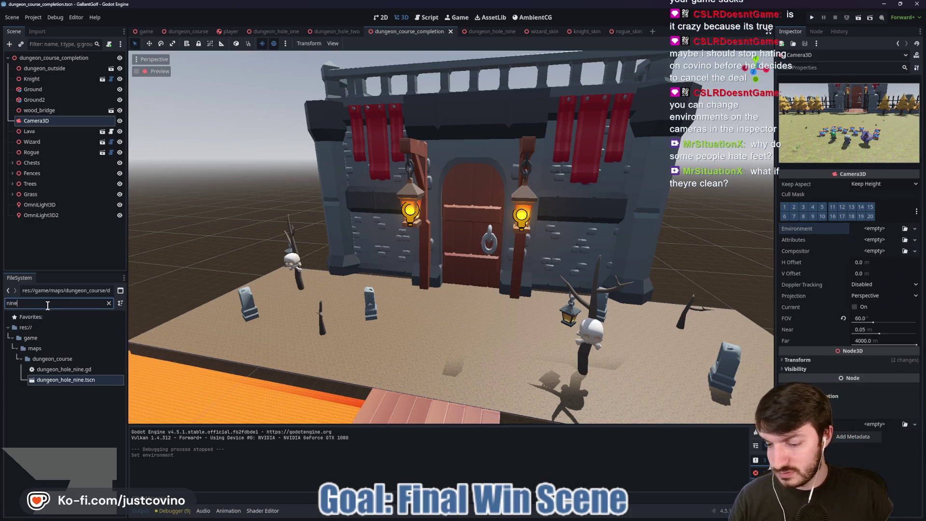
key("BackSpace")
key("BackSpace")
key("BackSpace")
type("screen")
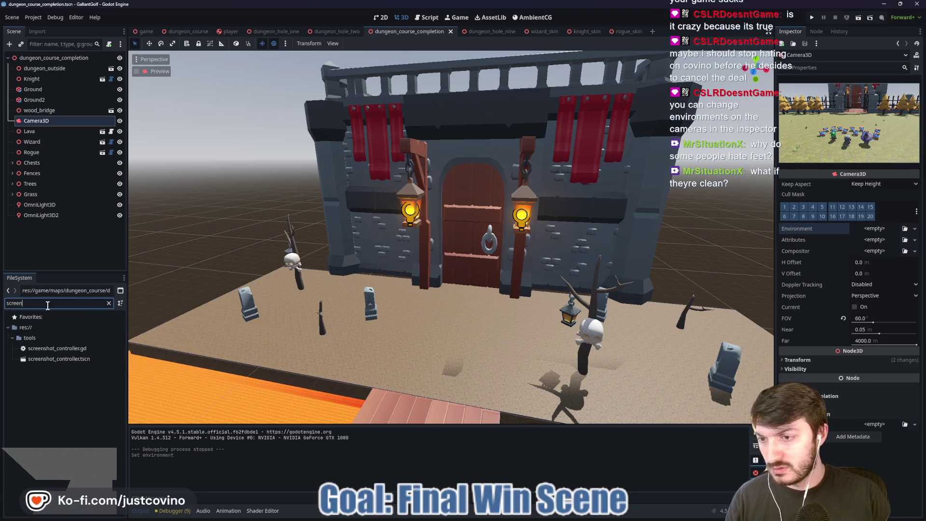
double_click(61, 359)
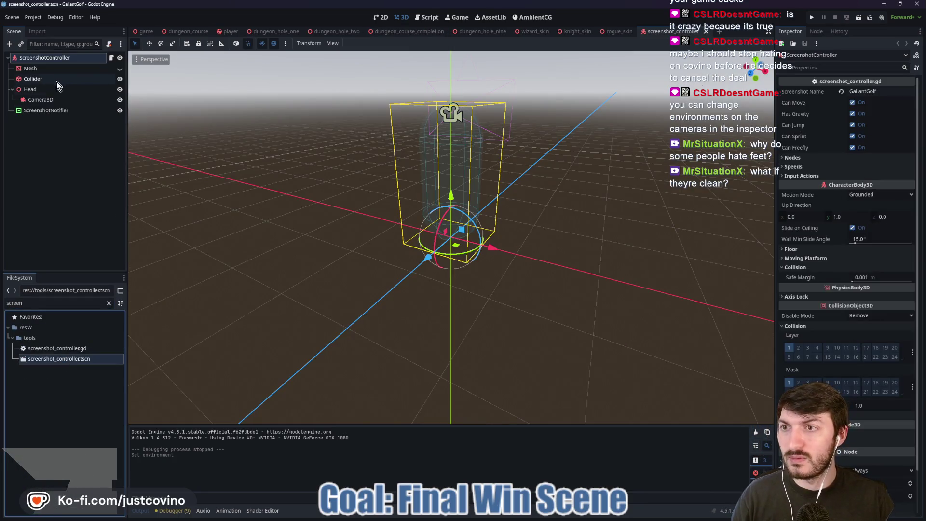
left_click(40, 100)
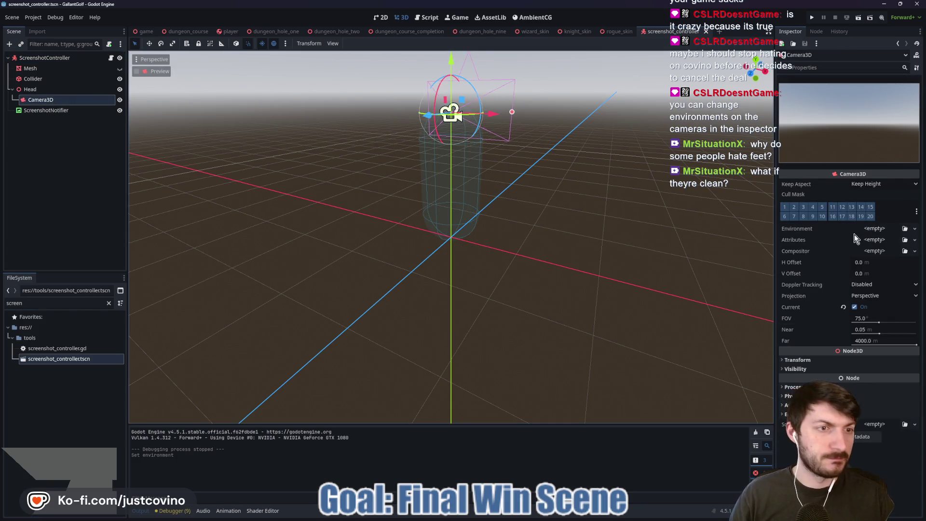
left_click(889, 288)
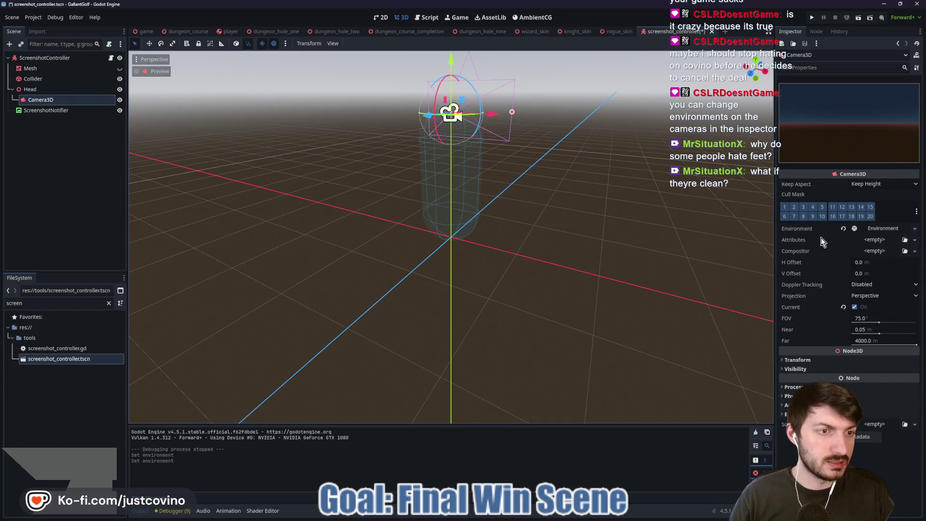
key("ctrl+s")
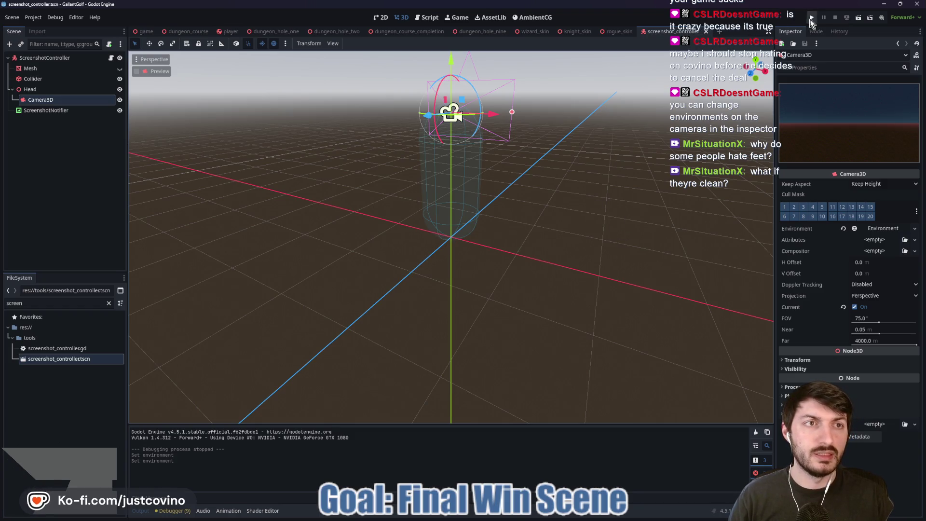
Launch the game, play The Final Boss, and enter complete_course in the dev console
left_click(811, 18)
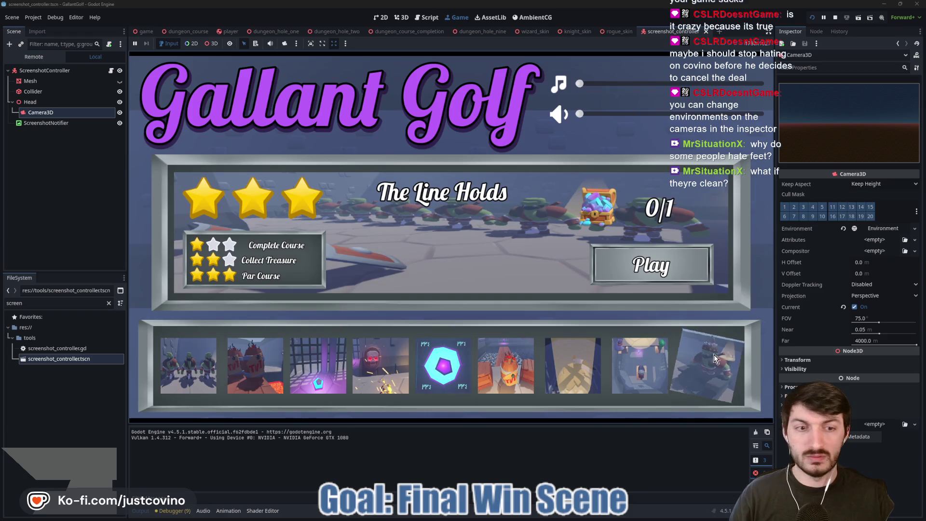
left_click(714, 355)
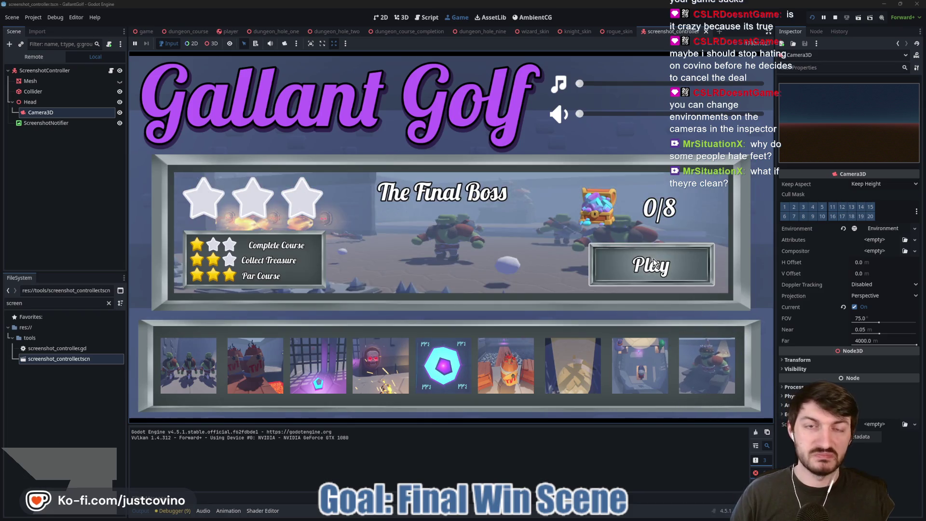
left_click(653, 258)
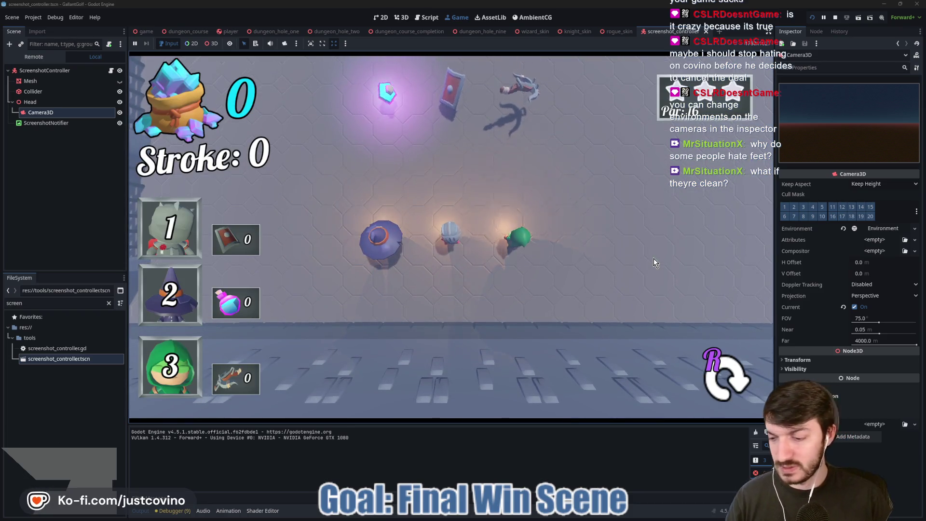
key("grave")
type("complete_course")
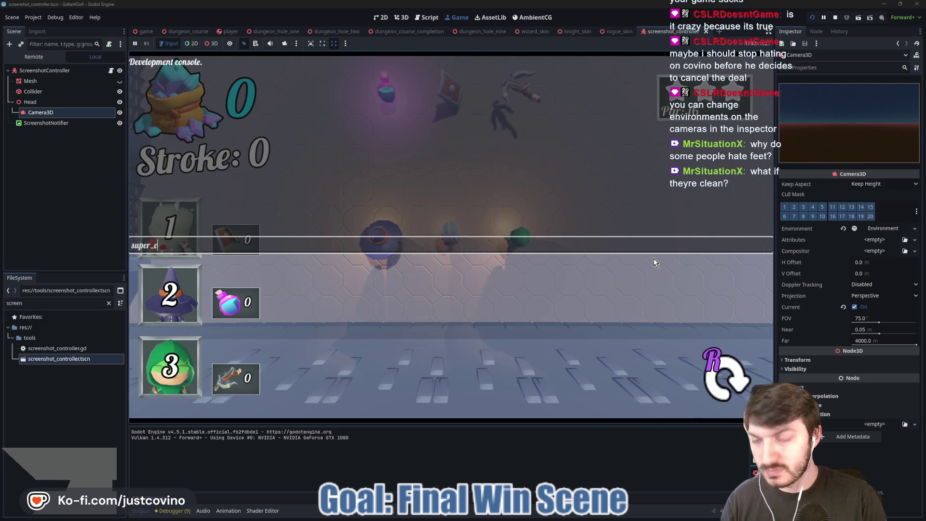
key("Return")
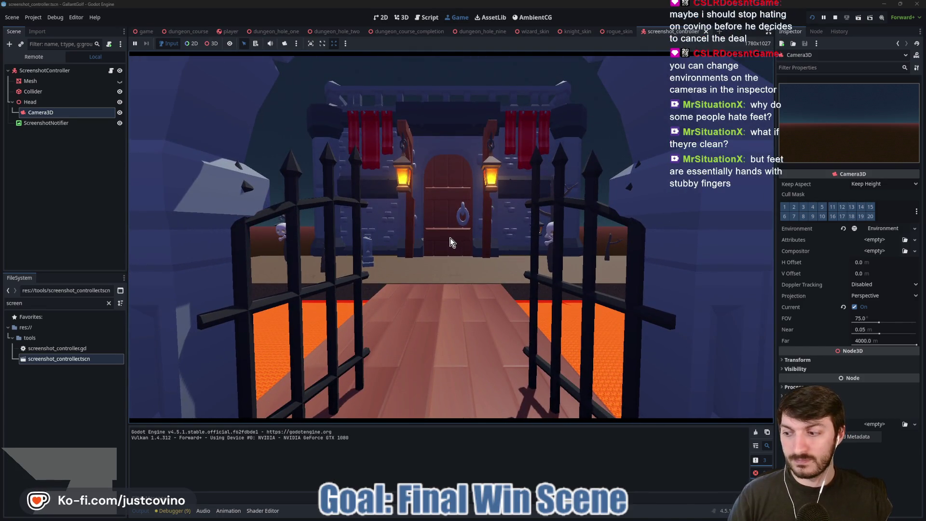
Enable fog on the camera's environment with sky affect 0.7, keeping Exponential mode
left_click(876, 229)
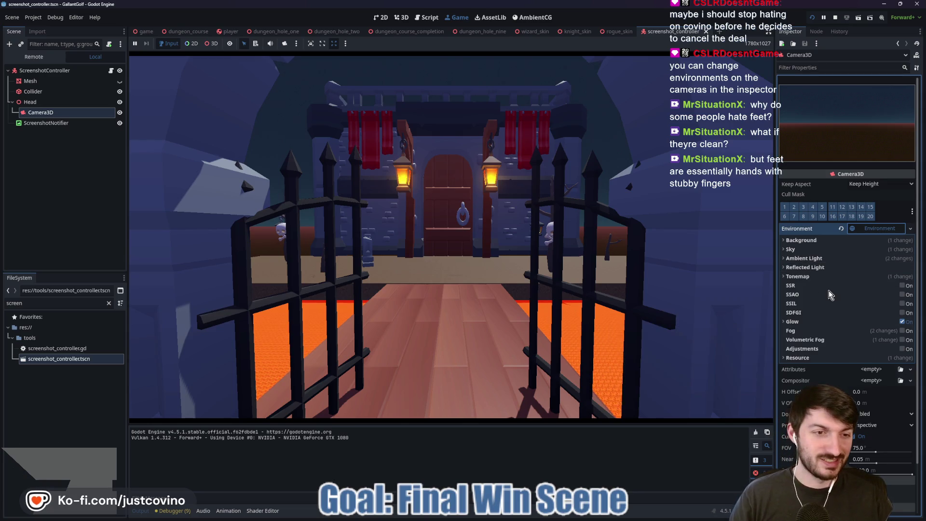
left_click(902, 331)
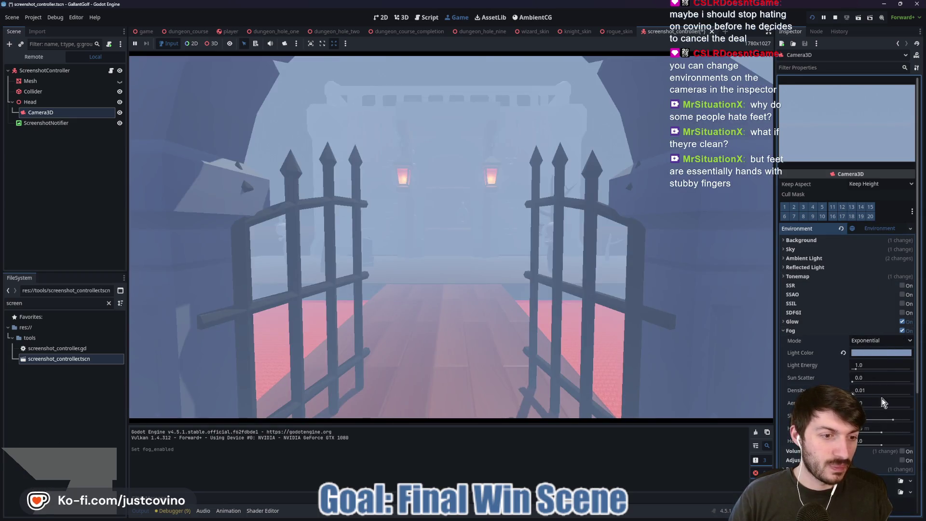
mouse_move(892, 420)
left_mouse_down()
mouse_move(858, 420)
mouse_move(892, 420)
left_mouse_up()
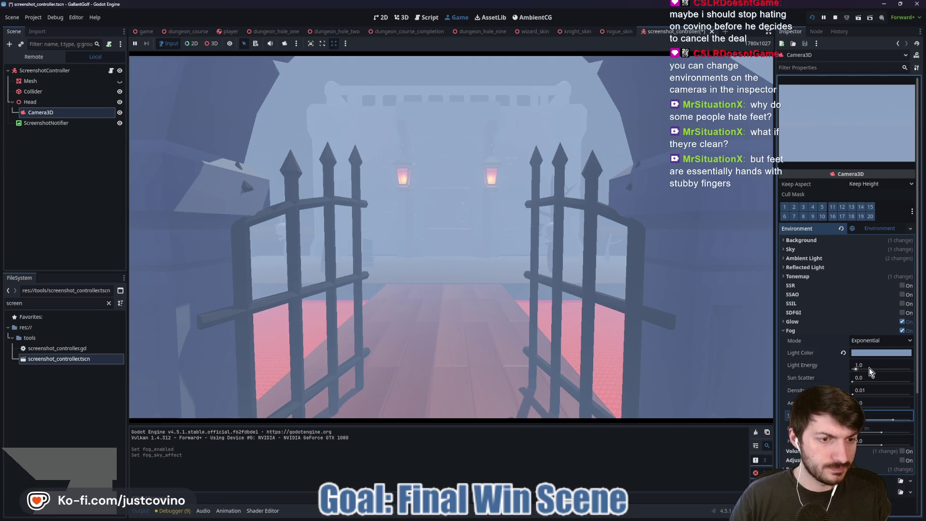
left_click(872, 341)
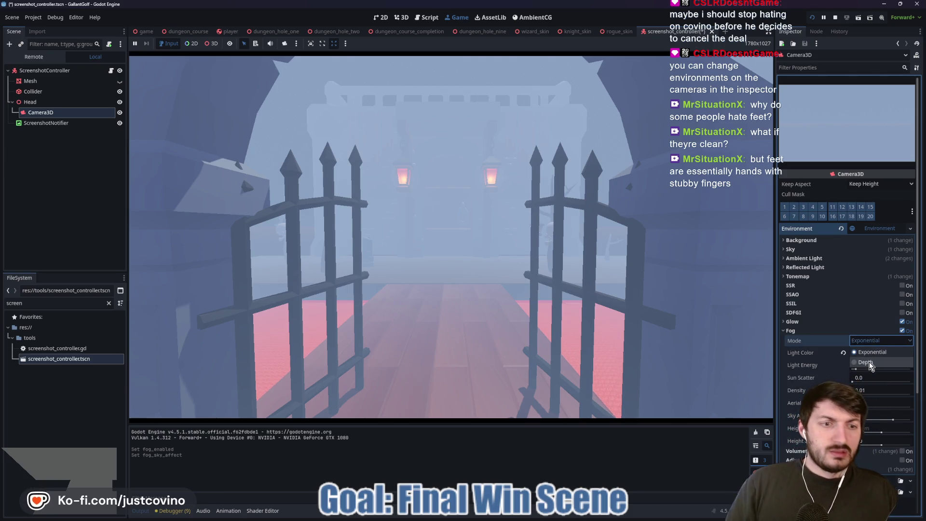
left_click(871, 364)
left_click(842, 340)
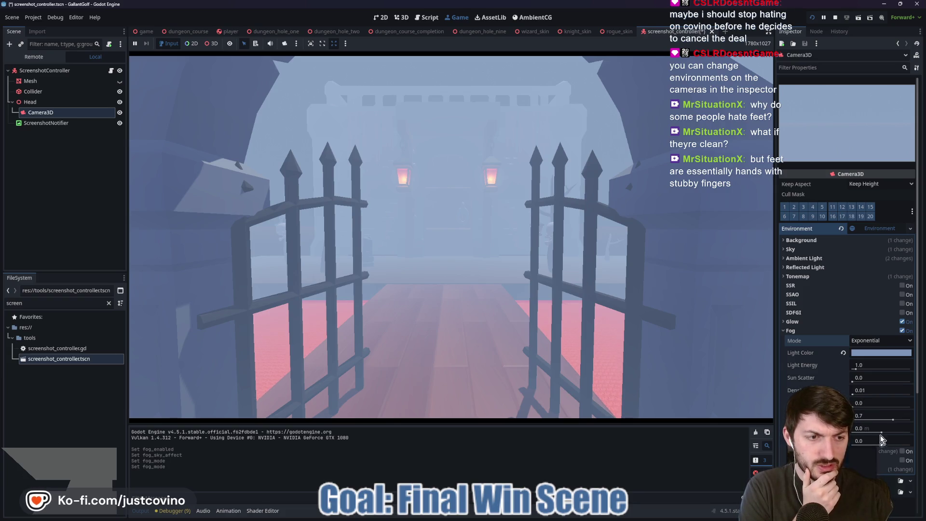
Adjust the fog height and enable volumetric fog
mouse_move(880, 432)
left_mouse_down()
mouse_move(853, 433)
mouse_move(875, 446)
mouse_move(848, 446)
mouse_move(882, 448)
left_mouse_up()
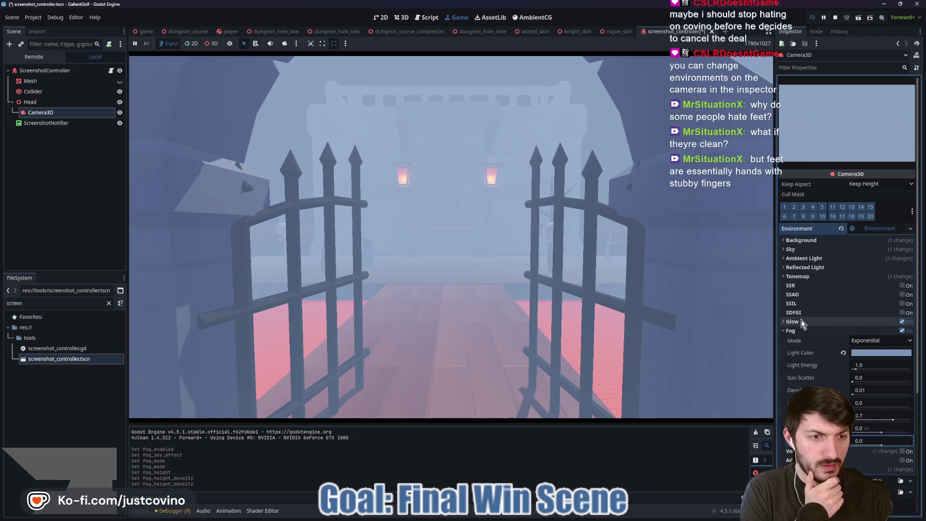
left_click(789, 250)
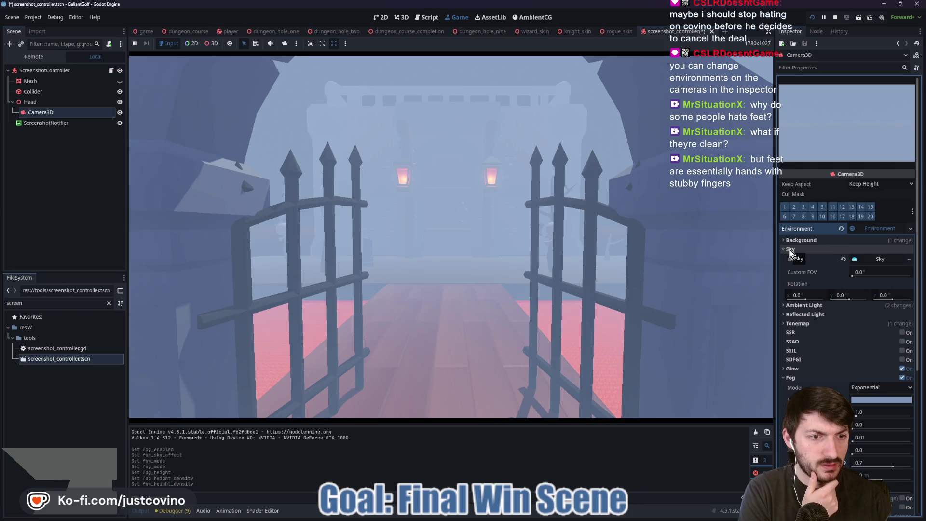
left_click(790, 250)
left_click(794, 240)
left_click(794, 242)
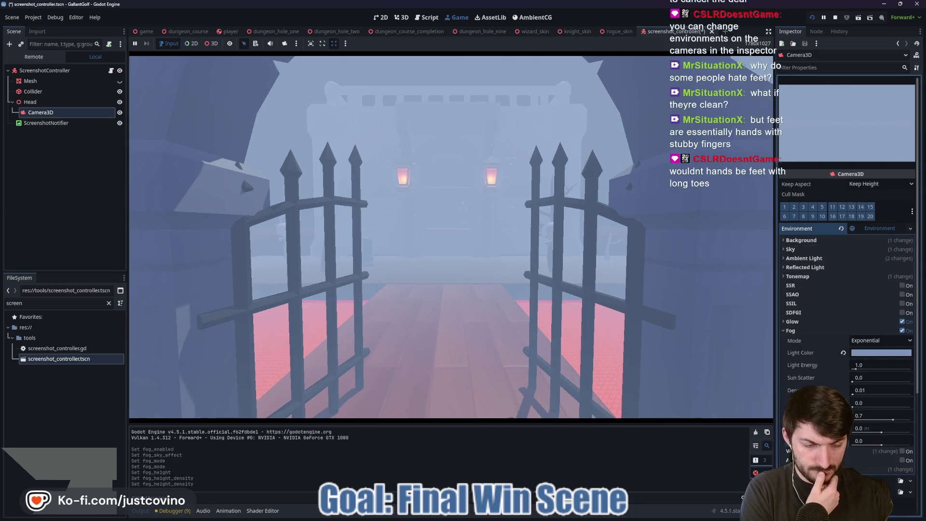
left_click(902, 451)
Try fog density values 0.0025, 0, 0.0005 and 0.001, leaving volumetric density unchanged
scroll(866, 385, "down", 3)
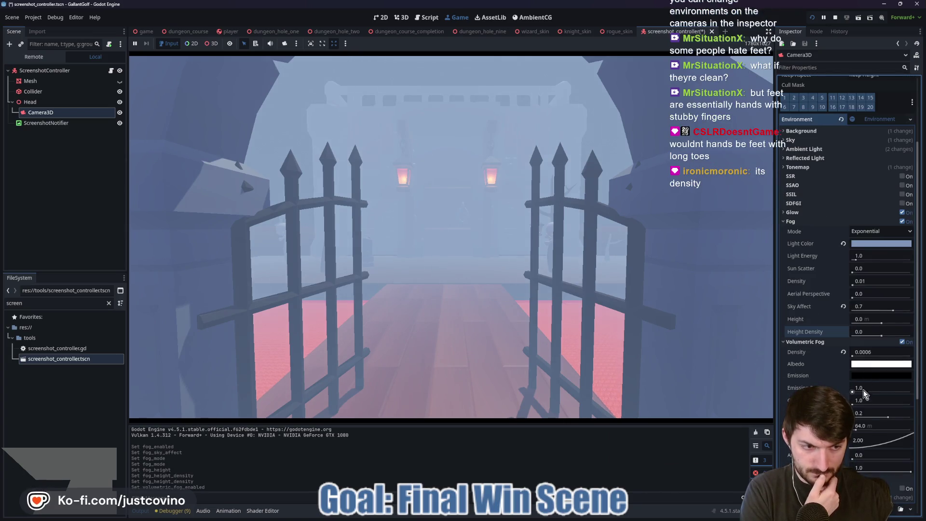
scroll(871, 438, "down", 2)
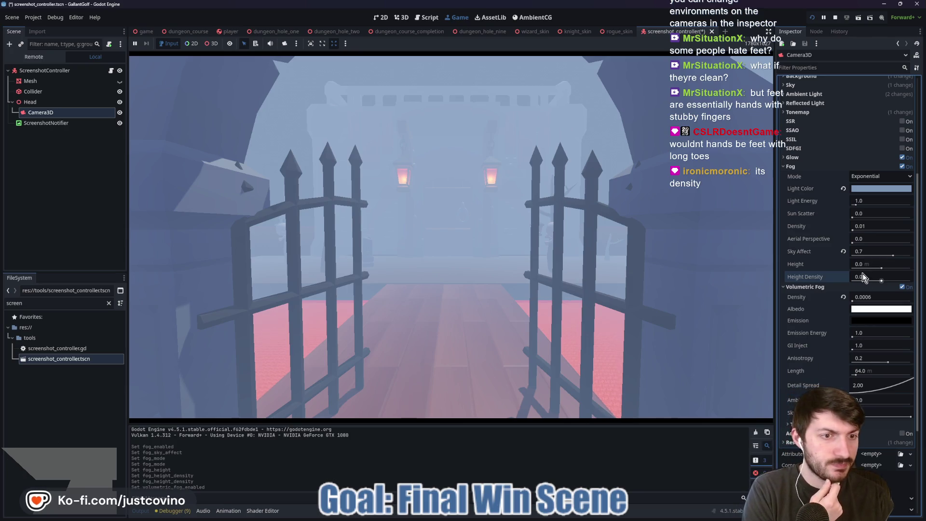
left_click(863, 226)
type("0.0025")
key("Return")
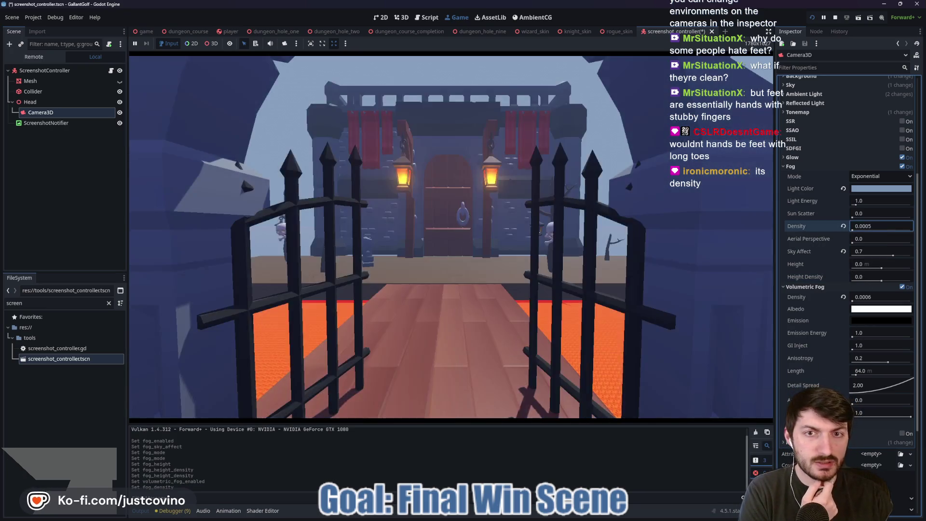
type("0")
key("Return")
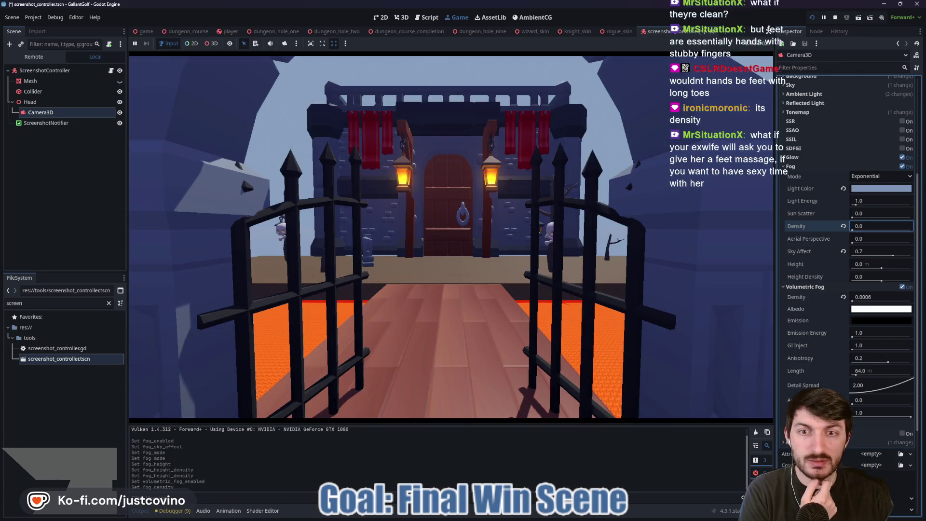
type("0.0005")
key("Return")
type("0.001")
key("Return")
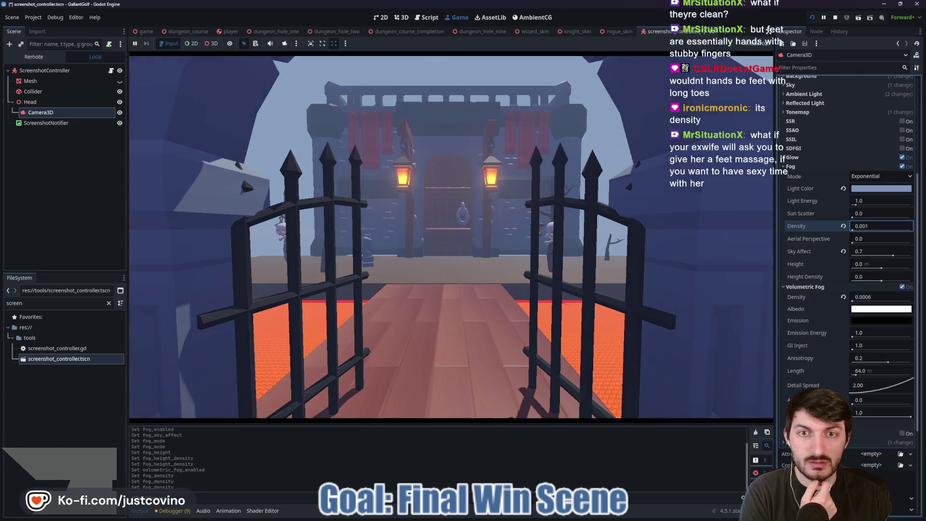
left_click(843, 296)
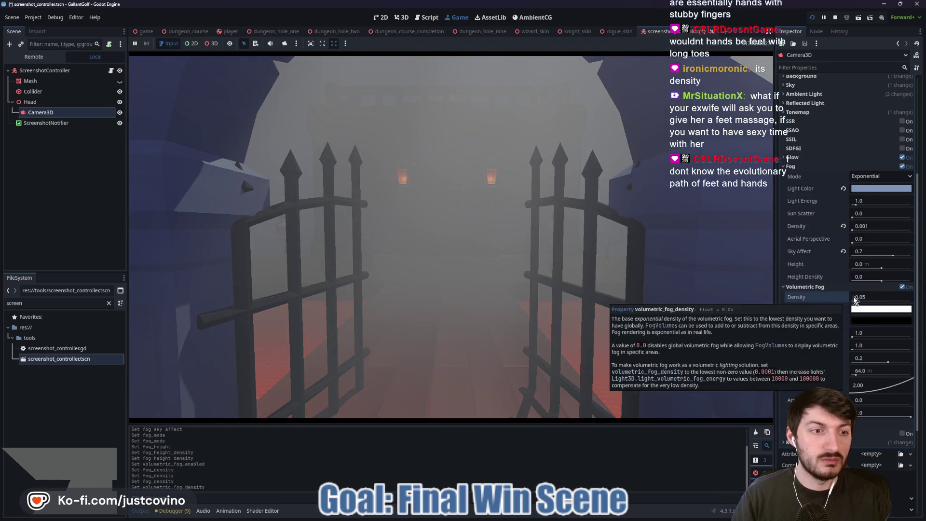
key("ctrl+z")
Turn volumetric fog off, settle fog density at 0.0025, stop the game and save
left_click(902, 287)
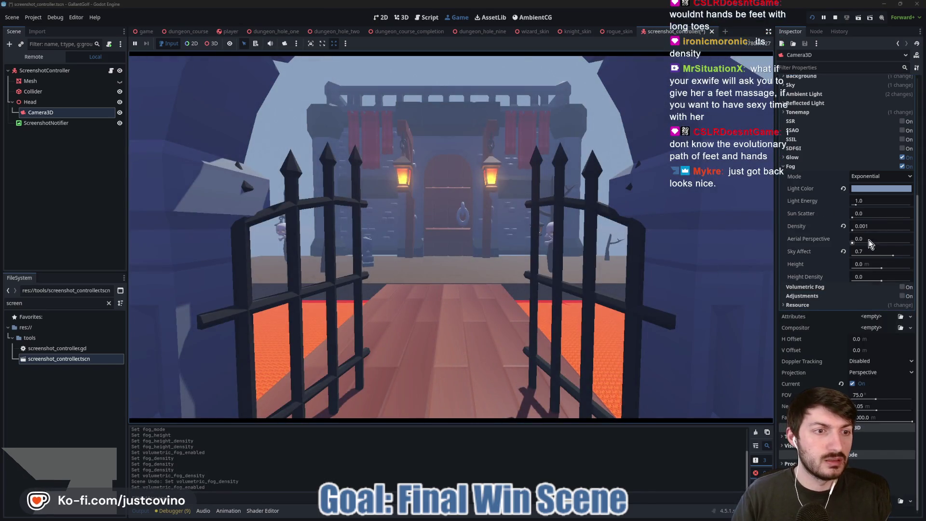
left_click(874, 226)
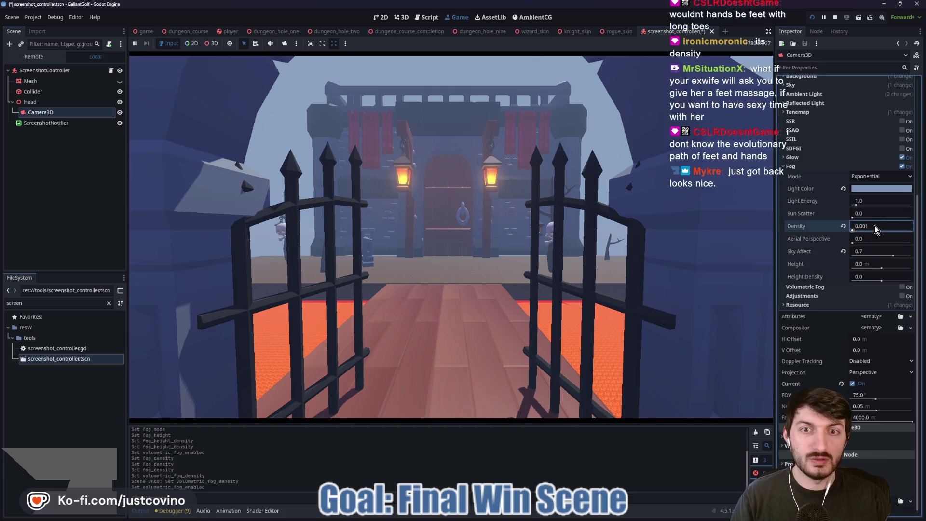
left_click_drag(876, 229, 866, 229)
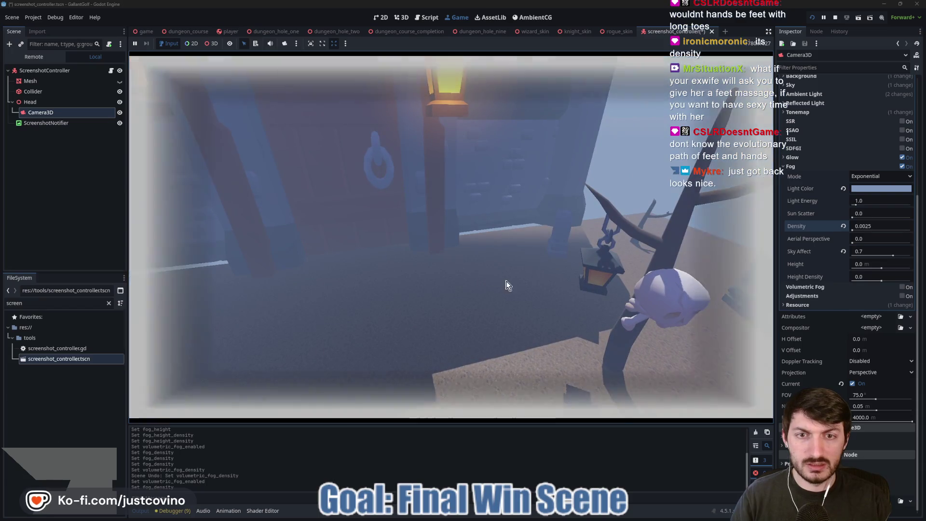
left_click(836, 18)
key("ctrl+s")
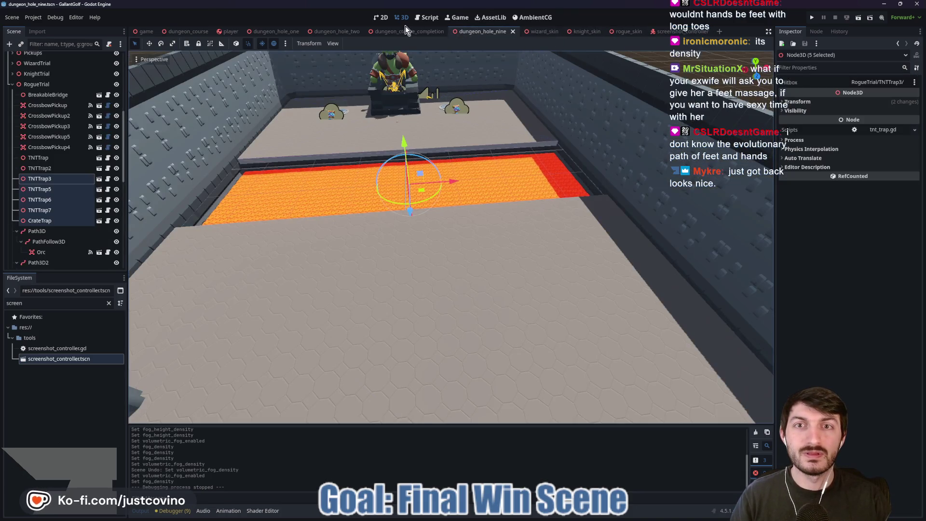
In the dungeon_course_completion scene, lengthen the Ground2 box to a depth of 110.813
left_click(406, 31)
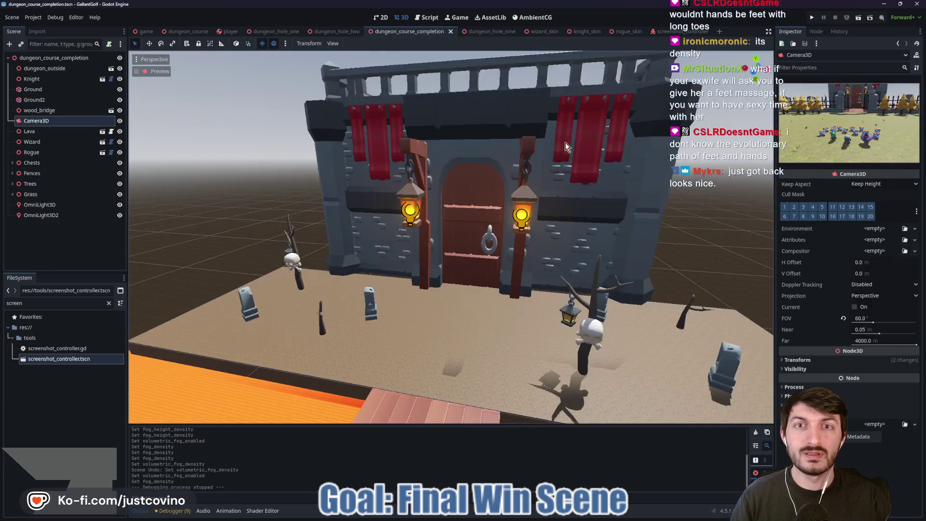
key("w")
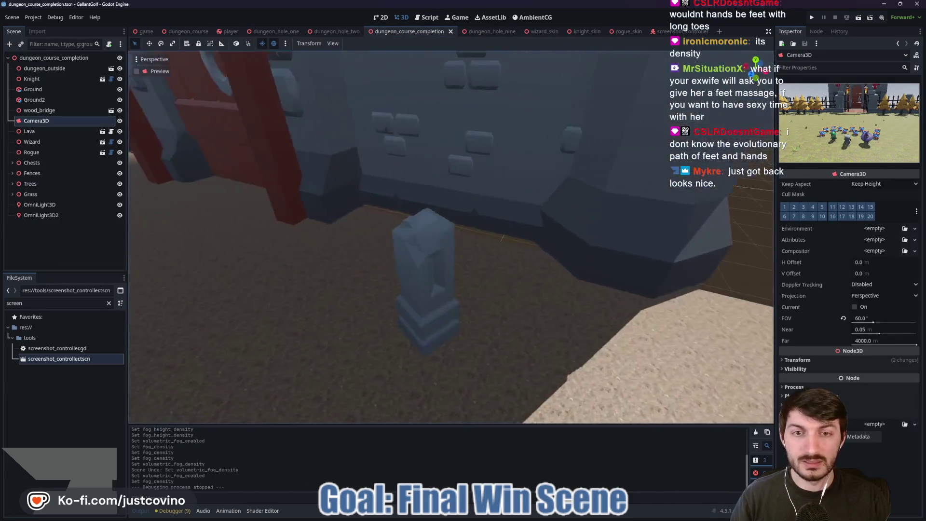
left_click(392, 329)
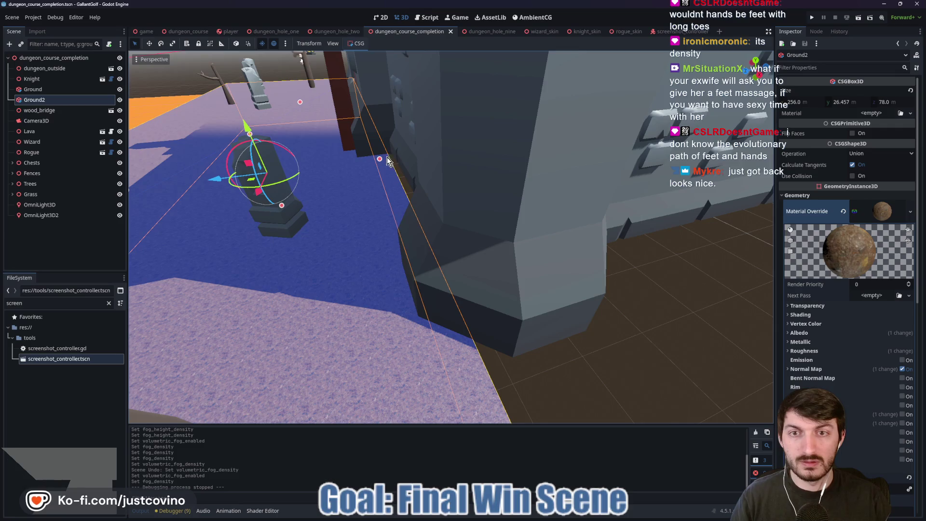
left_click_drag(380, 161, 450, 201)
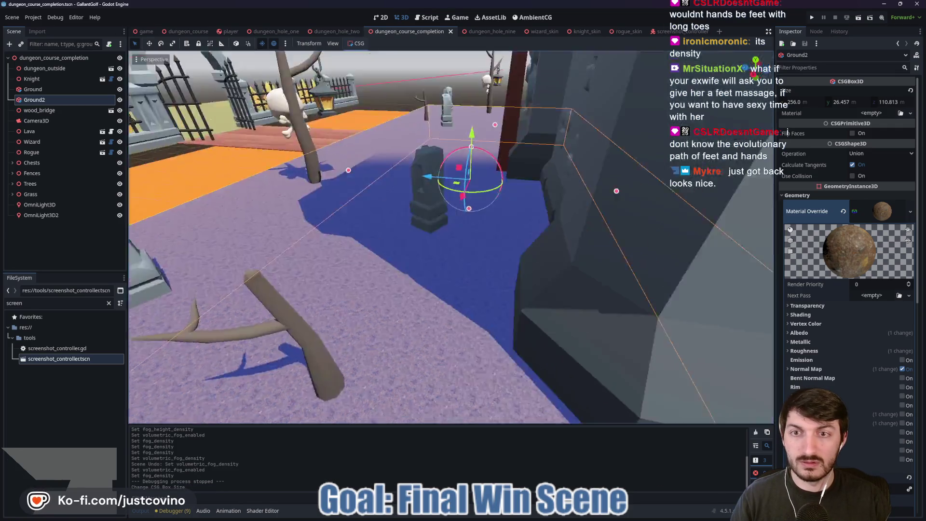
Check the lengthened floor by the gate, then launch Gallant Golf from the editor
key("w")
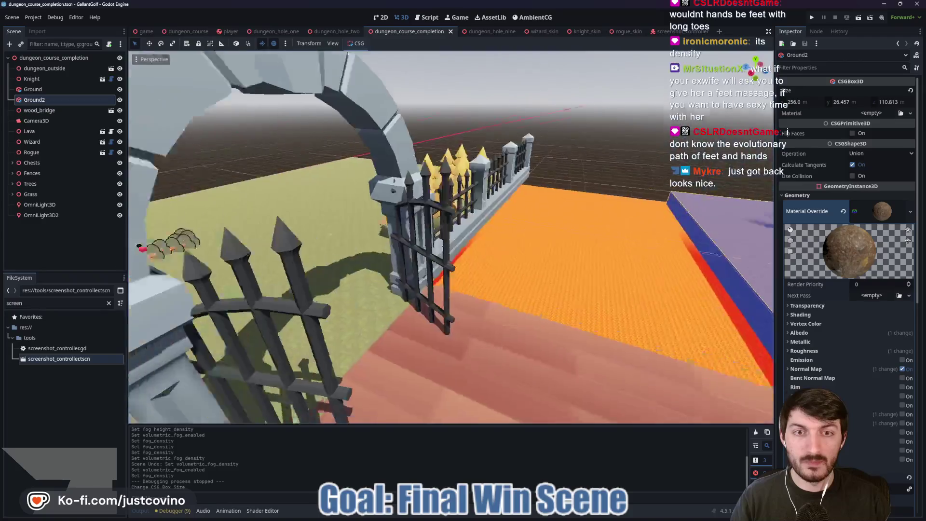
key("f")
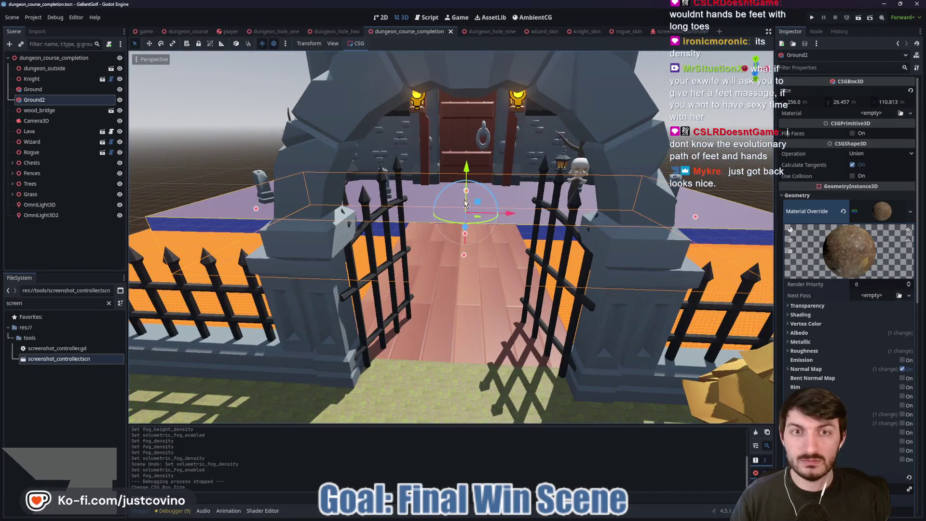
left_click(811, 18)
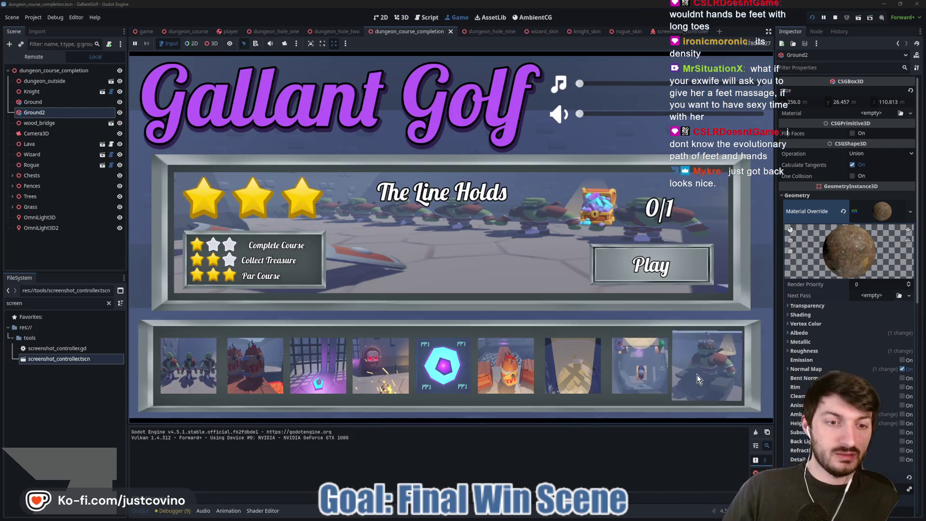
Start The Final Boss level and run super_cheat from the in-game dev console
left_click(696, 374)
left_click(644, 271)
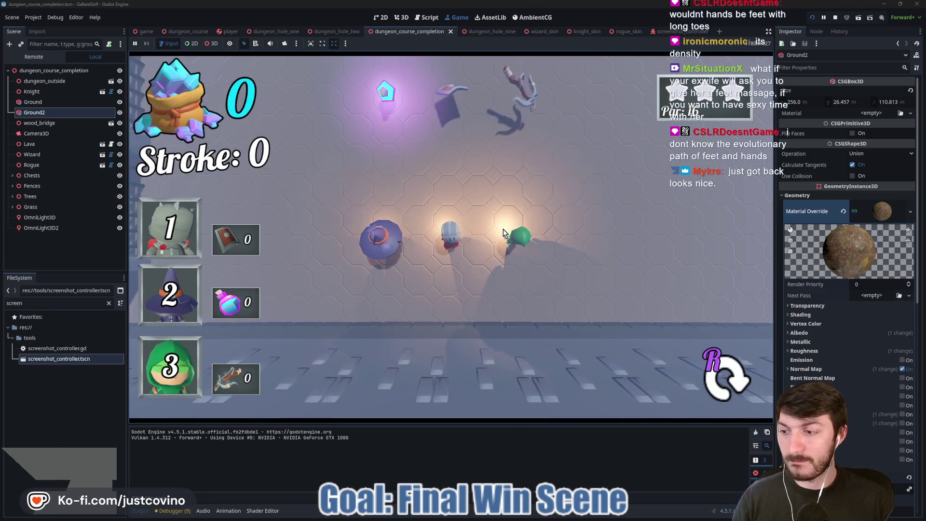
key("grave")
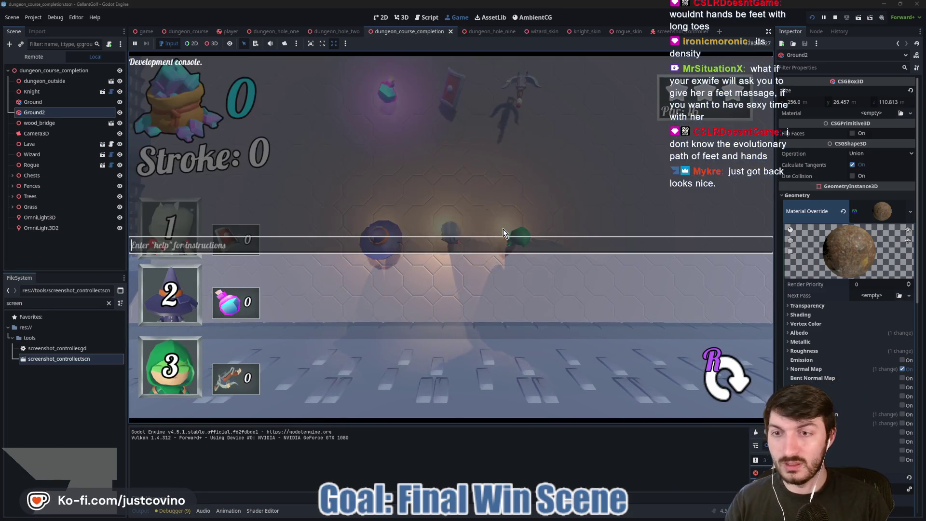
type("super")
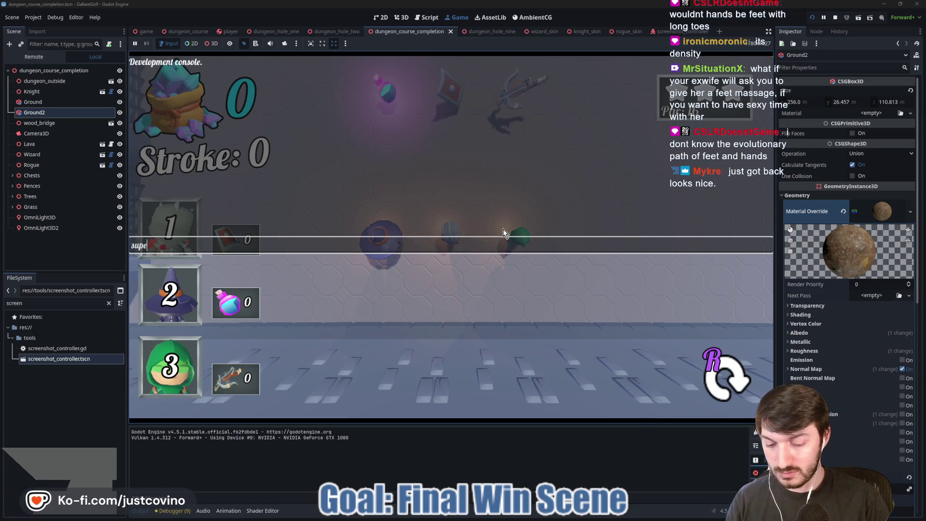
type("_cheat")
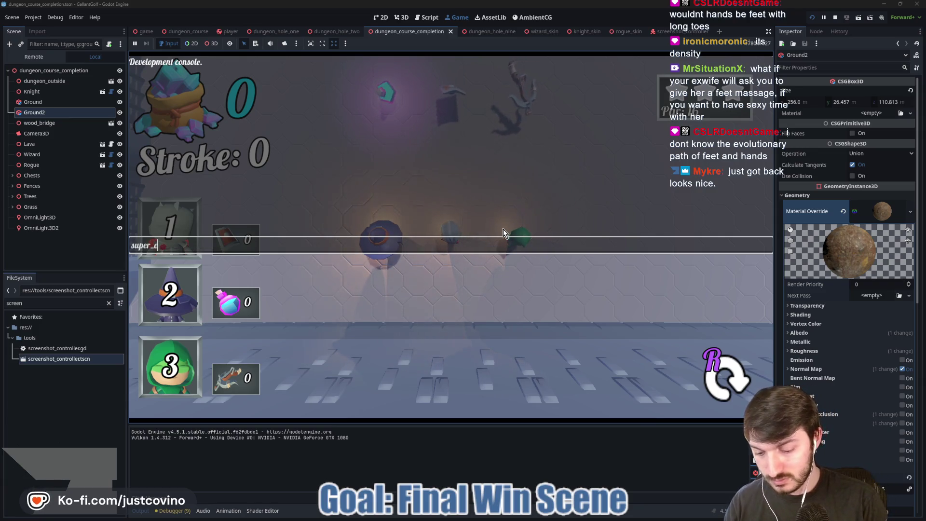
key("Return")
key("grave")
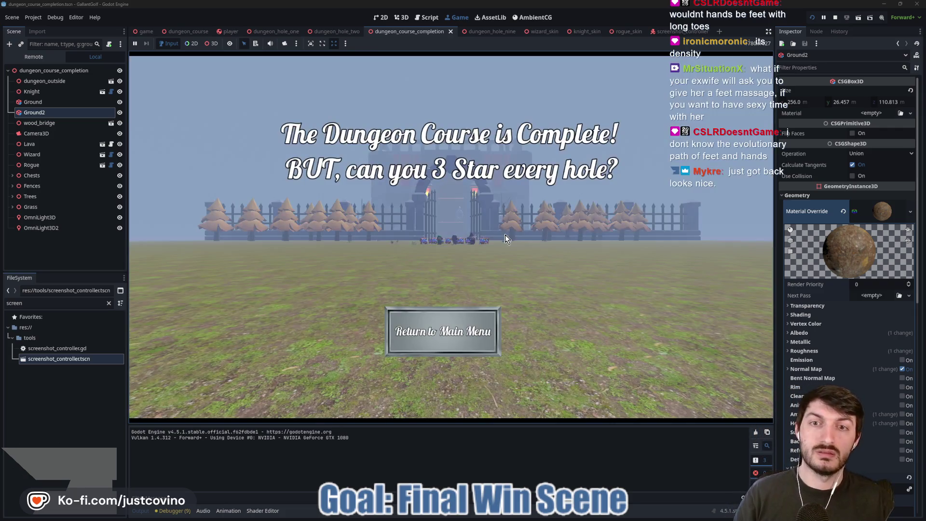
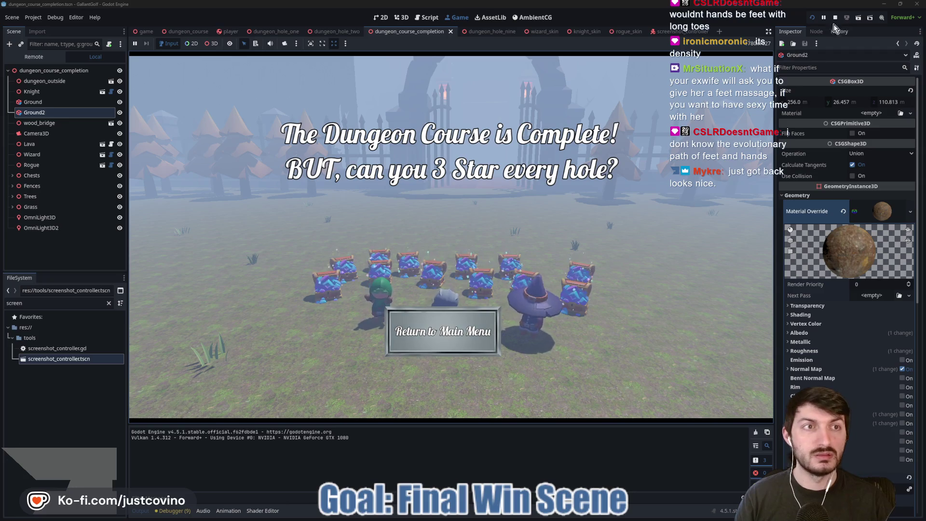
In dungeon_course, show the CompletionScreen and move the Return to Main Menu button down and right
left_click(374, 20)
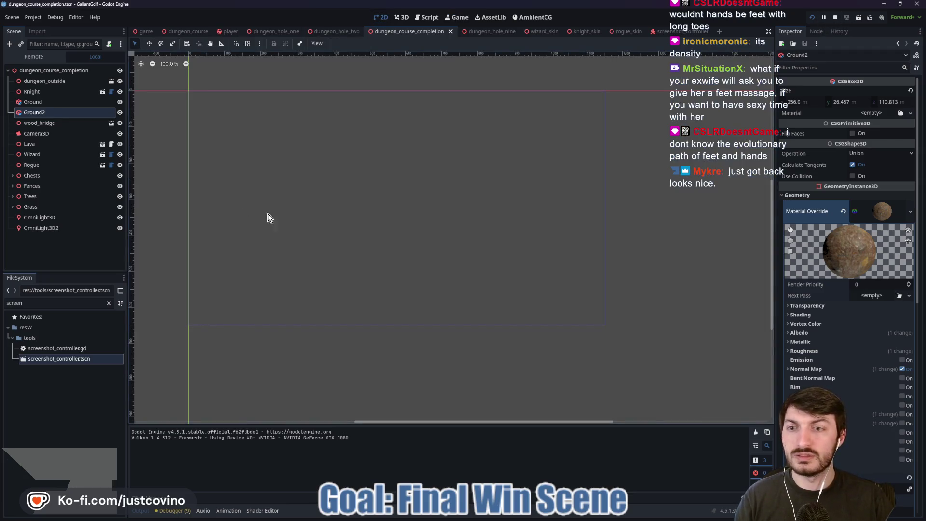
left_click(188, 31)
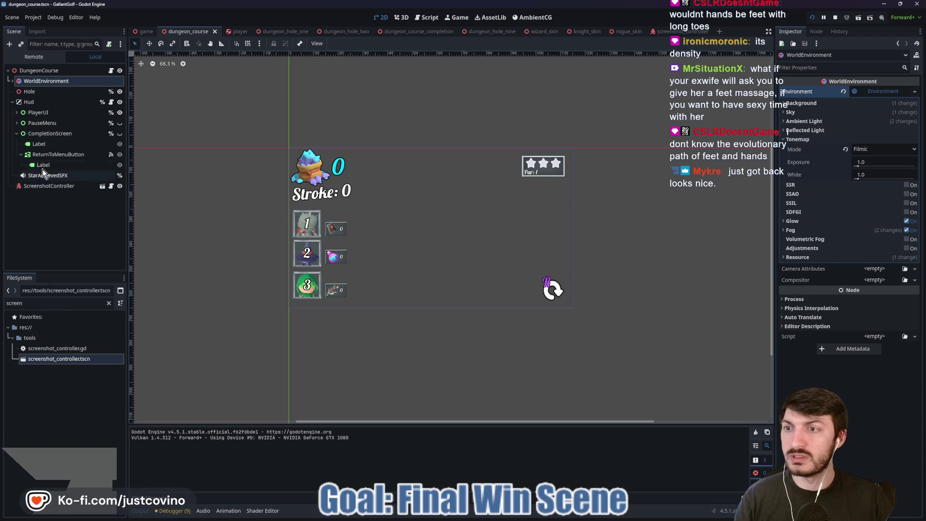
left_click(42, 155)
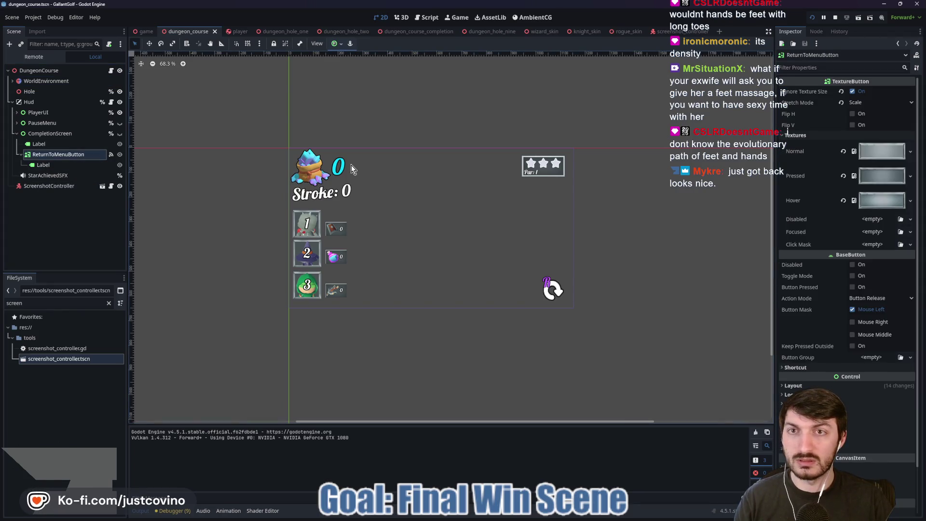
left_click(120, 134)
left_click_drag(427, 271, 431, 286)
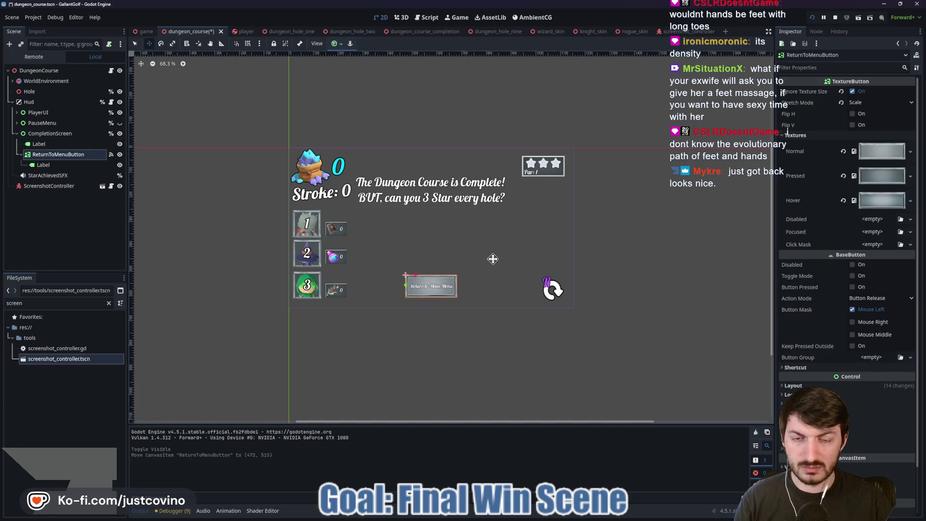
Save, run the scene, return to the main menu from the completion screen, then stop
key("F6")
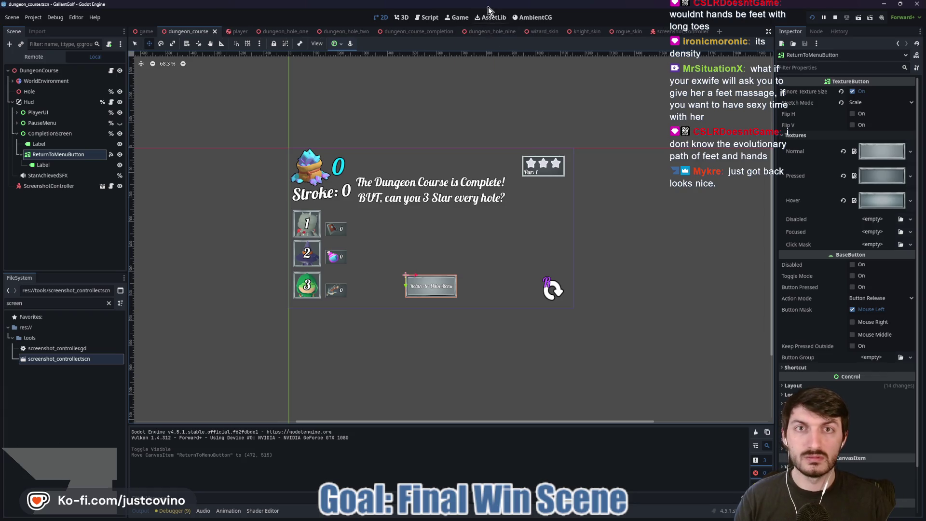
left_click(459, 19)
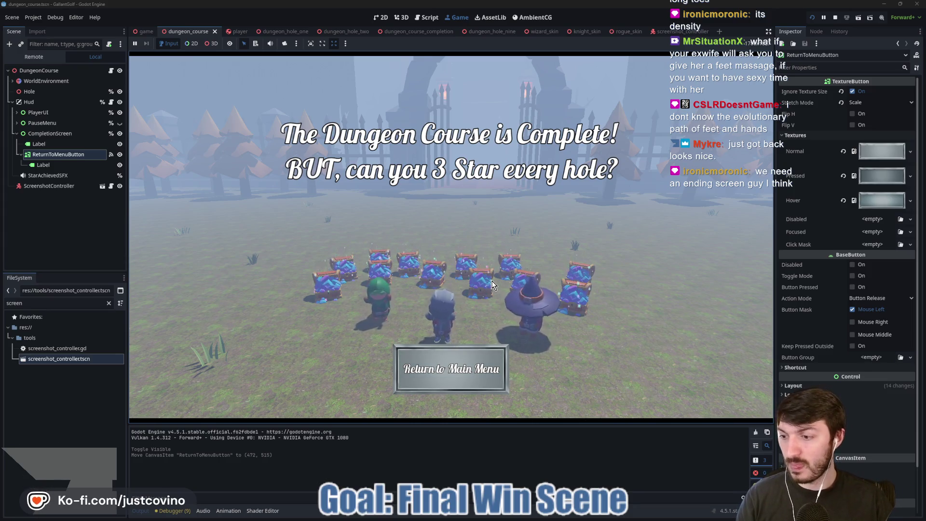
left_click(456, 372)
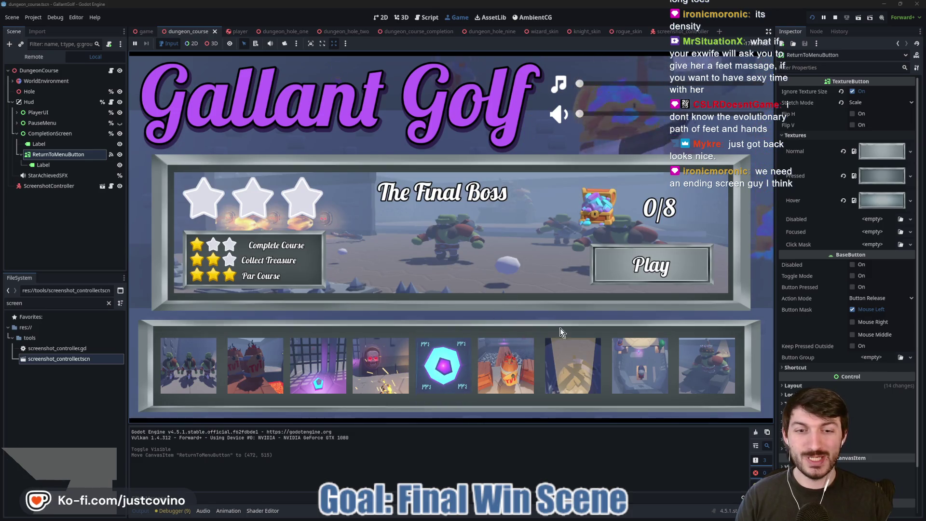
left_click(835, 17)
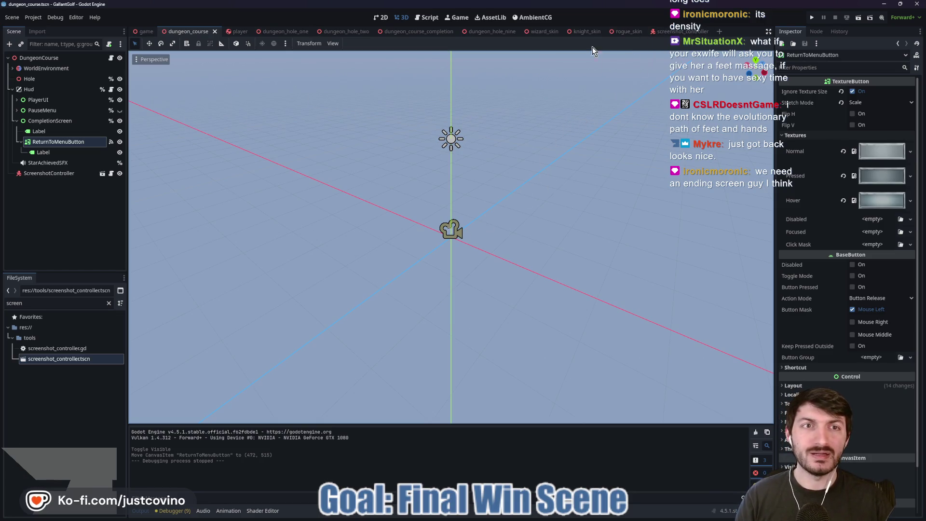
Clear Camera3D's Environment in screenshot_controller, close it, and select ScreenshotController in dungeon_course
left_click(691, 32)
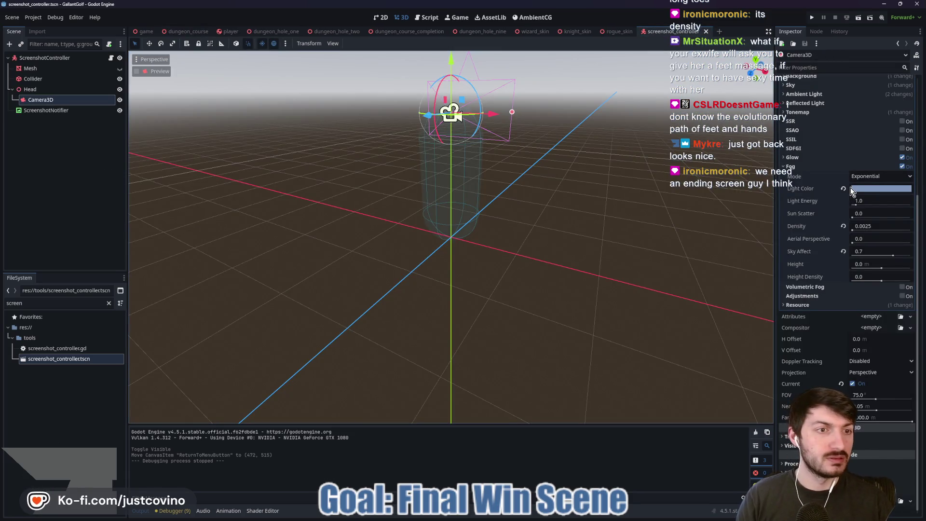
scroll(873, 188, "up", 4)
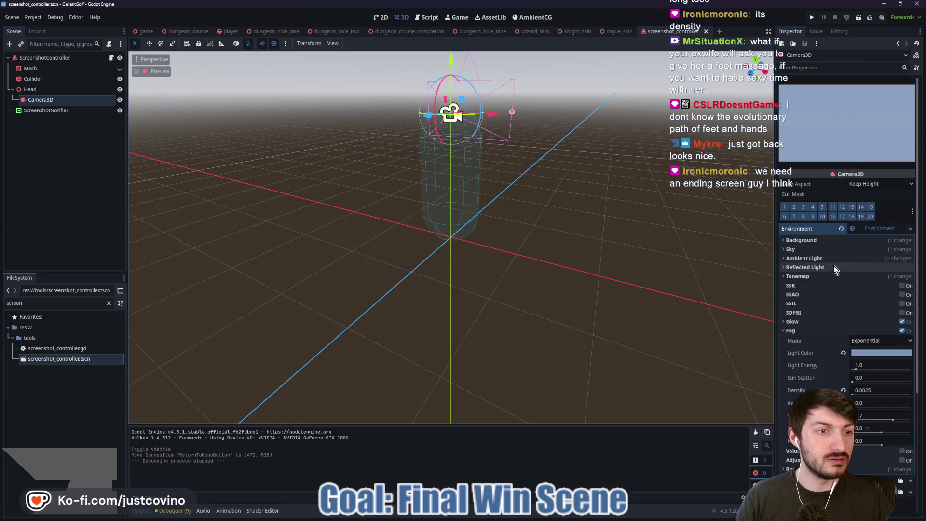
left_click(841, 230)
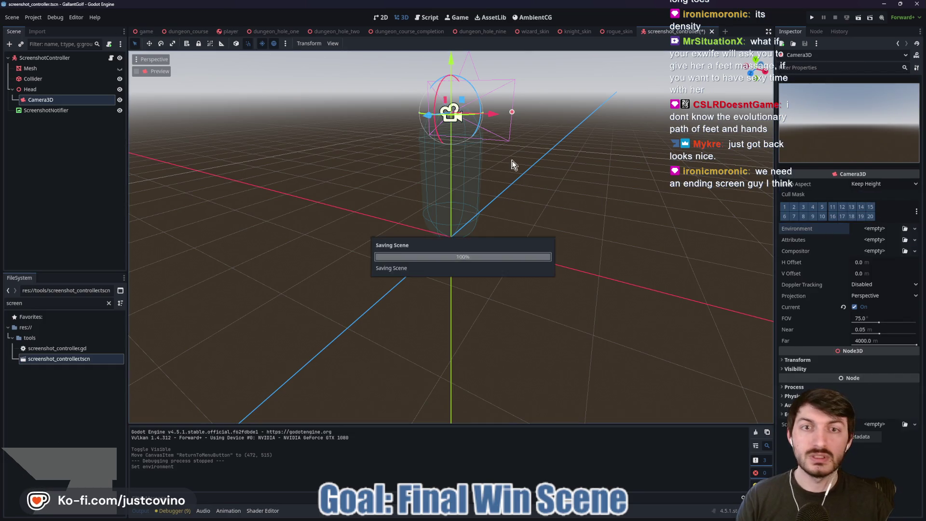
left_click(707, 31)
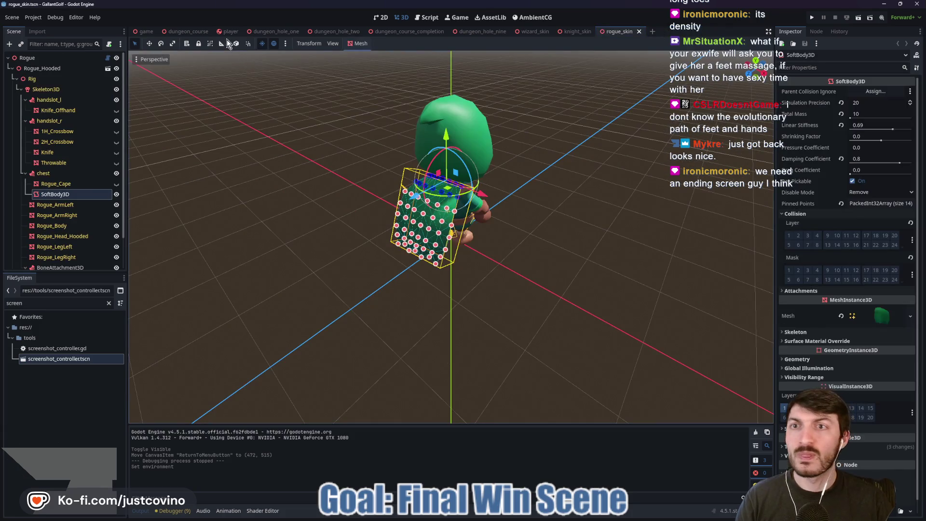
left_click(188, 32)
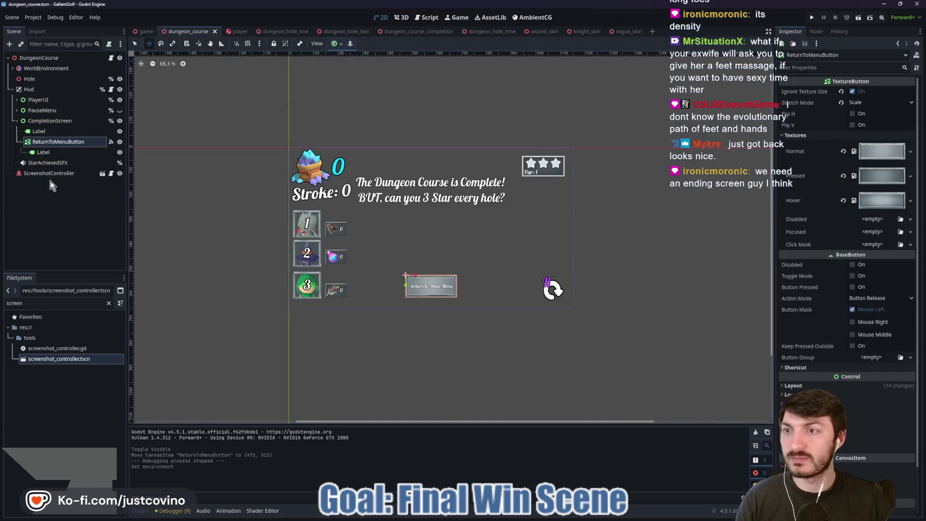
left_click(67, 175)
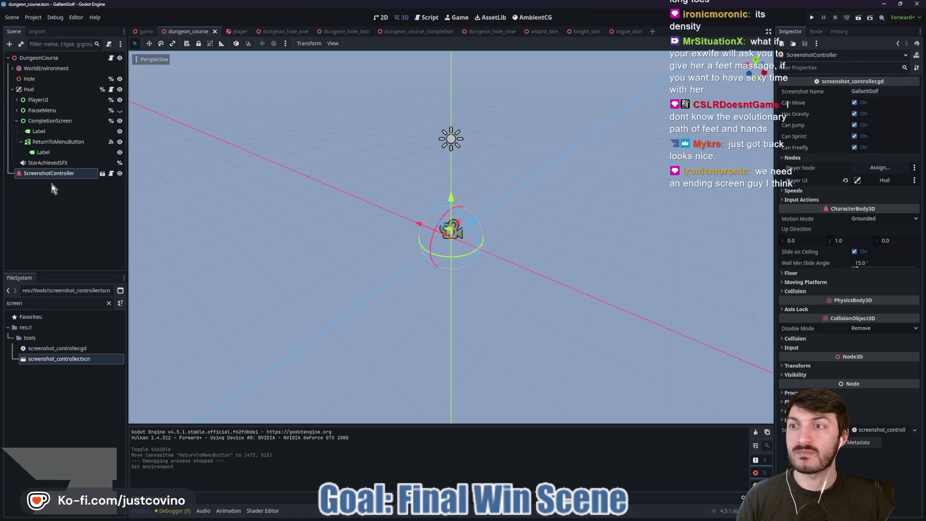
Make Camera3D the current camera in dungeon_course_completion
left_click(398, 32)
left_click(36, 120)
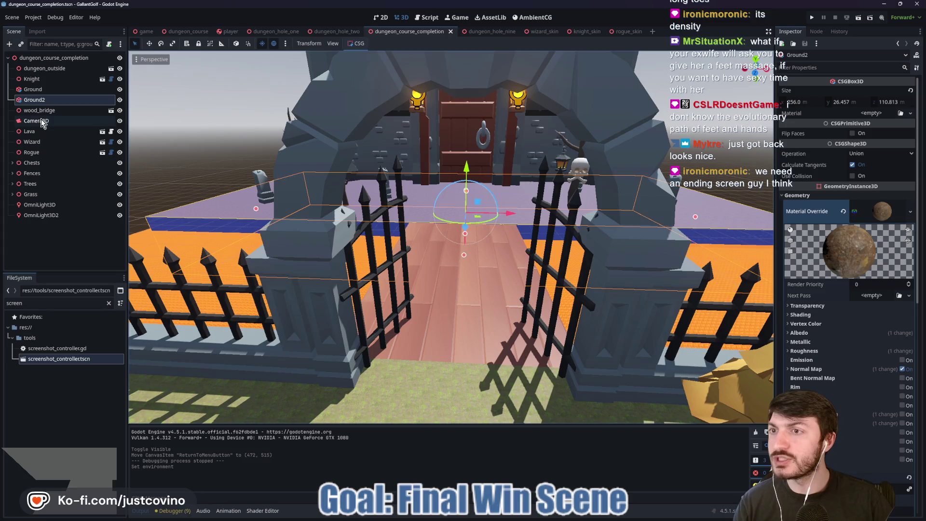
left_click(854, 307)
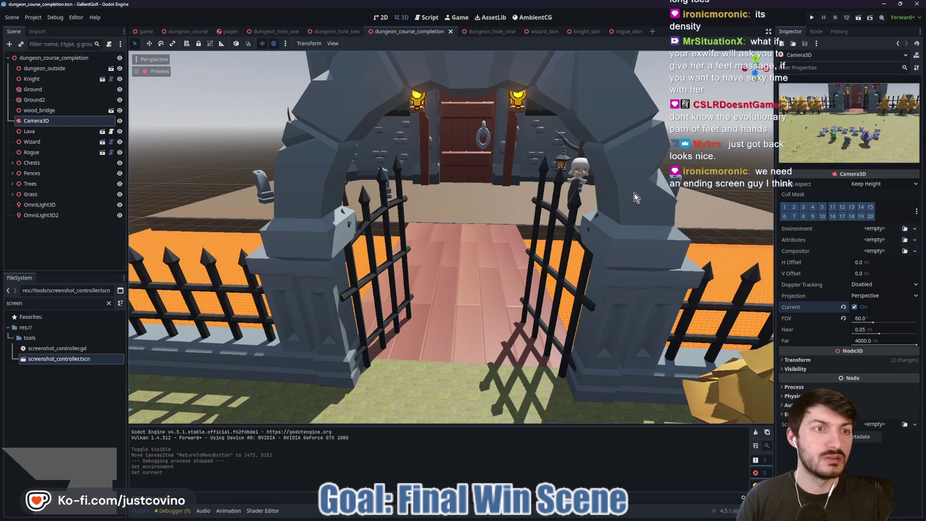
Run the game, play The Final Boss, enter super_cheat in the console, then stop
left_click(812, 19)
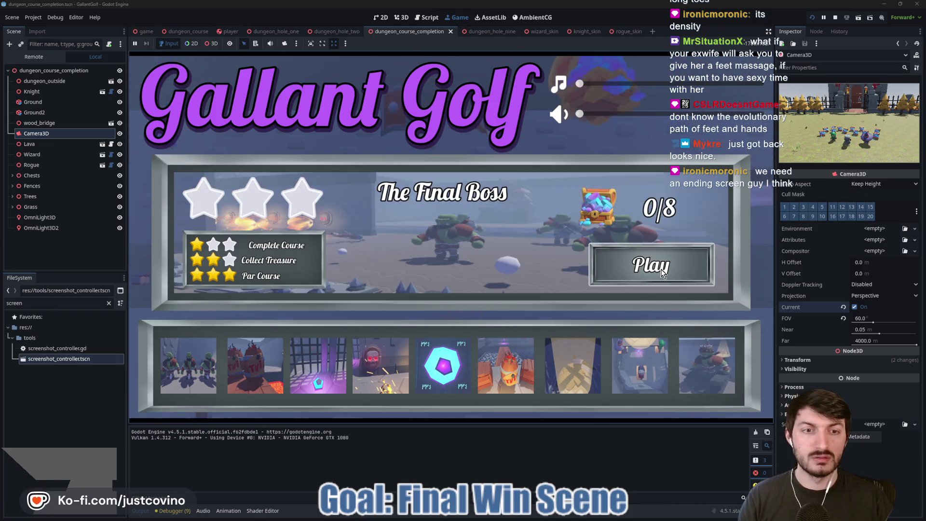
left_click(657, 271)
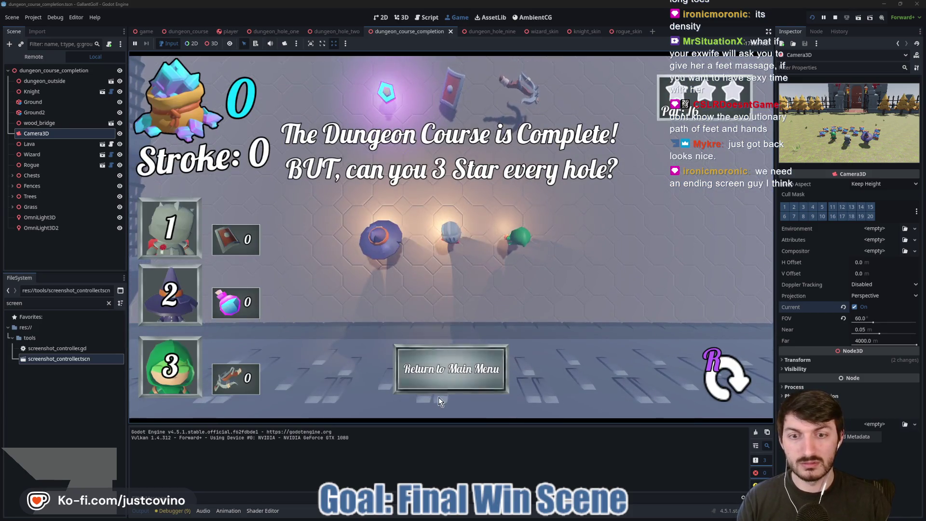
key("grave")
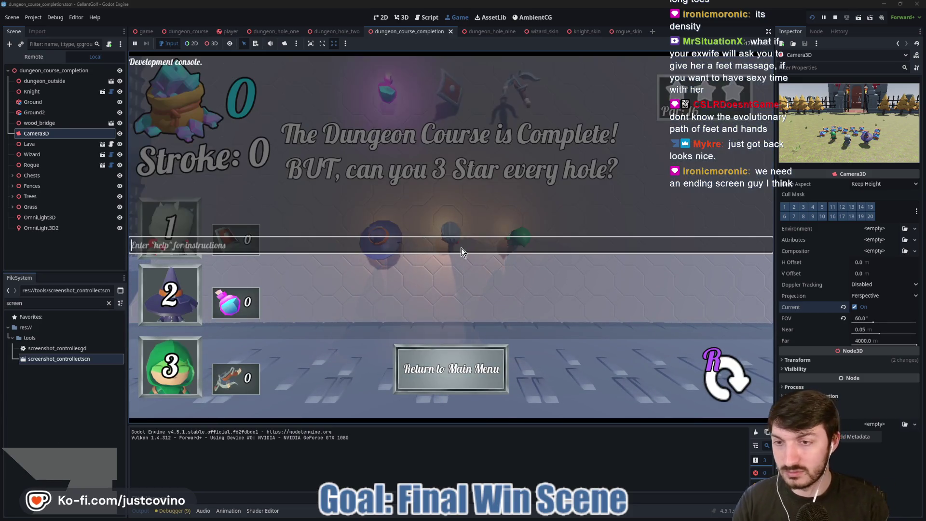
type("c")
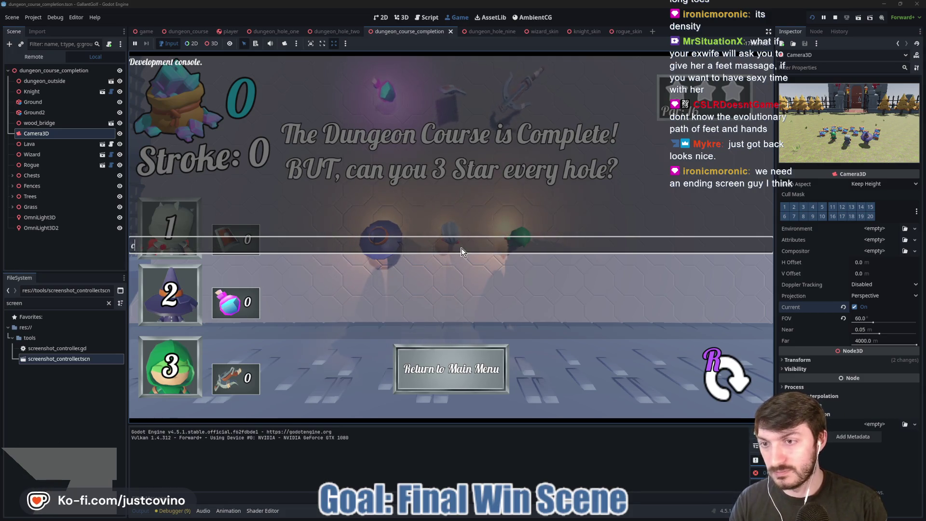
type("uper_cheat")
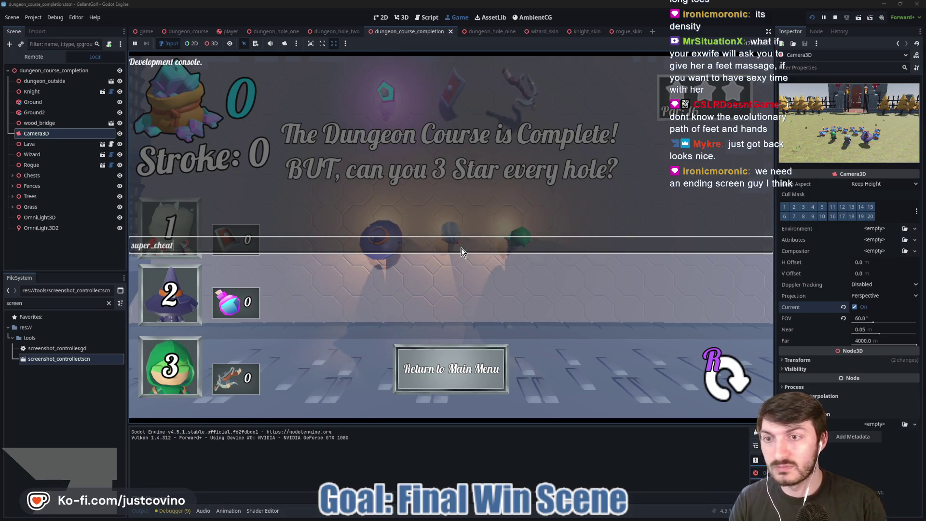
key("Return")
key("grave")
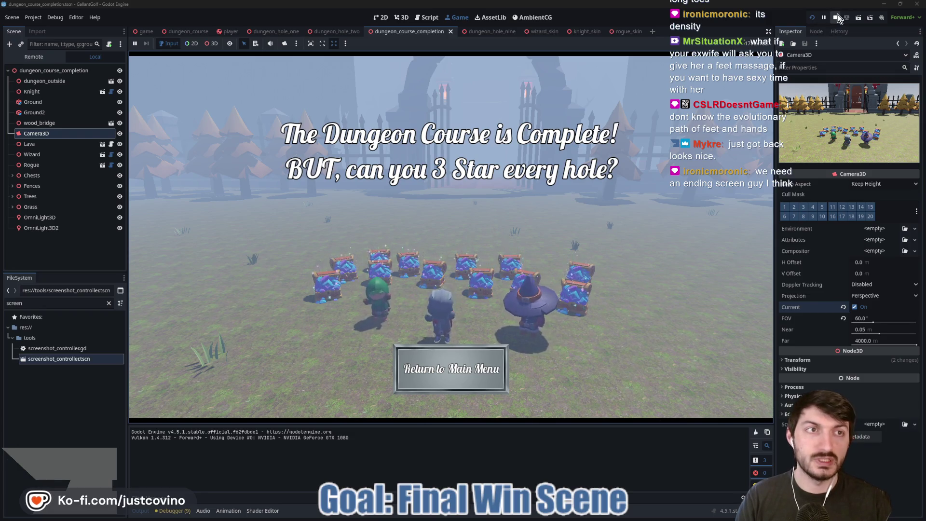
key("F8")
left_click(188, 31)
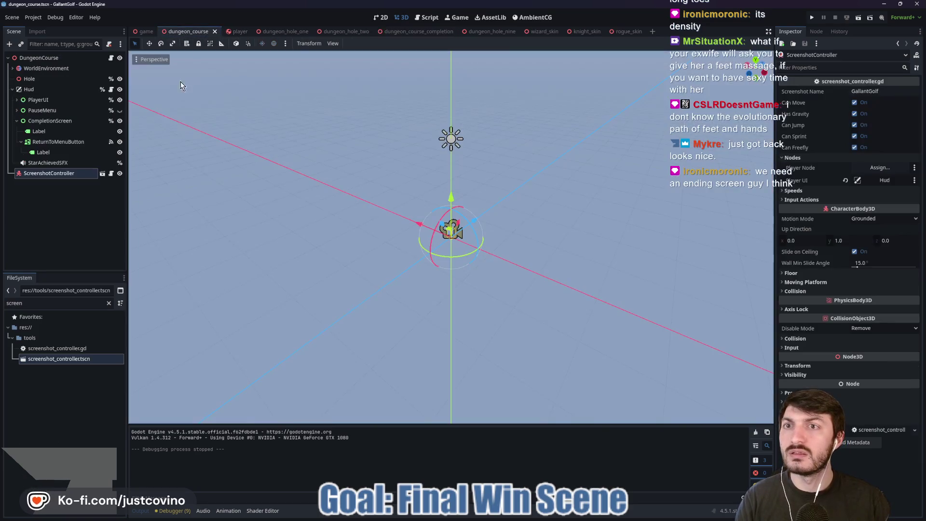
Move the Chests, Rogue, Knight and Wizard toward the gate and save dungeon_course_completion
left_click(120, 121)
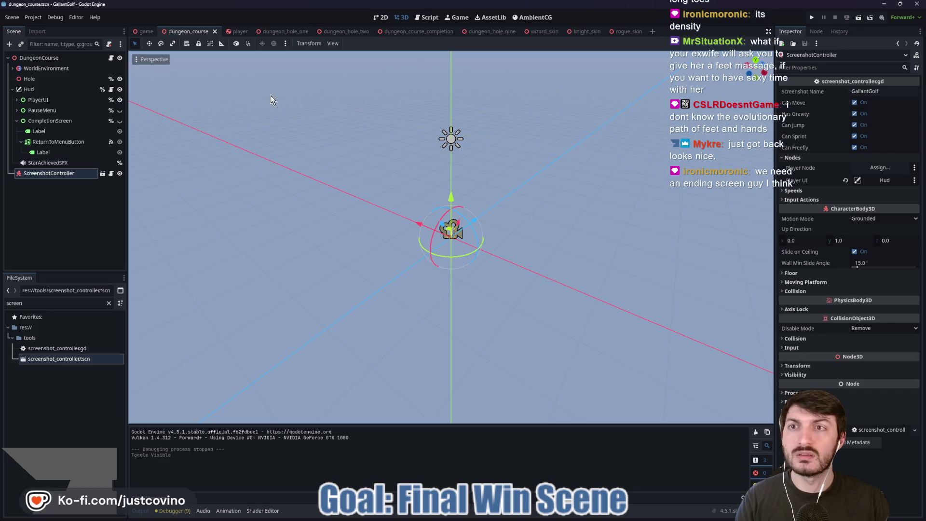
left_click(439, 31)
scroll(488, 200, "up", 5)
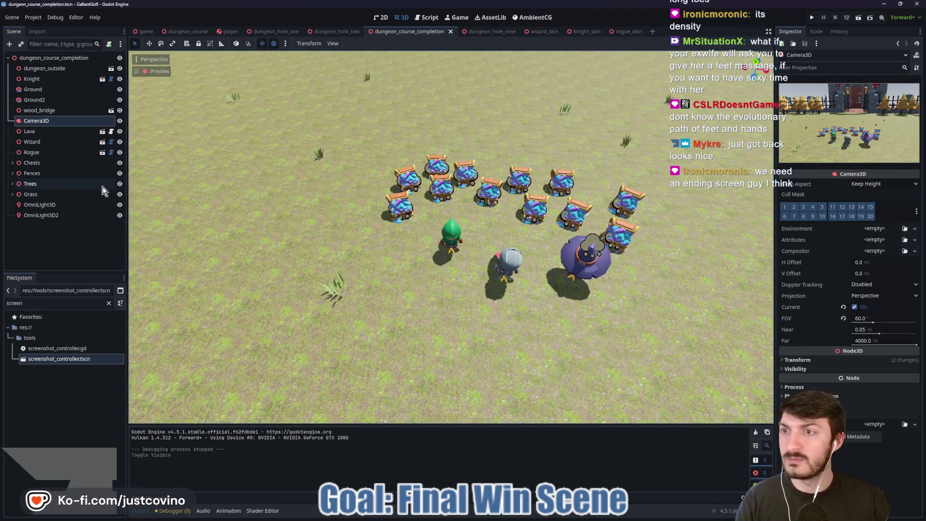
left_click(32, 163)
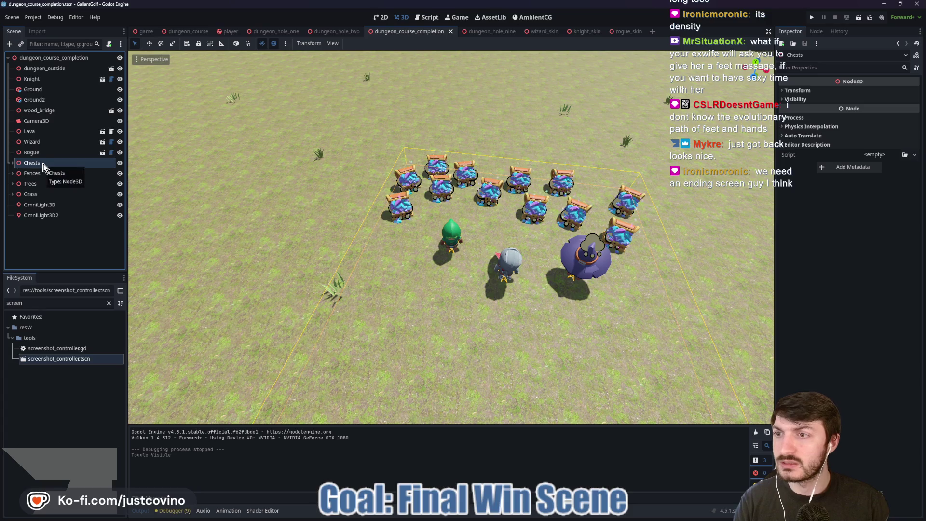
left_click(40, 152, "ctrl")
left_click(31, 79, "ctrl")
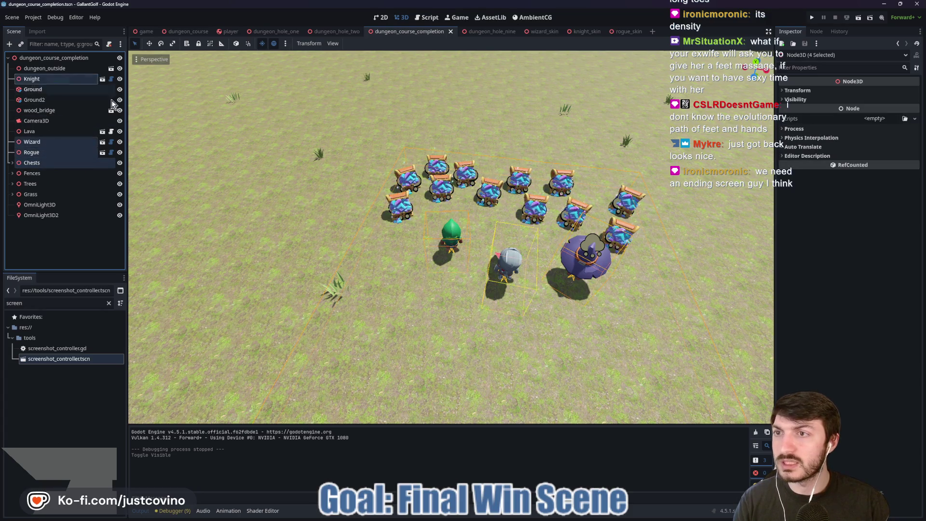
key("f")
left_click_drag(446, 316, 485, 206)
key("f")
scroll(450, 236, "up", 5)
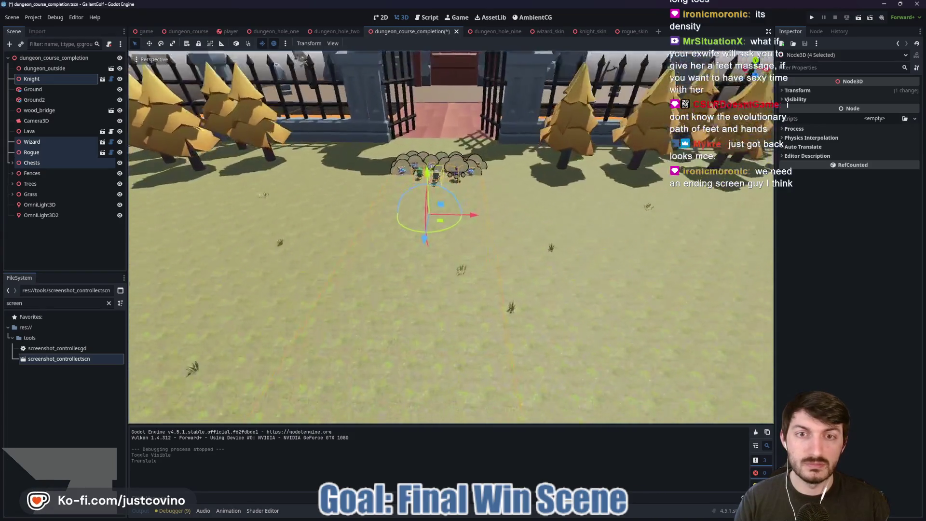
key("w")
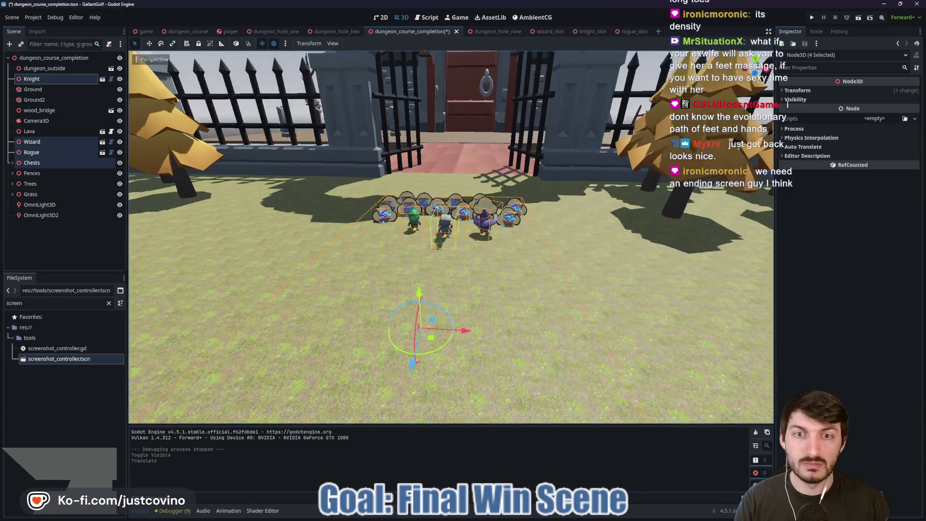
key("ctrl+s")
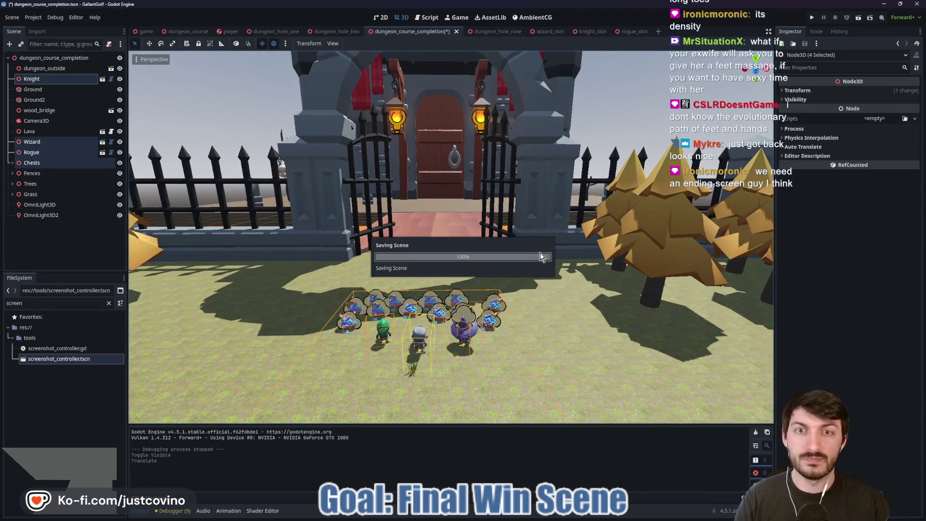
Drag Camera3D forward toward the dungeon gate
key("s")
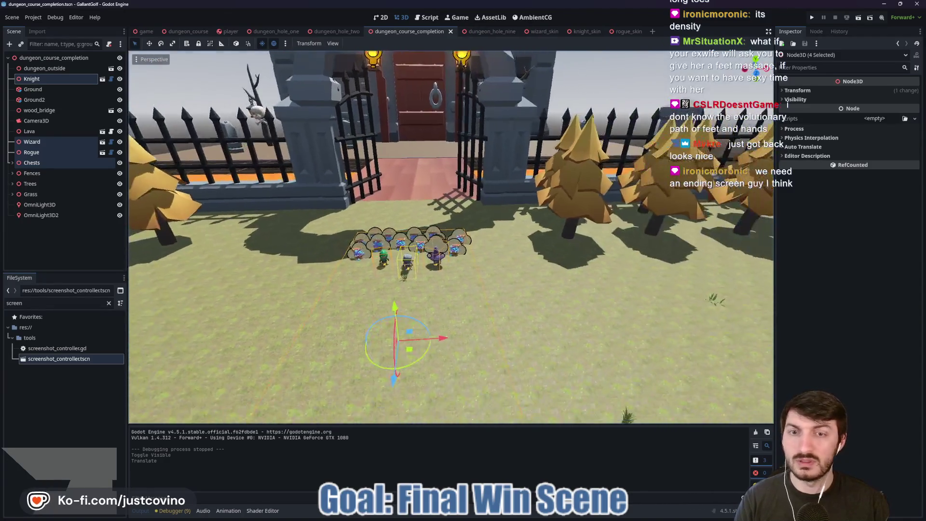
key("a")
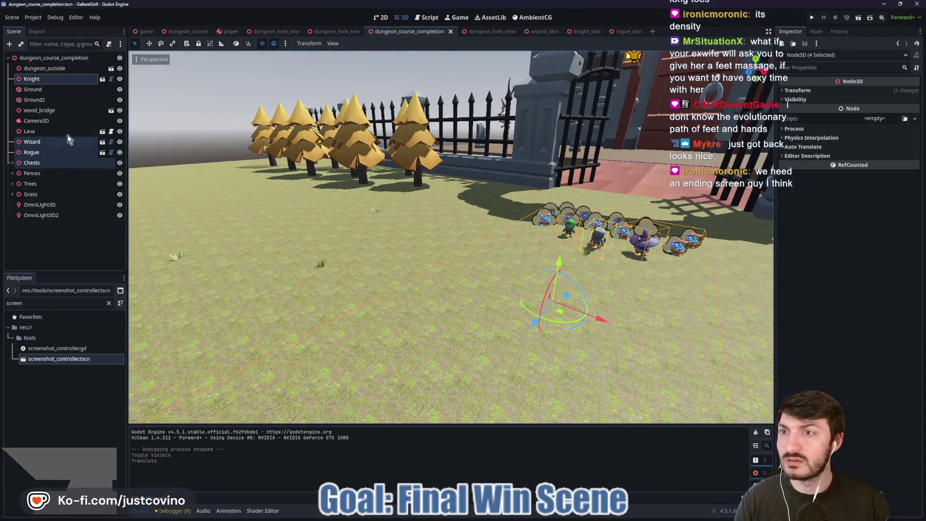
left_click(36, 120)
key("w")
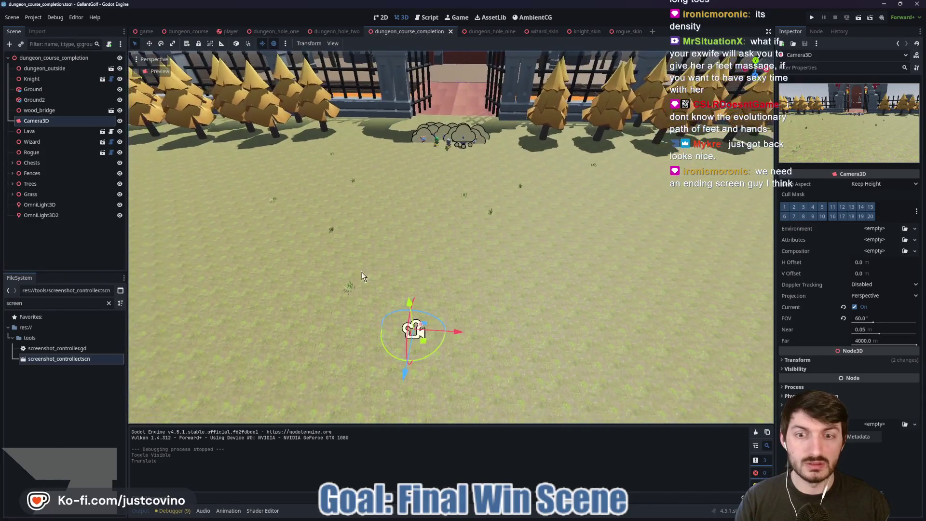
mouse_move(407, 380)
left_mouse_down()
mouse_move(497, 150)
mouse_move(487, 179)
mouse_move(488, 158)
left_mouse_up()
Move the Grass_2_C_Color4 tuft off to the right and Grass_2_C_Color2 toward the trees
key("w")
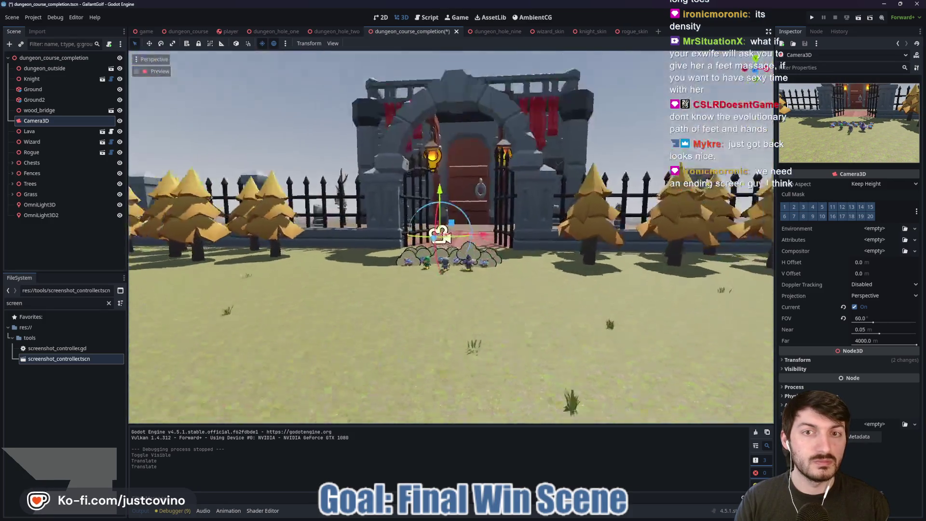
key("w")
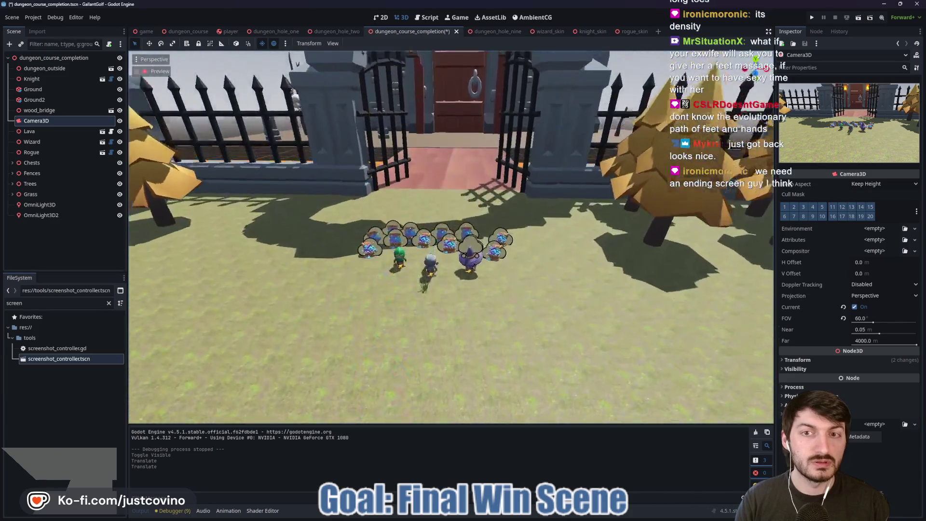
key("s")
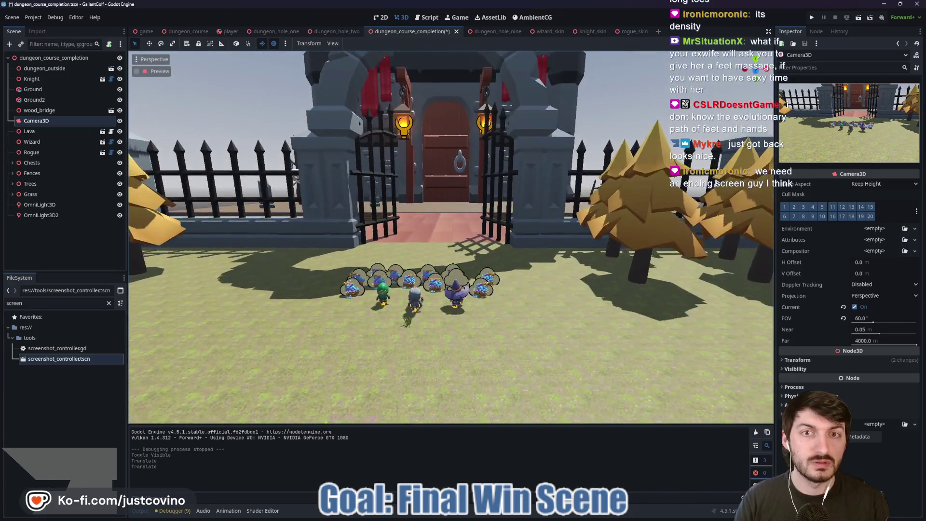
key("w")
key("w")
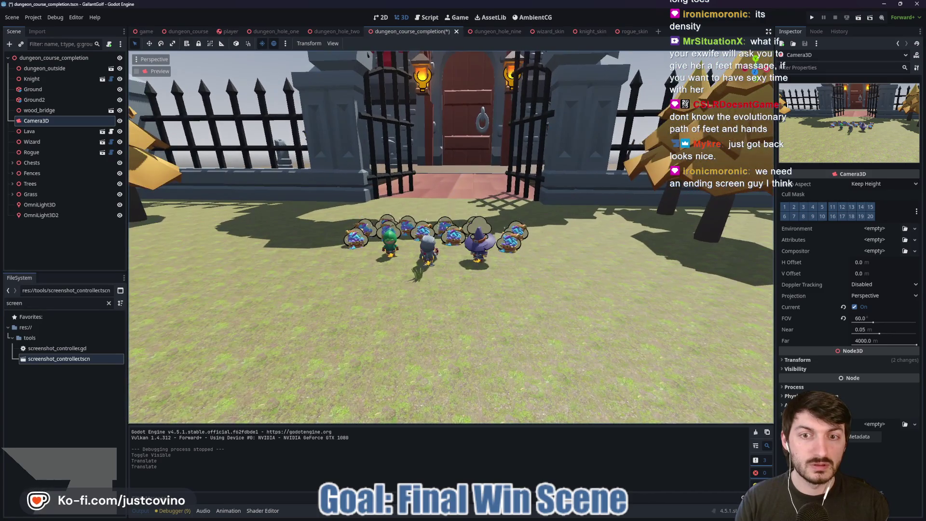
left_click(417, 282)
left_click_drag(435, 284, 594, 219)
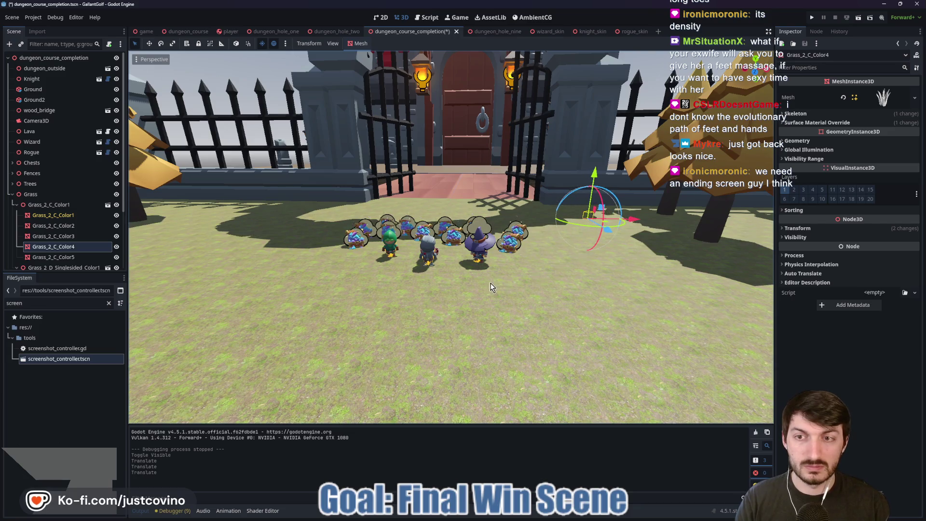
key("s")
key("w")
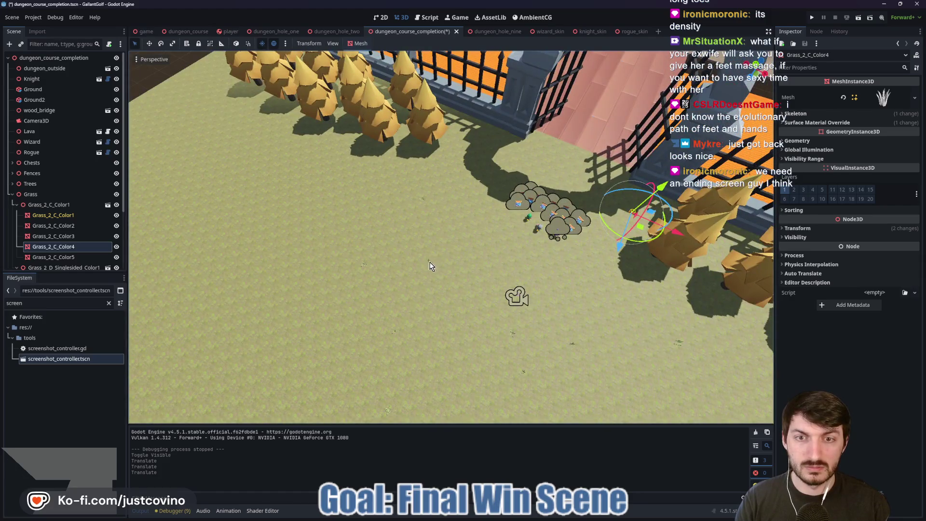
left_click(429, 260)
left_click_drag(429, 264, 472, 259)
Raise the Lava node upward
key("w")
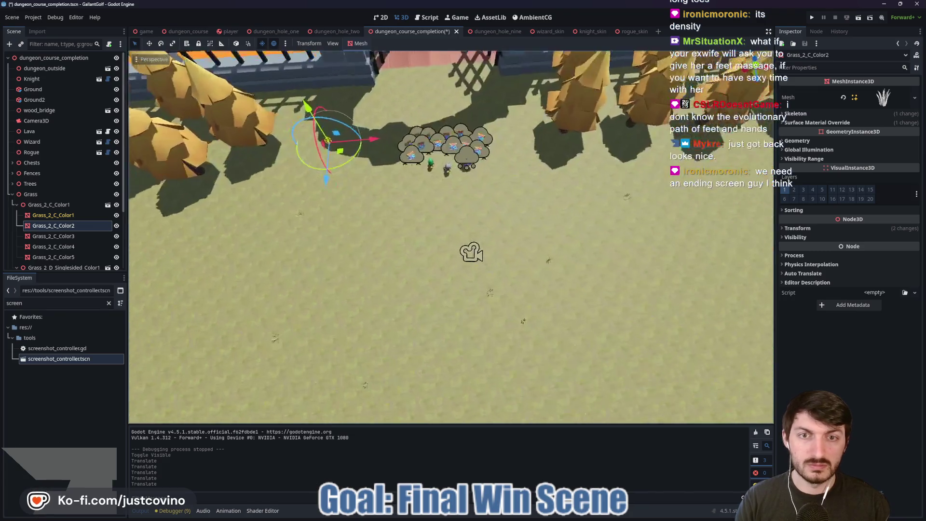
key("s")
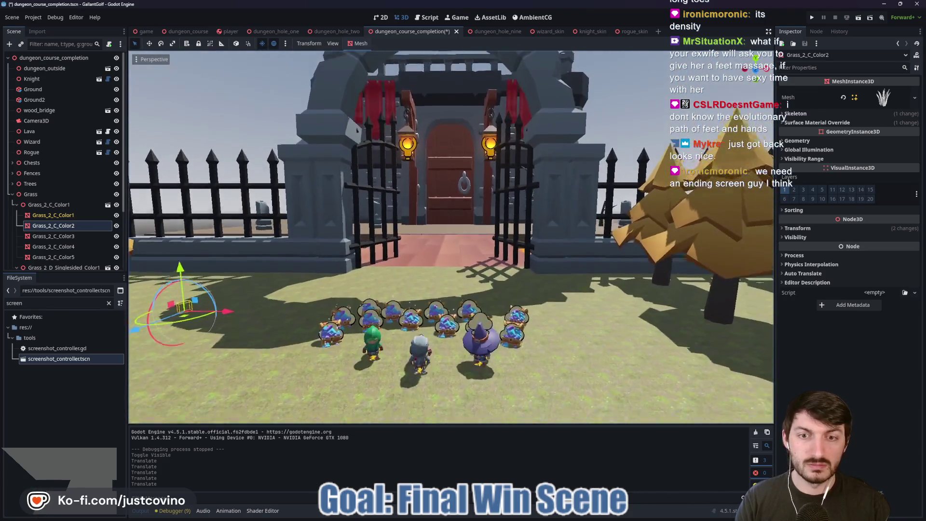
key("s")
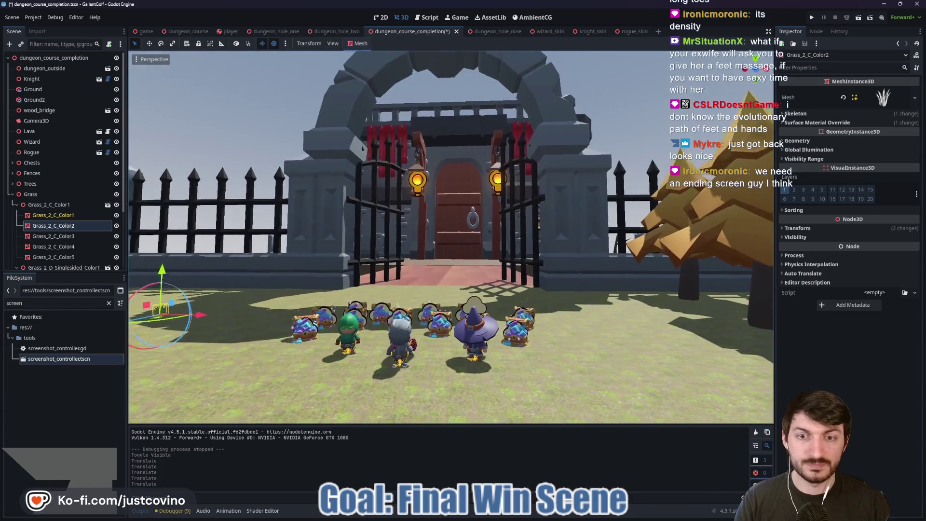
key("w")
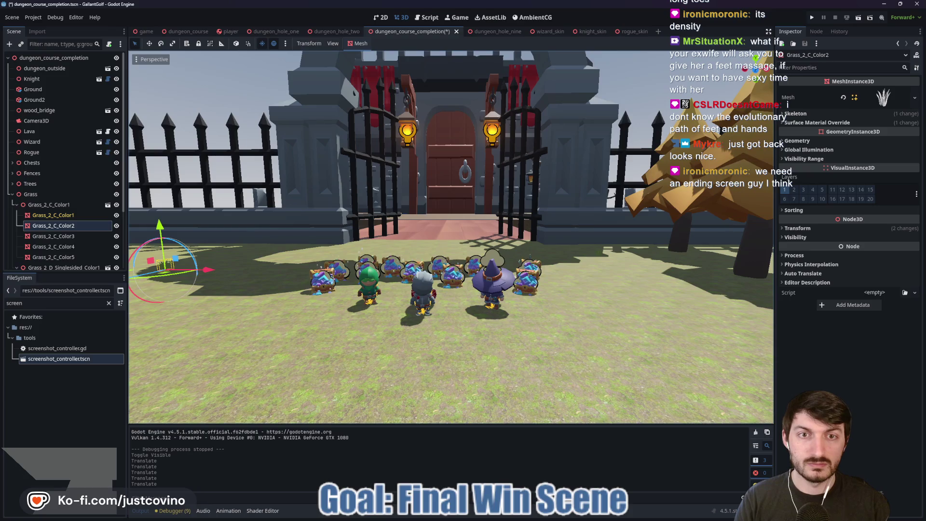
left_click(43, 131)
left_click_drag(445, 203, 462, 210)
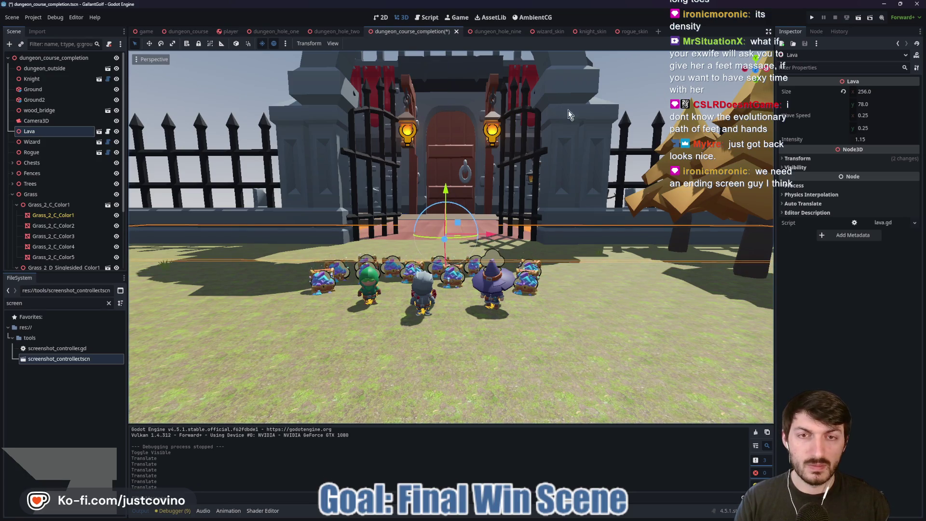
left_click(663, 103)
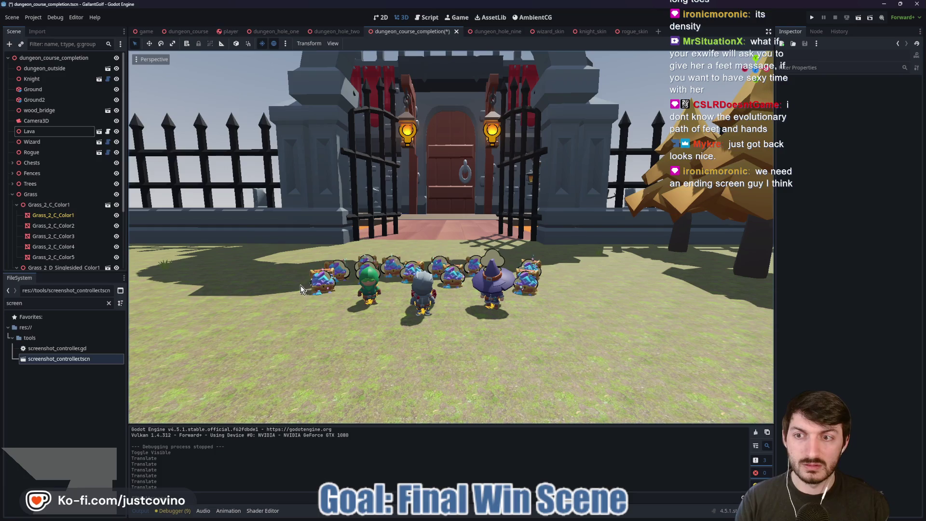
Align Camera3D's transform with the editor view so it frames the gate and party
left_click(55, 120)
left_click(137, 62)
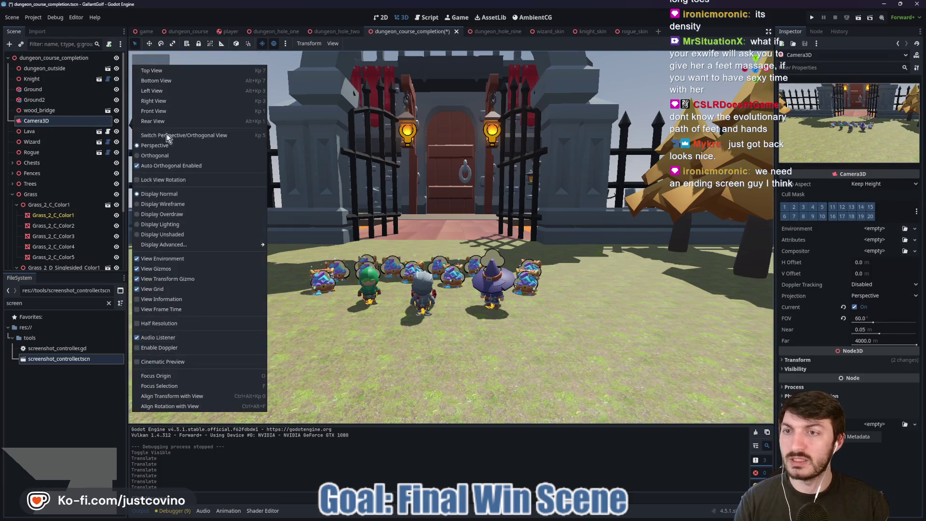
left_click(188, 394)
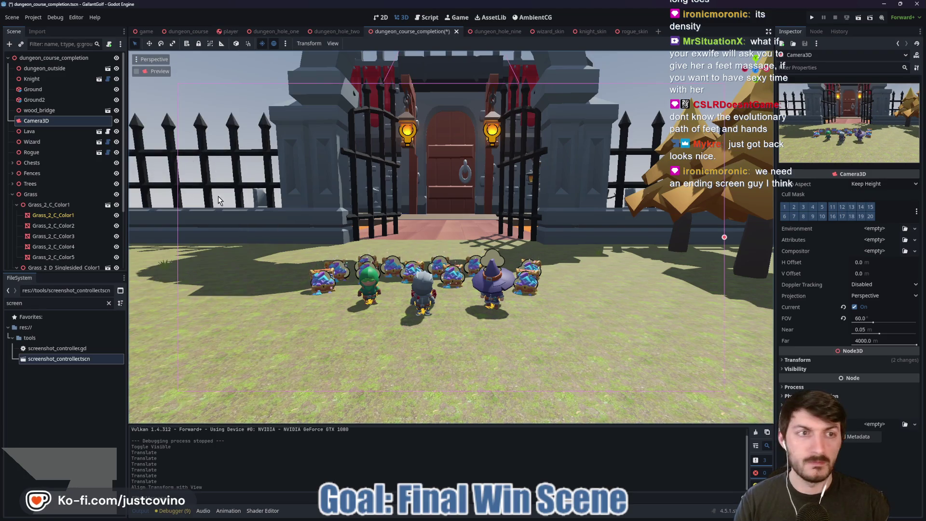
scroll(511, 237, "up", 3)
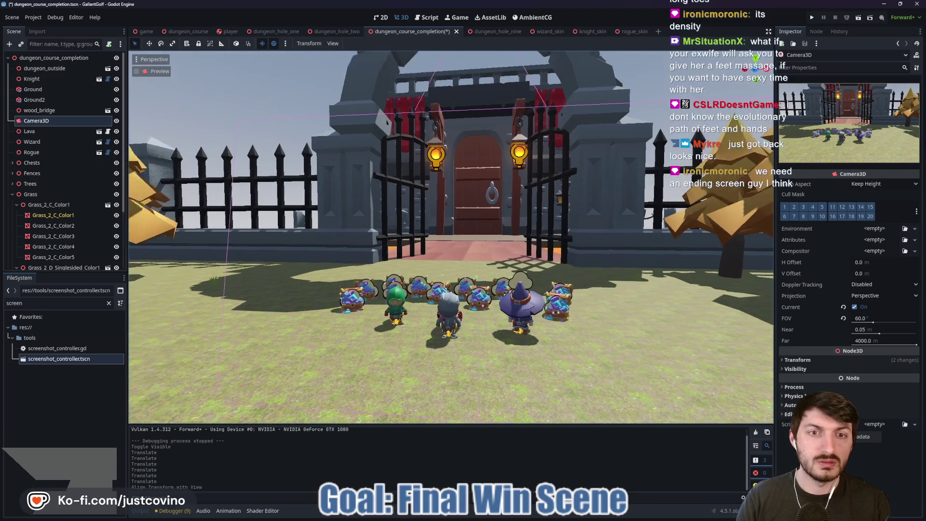
scroll(451, 236, "down", 3)
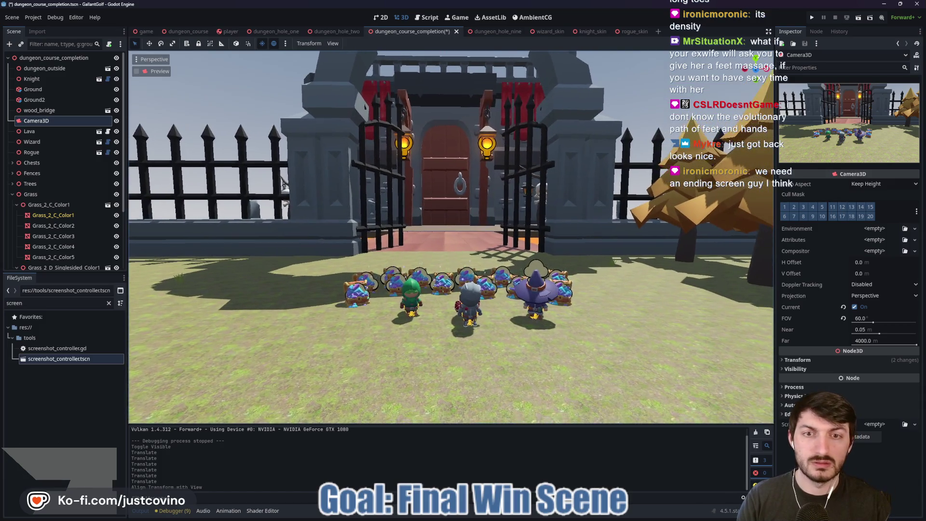
scroll(450, 237, "up", 3)
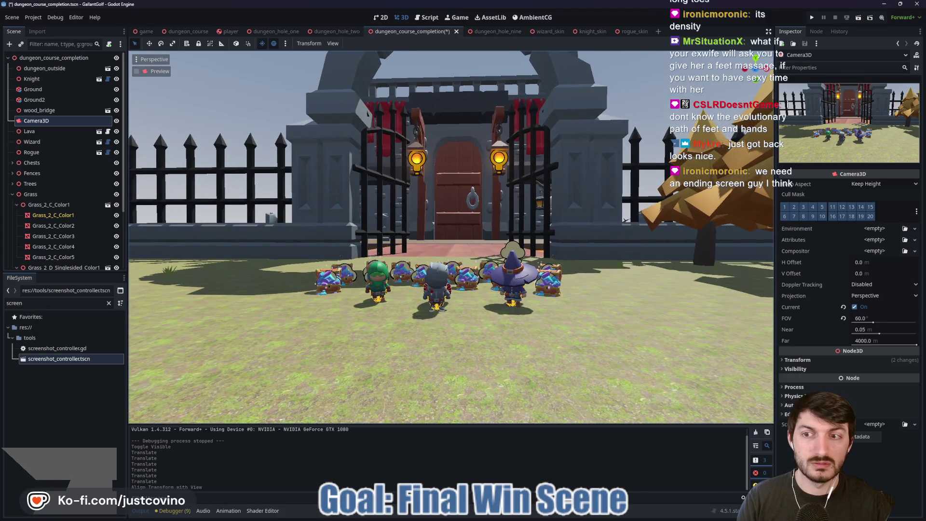
left_click(137, 59)
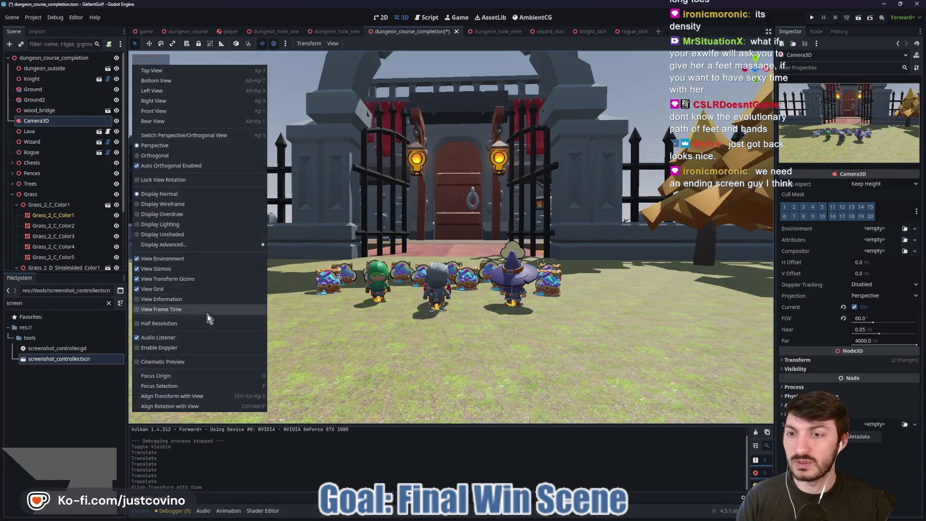
left_click(192, 397)
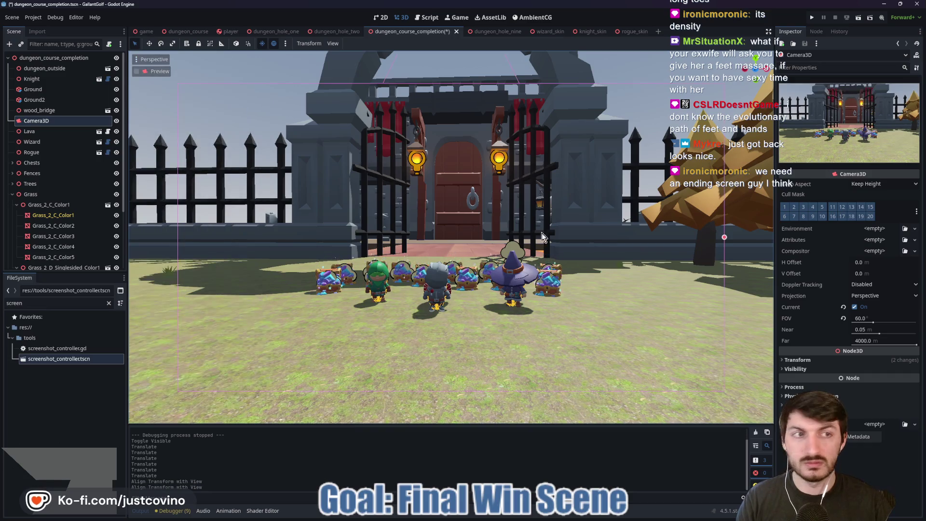
mouse_move(506, 230)
left_mouse_down()
mouse_move(555, 232)
mouse_move(578, 251)
mouse_move(588, 309)
mouse_move(363, 259)
left_mouse_up()
left_click(363, 259)
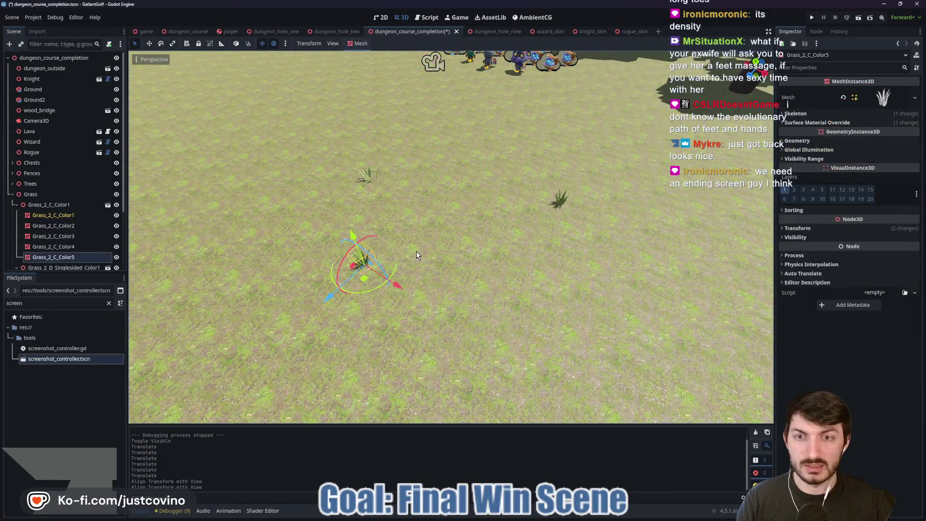
Rotate the Grass_2_C_Color5 and Grass_2_C_Color1 tufts around Y
left_click(559, 205, "shift")
key("f")
key("g")
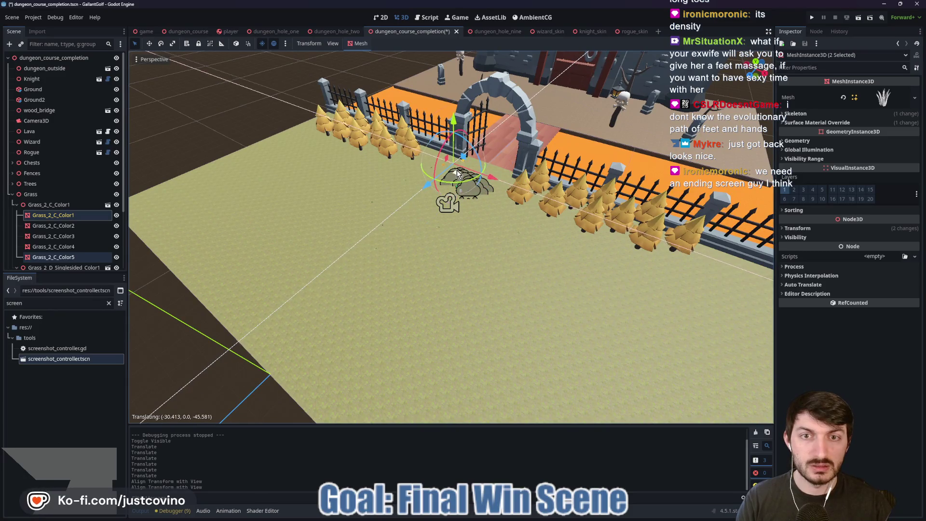
scroll(458, 222, "down", 3)
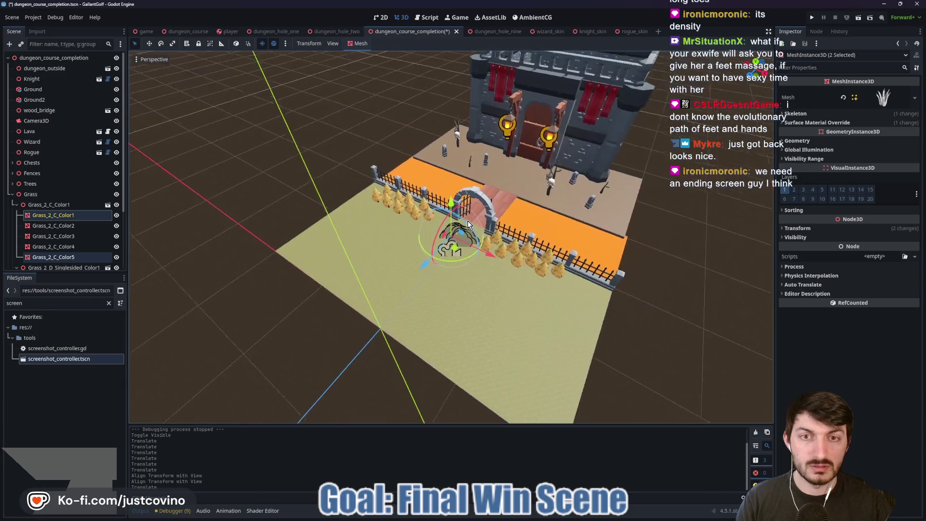
scroll(482, 241, "up", 8)
key("r")
key("y")
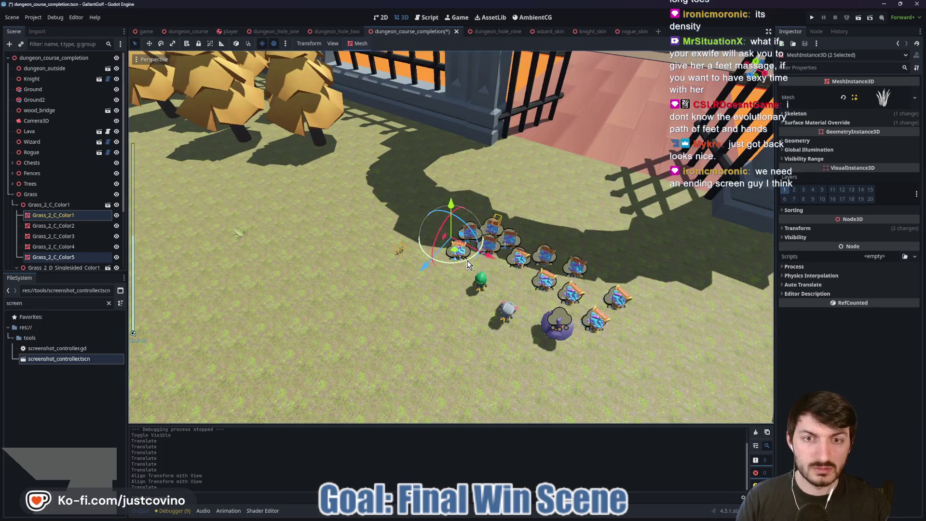
left_click(492, 254)
key("w")
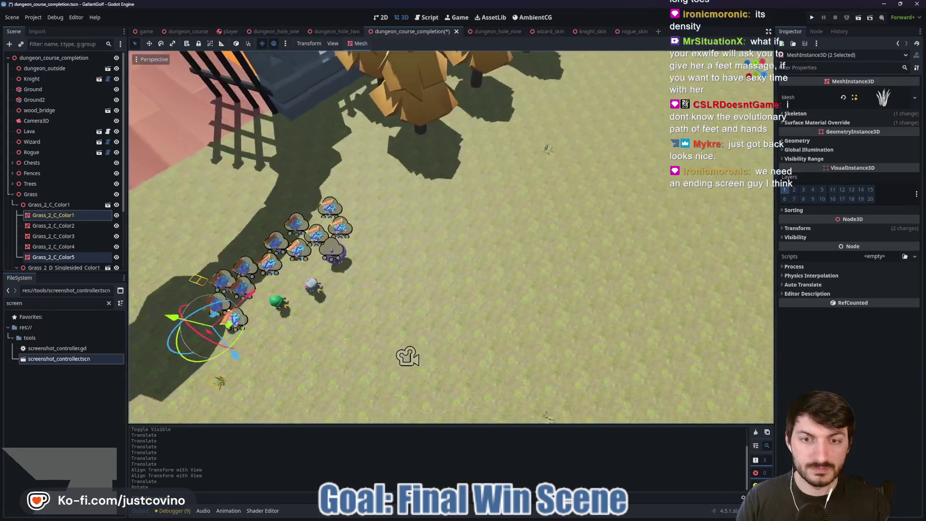
Move the Grass_2_D_Singlesided_Color3 tuft near the trees and adjust it vertically
left_click(591, 281)
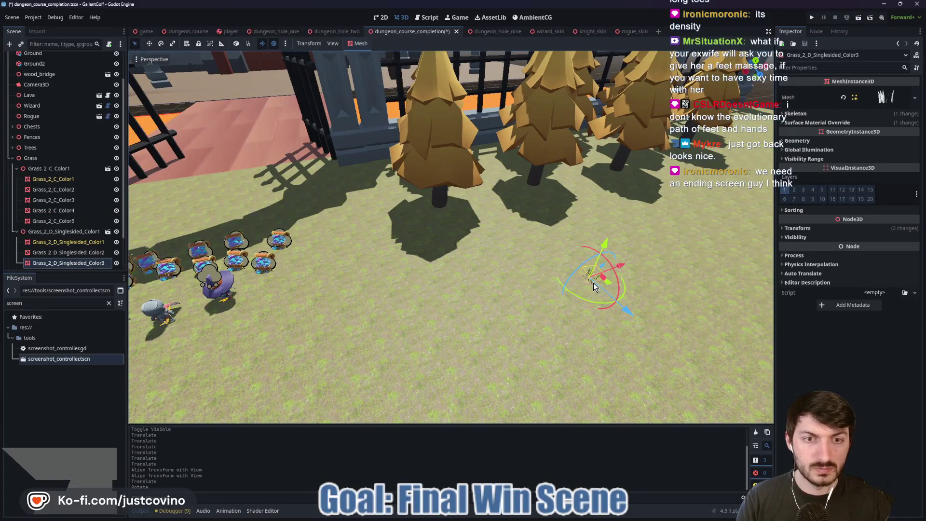
mouse_move(610, 282)
left_mouse_down()
mouse_move(535, 271)
mouse_move(383, 221)
left_mouse_up()
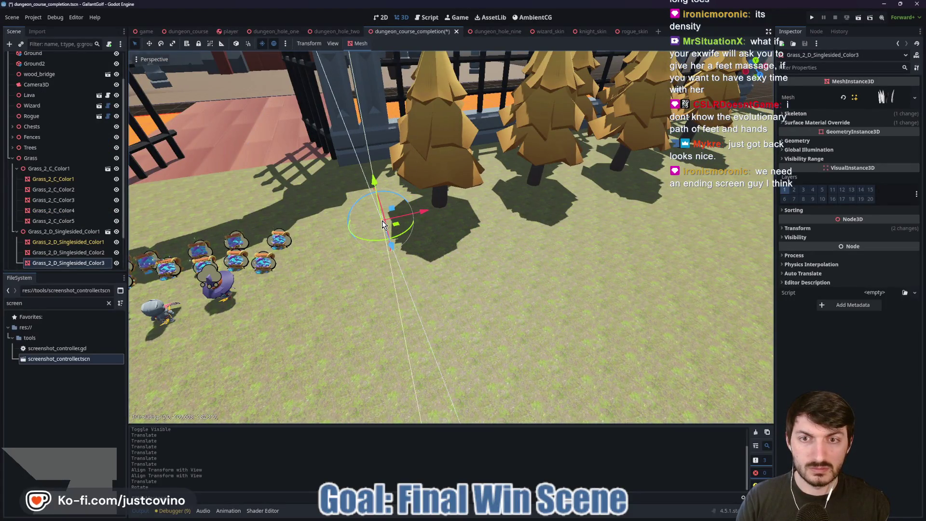
key("f")
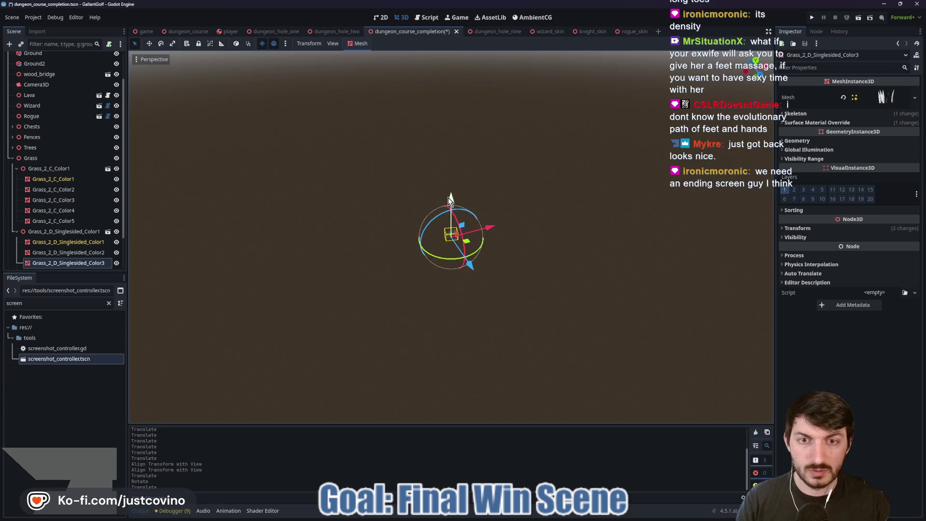
scroll(514, 210, "down", 5)
mouse_move(457, 199)
left_mouse_down()
mouse_move(447, 168)
mouse_move(469, 175)
mouse_move(557, 340)
left_mouse_up()
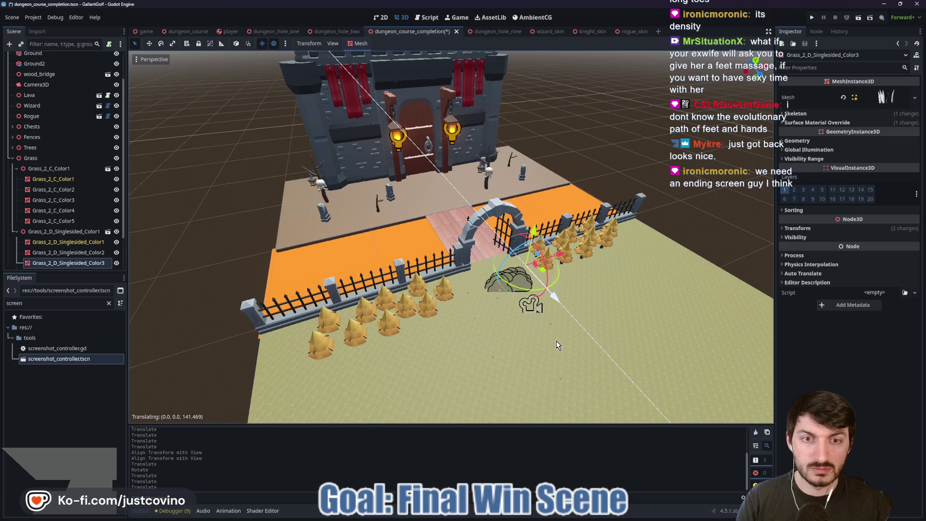
scroll(536, 294, "down", 3)
key("f")
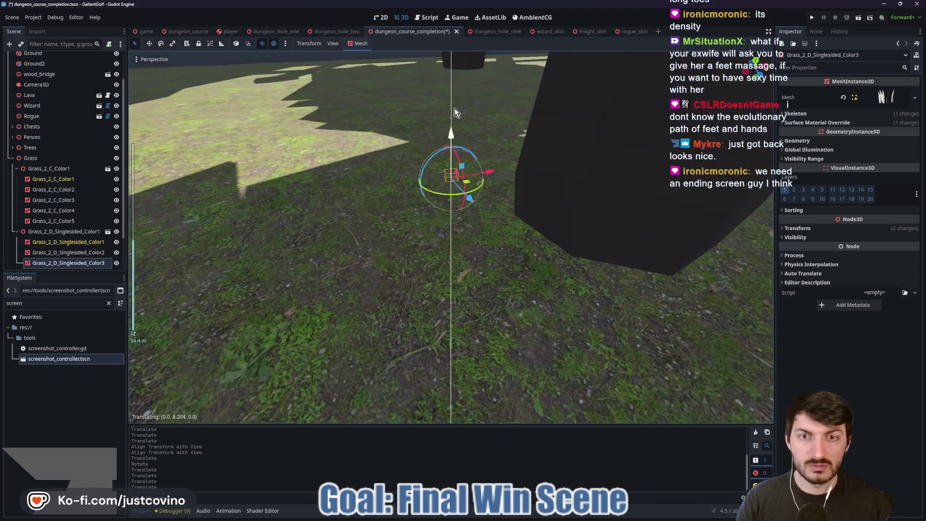
scroll(544, 233, "down", 5)
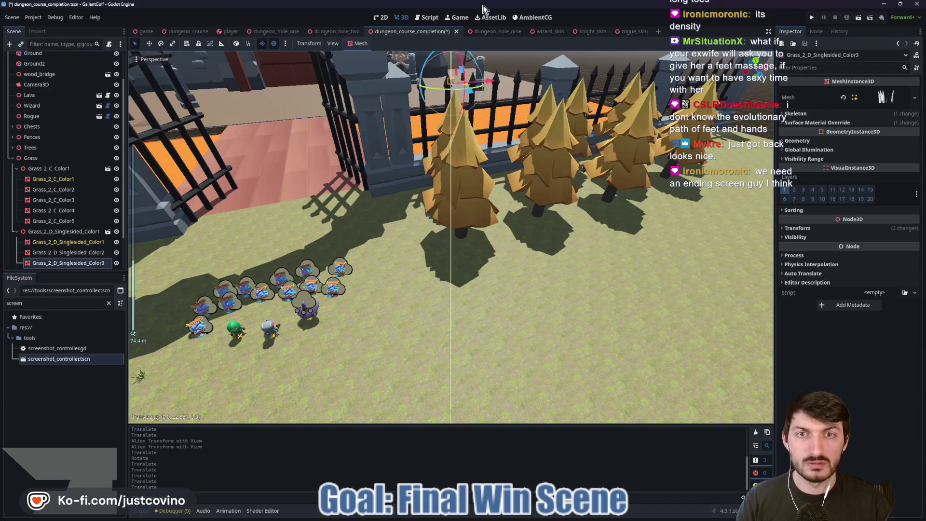
scroll(502, 149, "down", 5)
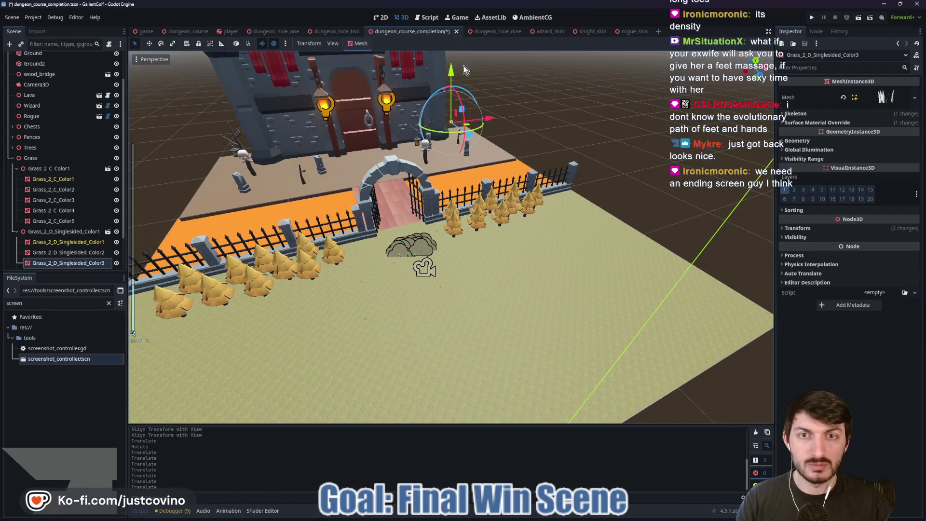
scroll(463, 180, "up", 2)
Move the grass clump toward the foreground and fine-tune its height
mouse_move(463, 225)
left_mouse_down()
mouse_move(471, 323)
mouse_move(510, 384)
mouse_move(498, 365)
left_mouse_up()
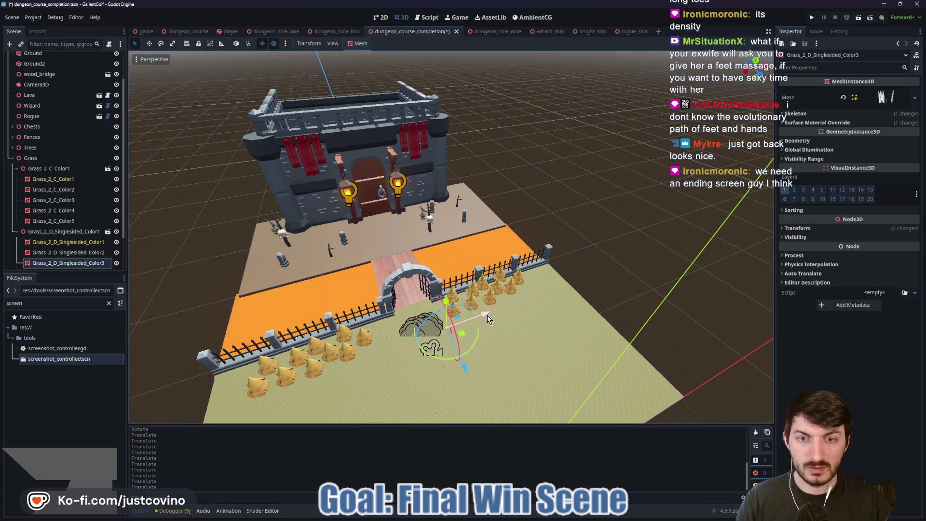
scroll(487, 314, "up", 5)
scroll(497, 309, "up", 5)
mouse_move(456, 212)
left_mouse_down()
mouse_move(466, 367)
mouse_move(410, 192)
mouse_move(443, 193)
left_mouse_up()
scroll(456, 219, "up", 5)
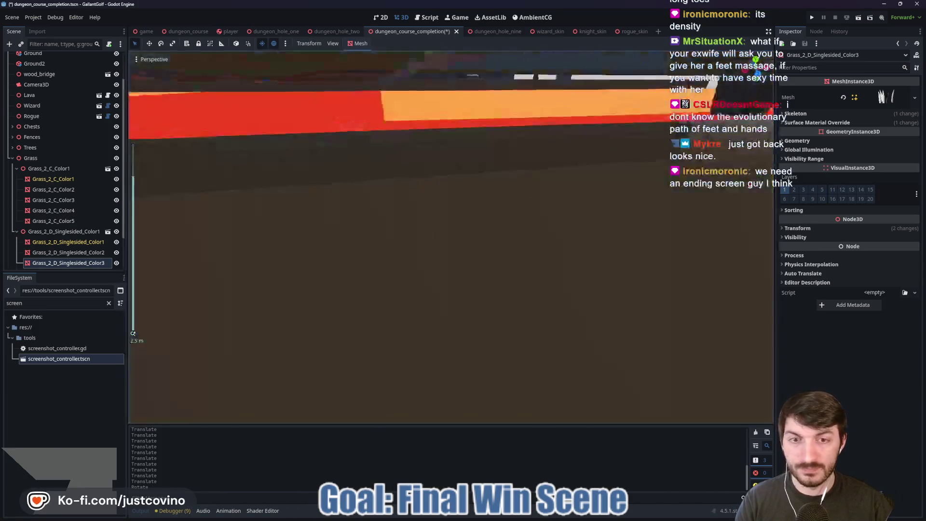
key("f")
left_click_drag(464, 288, 465, 283)
Save the course completion scene and run the game to test it
key("ctrl+s")
scroll(583, 301, "down", 5)
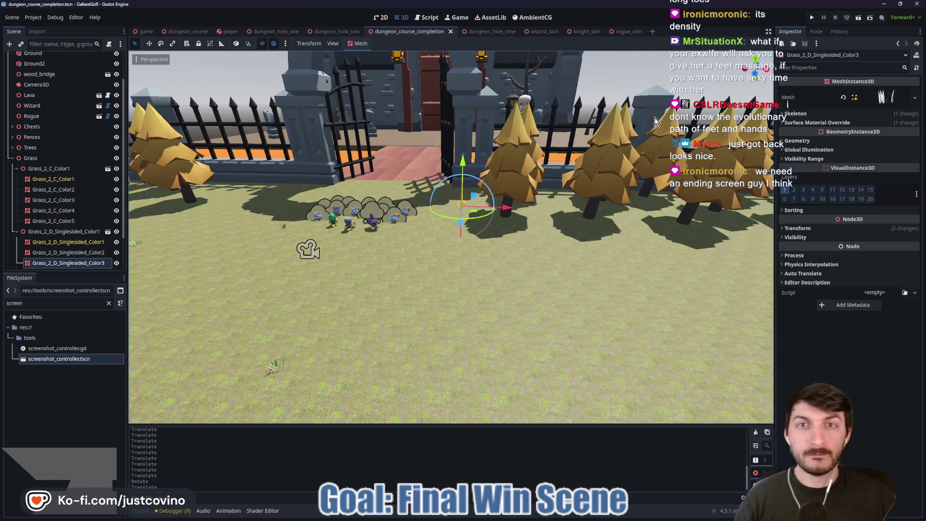
left_click(812, 17)
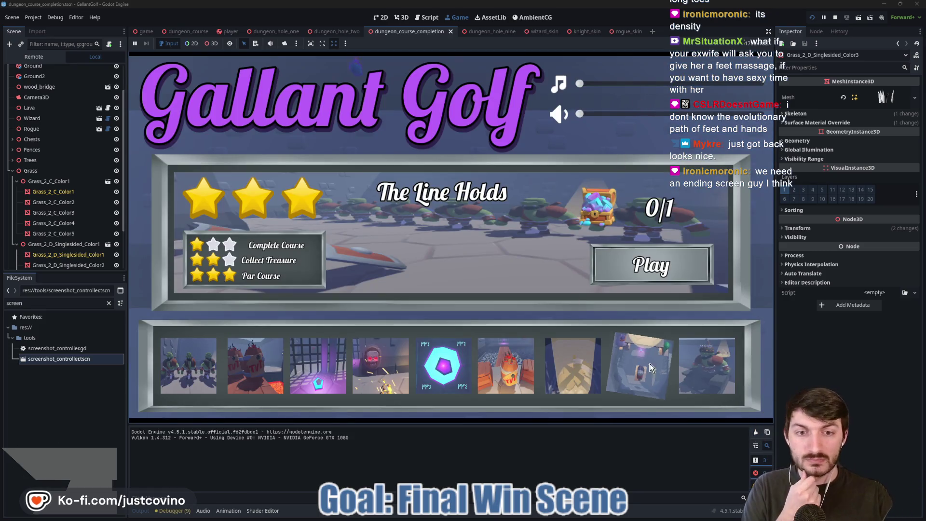
left_click(706, 366)
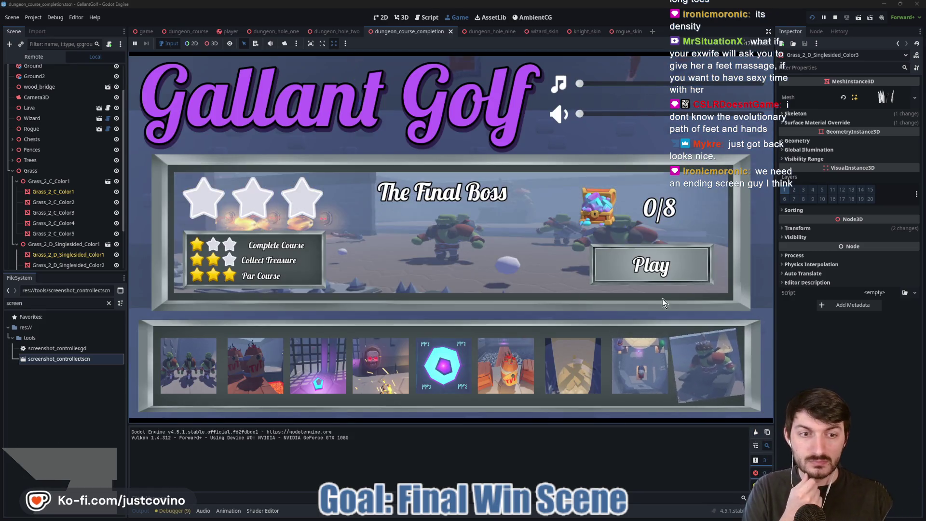
left_click(623, 276)
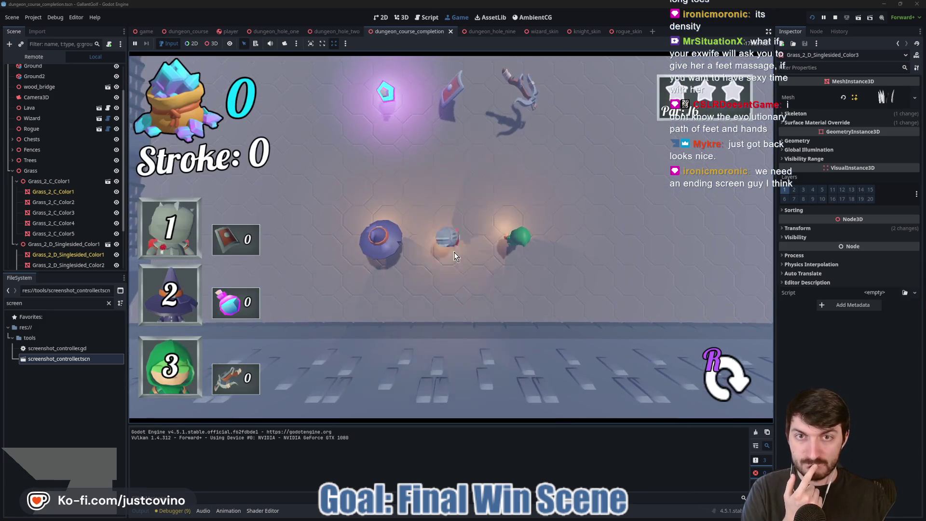
left_click(452, 240)
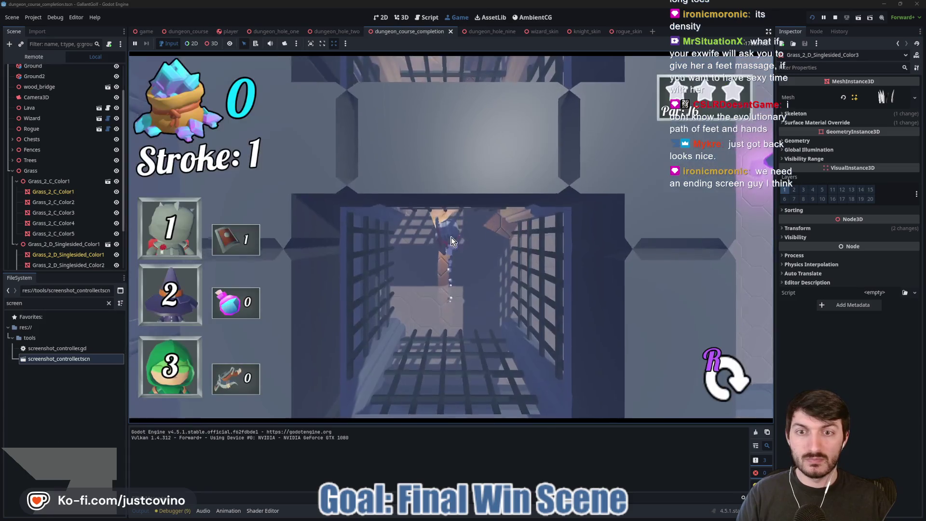
left_click(835, 18)
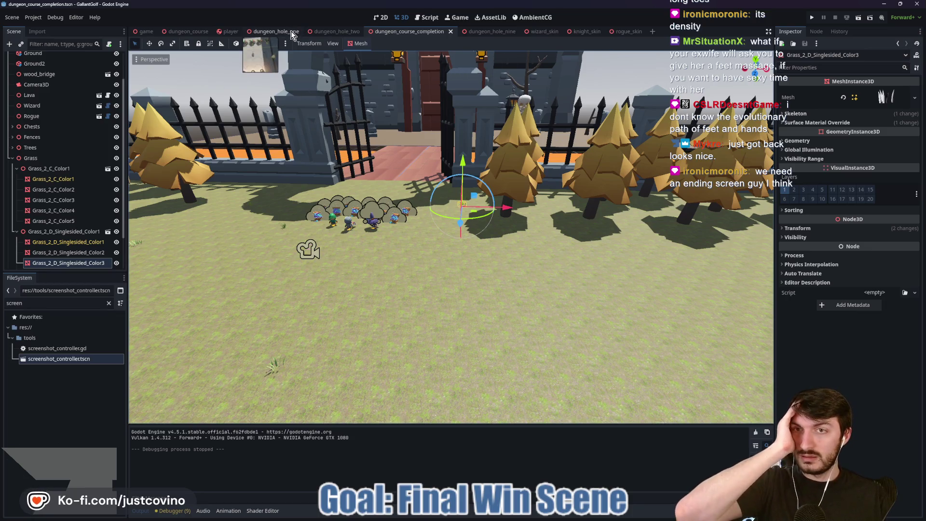
Paste dungeon_hole_one's Music node under the completion scene root and clear its Stream
left_click(12, 158)
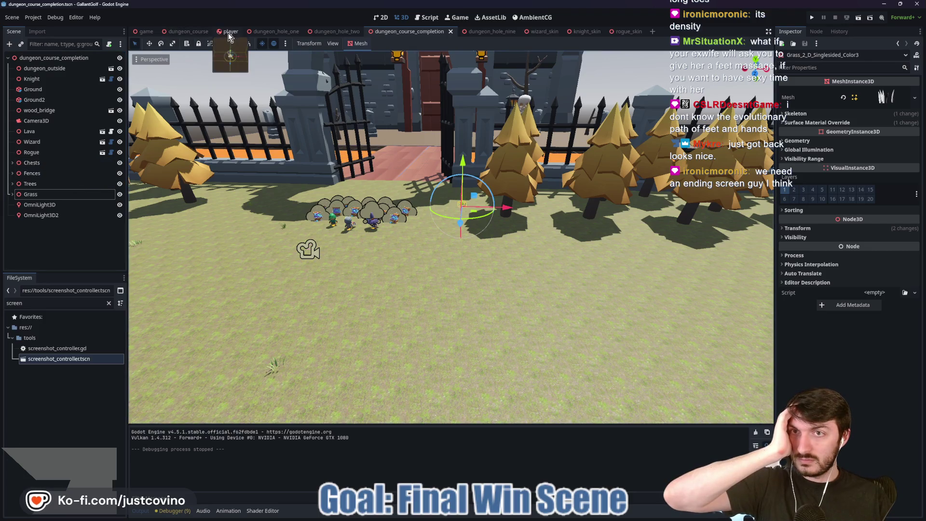
left_click(273, 31)
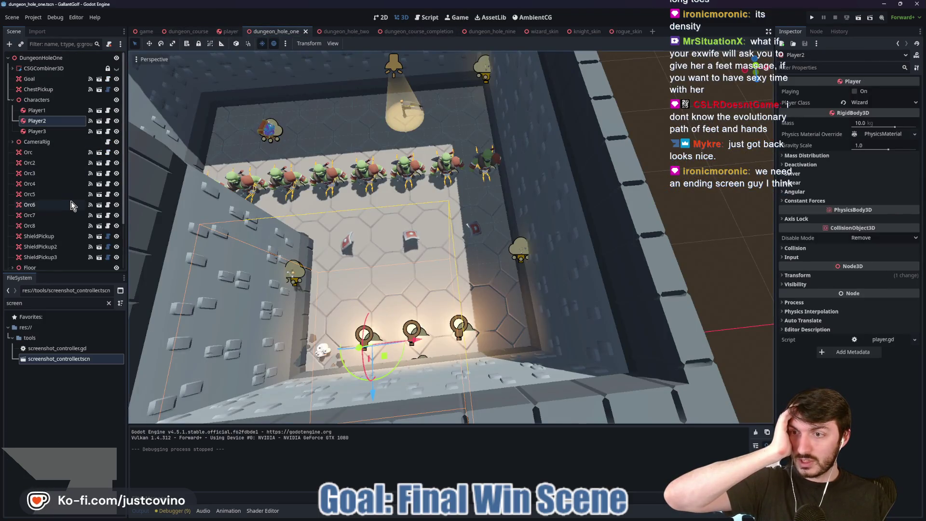
left_click(12, 100)
scroll(36, 143, "down", 2)
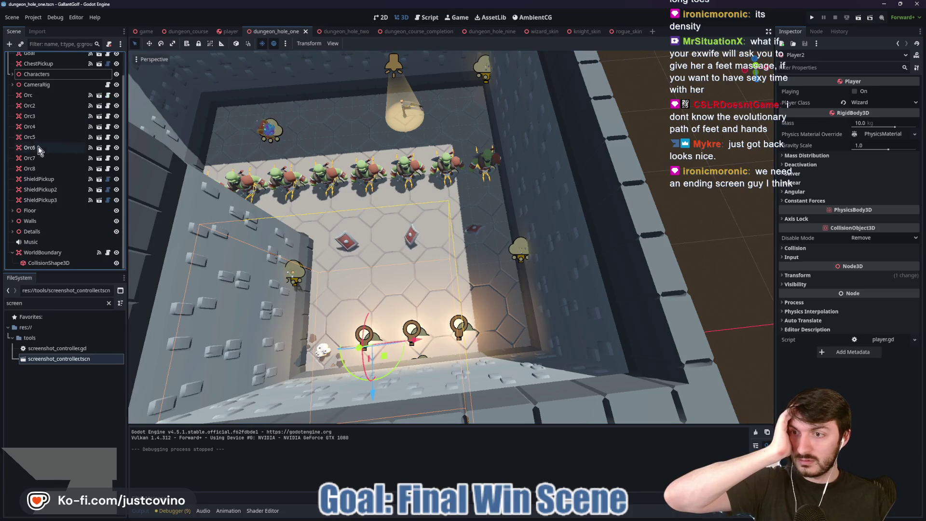
left_click(43, 243)
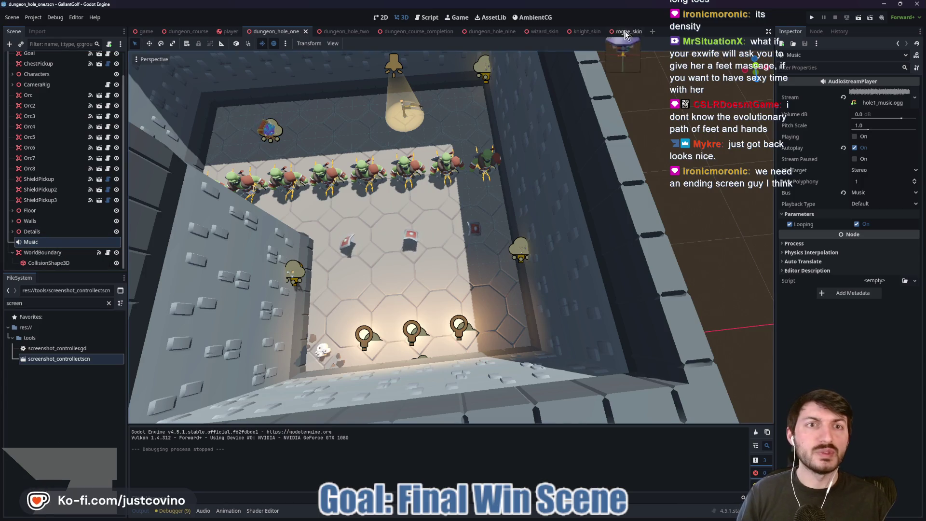
left_click(423, 33)
left_click(12, 158)
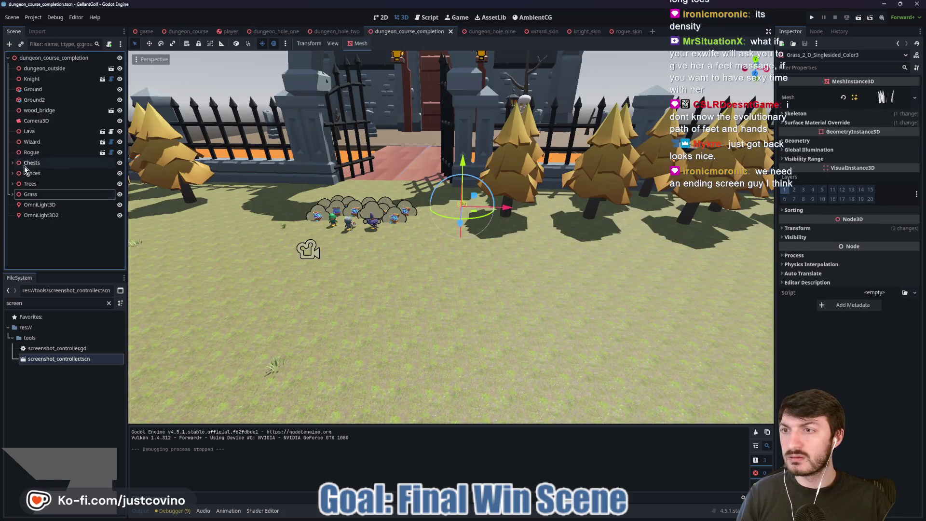
left_click(58, 58)
key("ctrl+v")
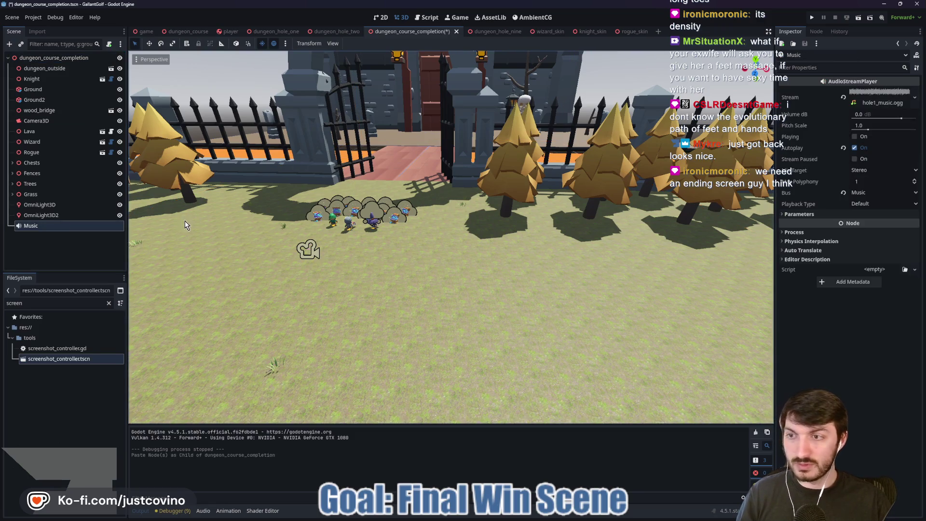
left_click(842, 98)
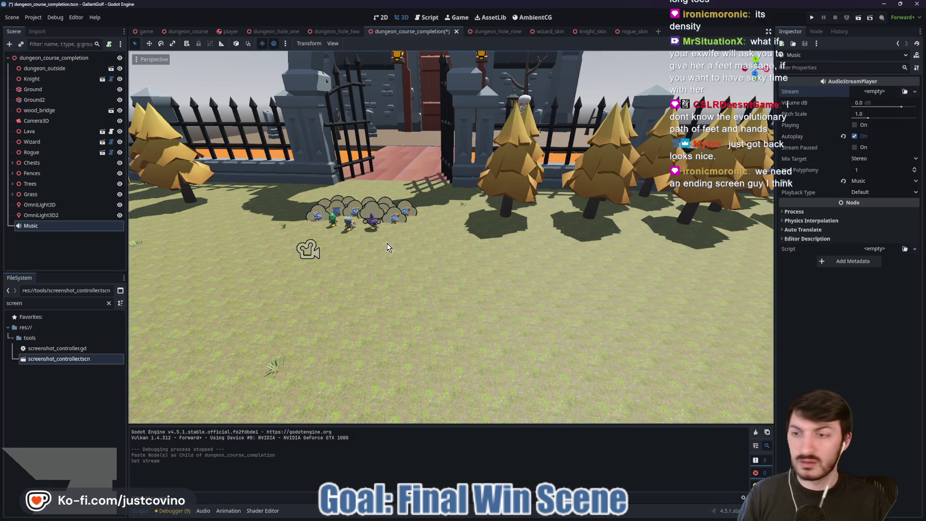
left_click(109, 307)
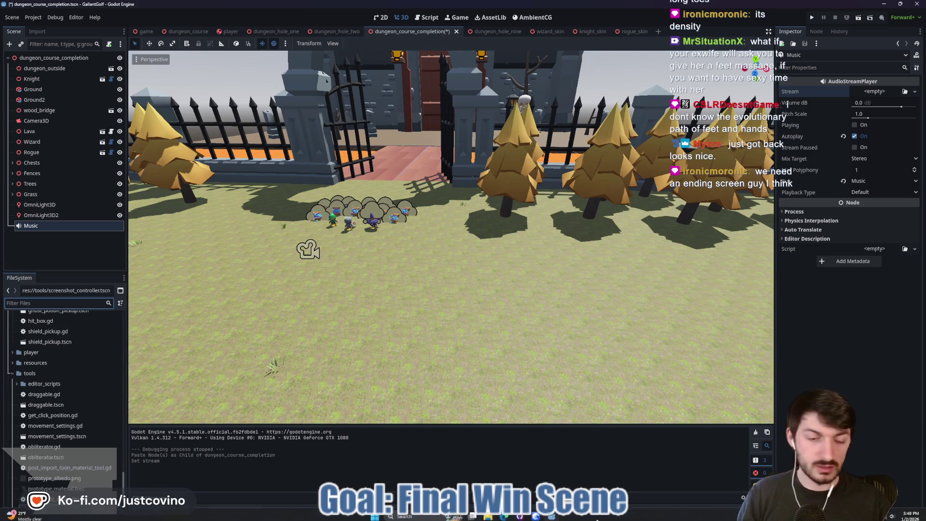
In Eagle's uncategorized assets, audition Ambience 2 Loop, Ambience 1 Loop and Ambient 5.wav
left_click(534, 516)
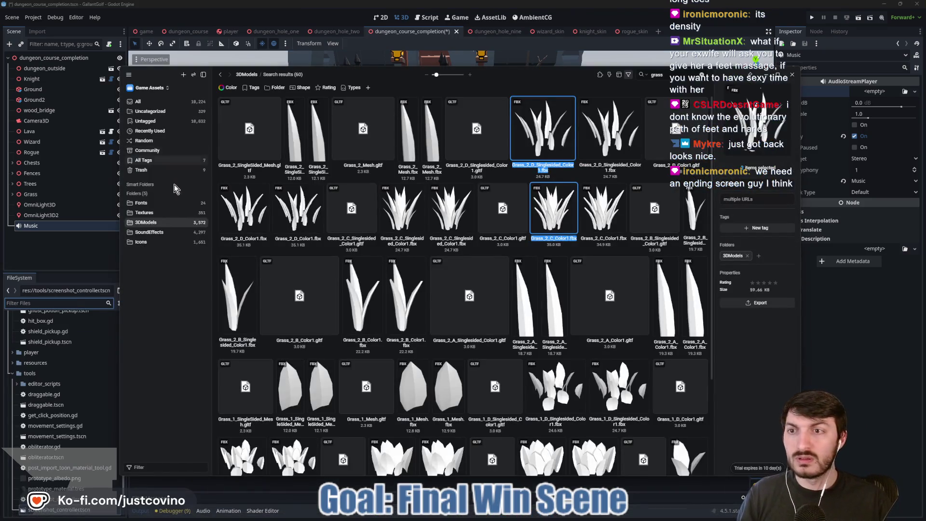
left_click(153, 234)
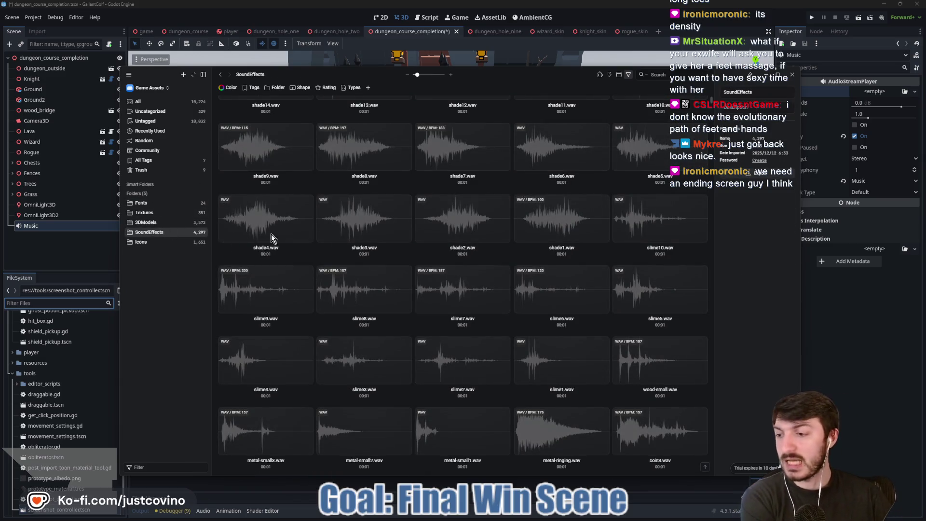
scroll(338, 255, "down", 10)
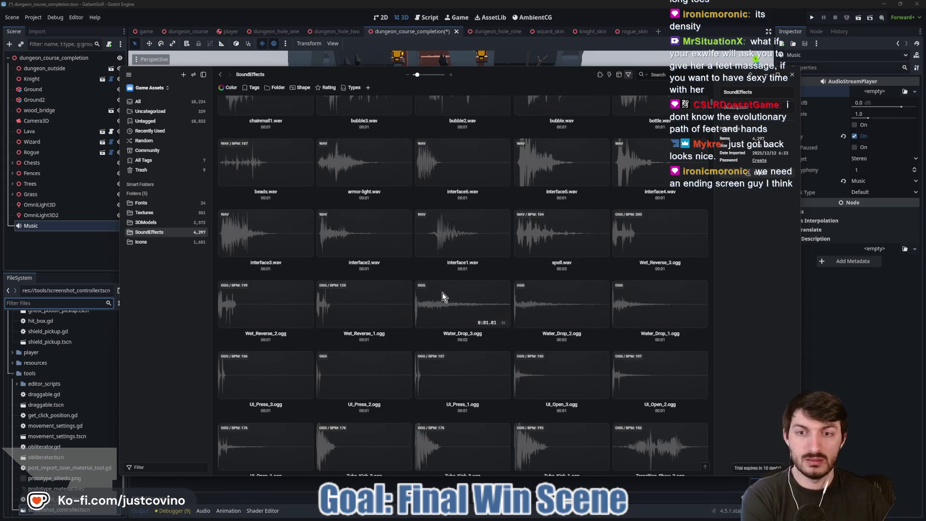
left_click(160, 111)
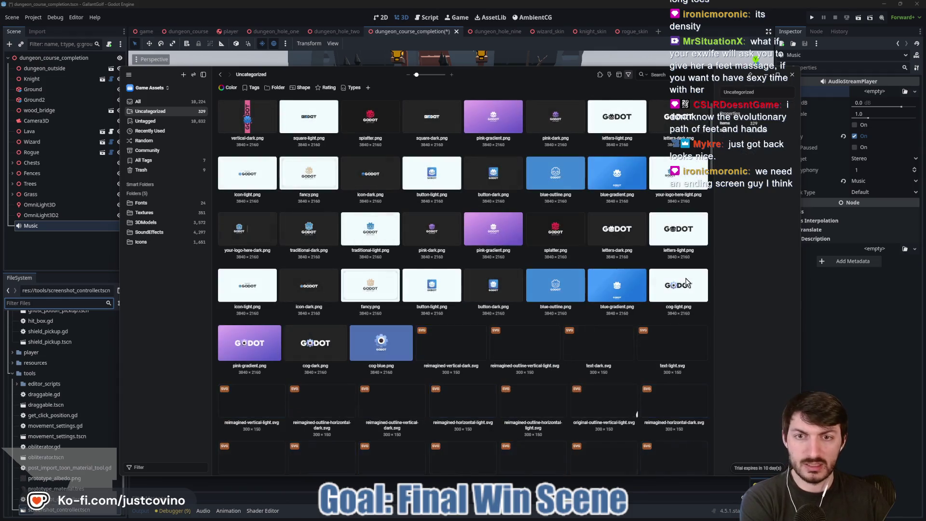
scroll(646, 207, "down", 3)
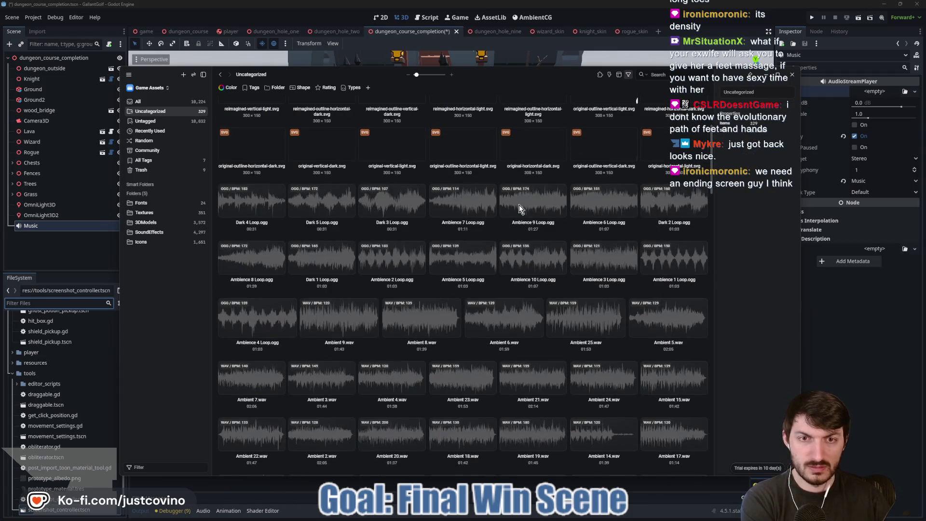
mouse_move(459, 207)
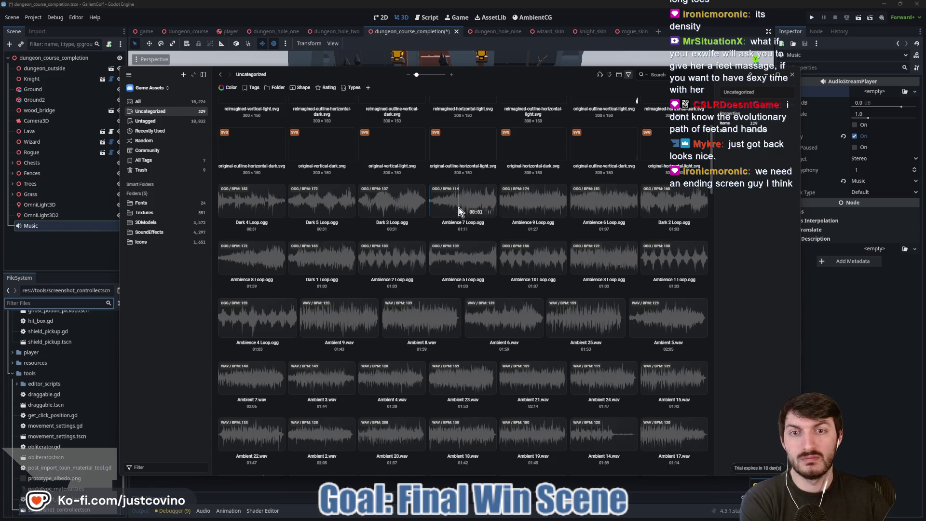
mouse_move(409, 263)
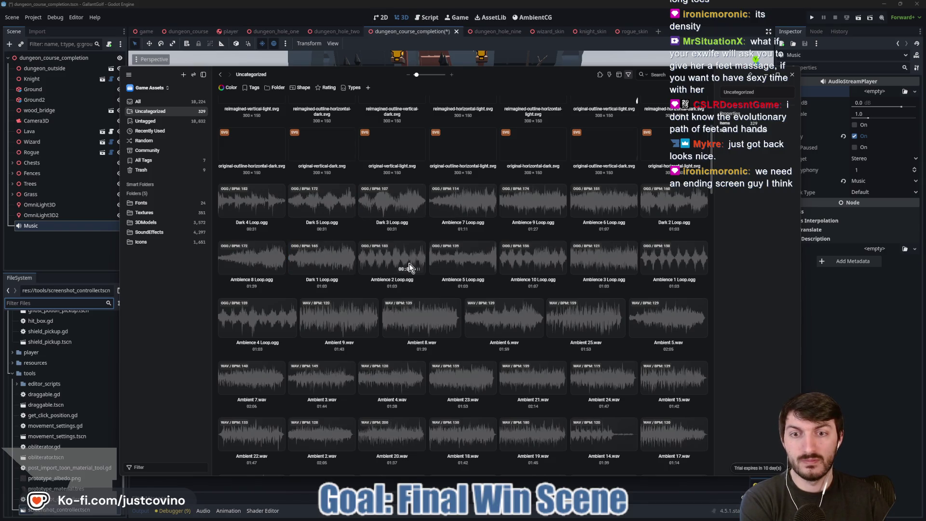
mouse_move(472, 265)
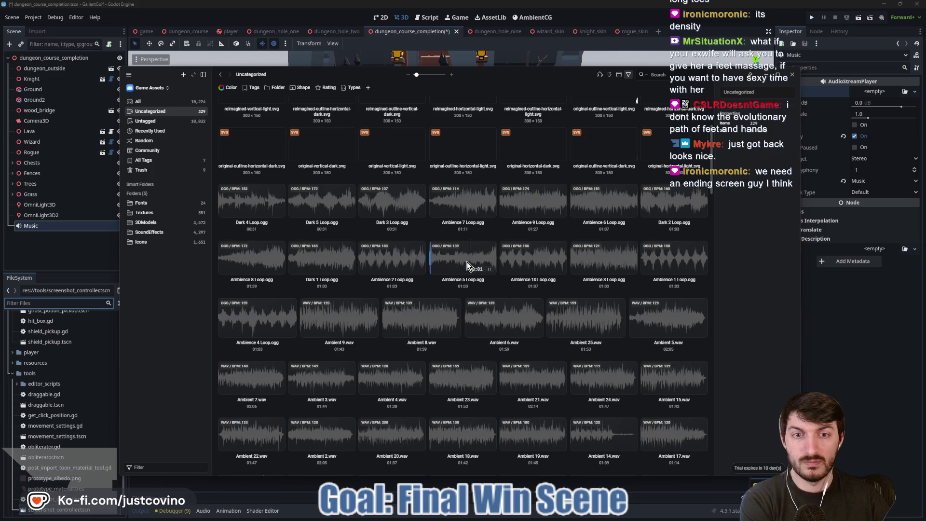
left_click(372, 262)
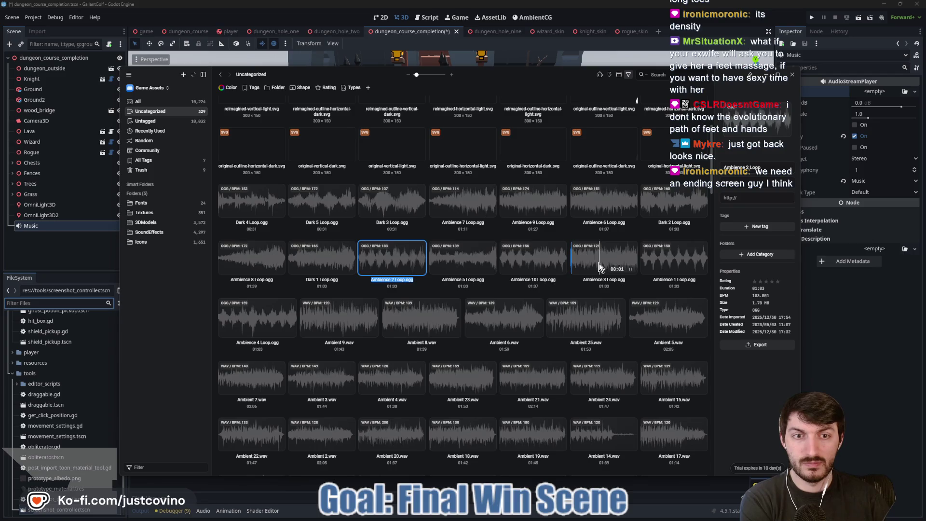
left_click(671, 259)
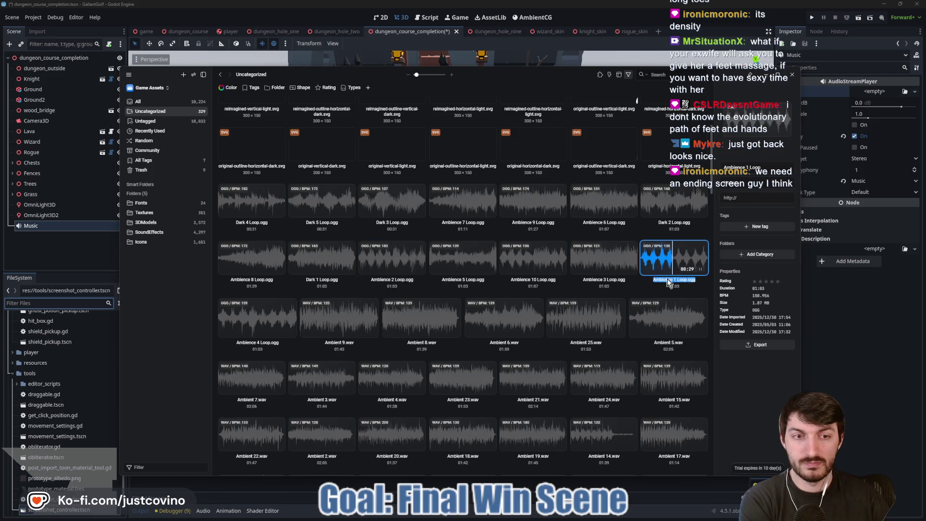
left_click(664, 325)
scroll(627, 318, "down", 7)
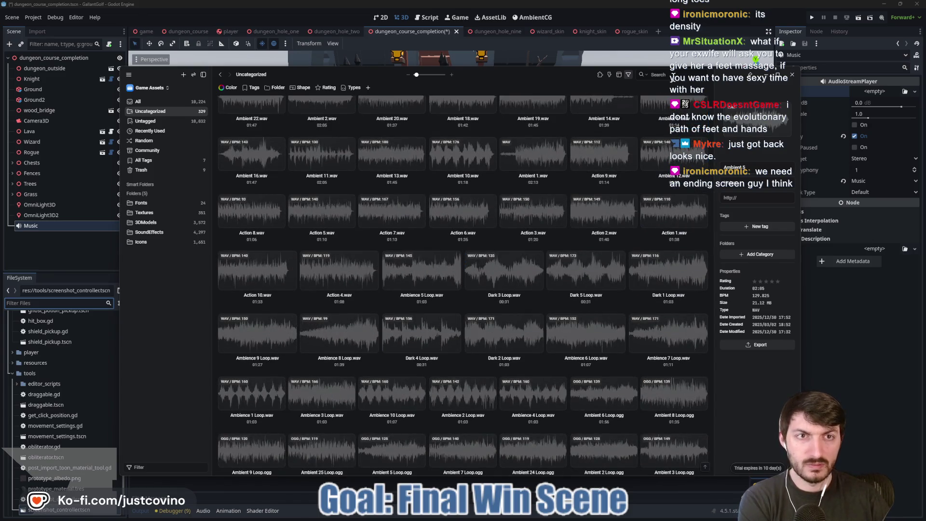
Search for 'ogg' and audition Ambient 9 Loop, Ambient 6 Loop, Ambience 3 and Ambience 2
left_click(673, 76)
type("ogg")
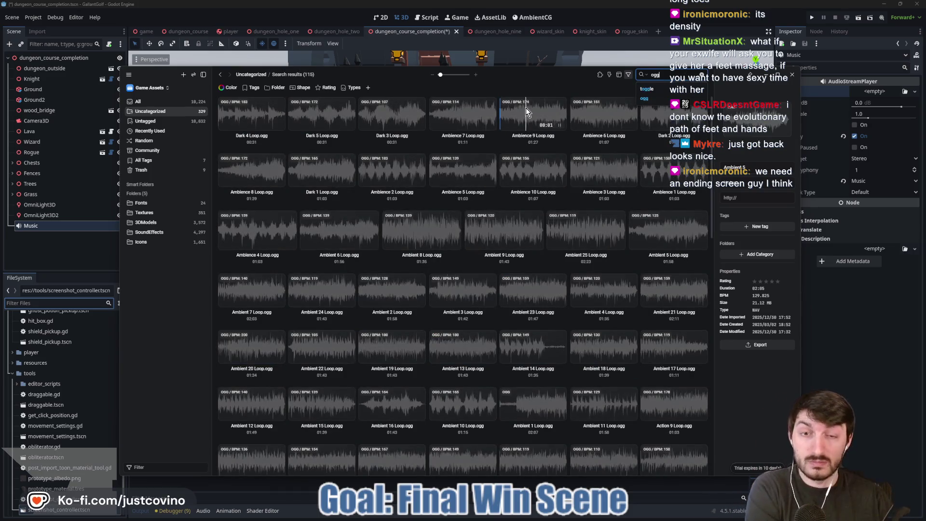
left_click(487, 238)
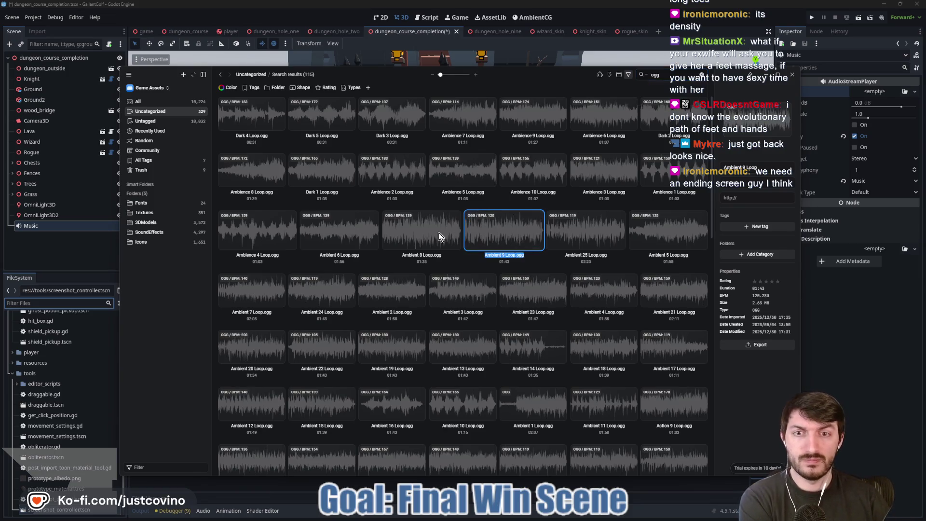
left_click(331, 229)
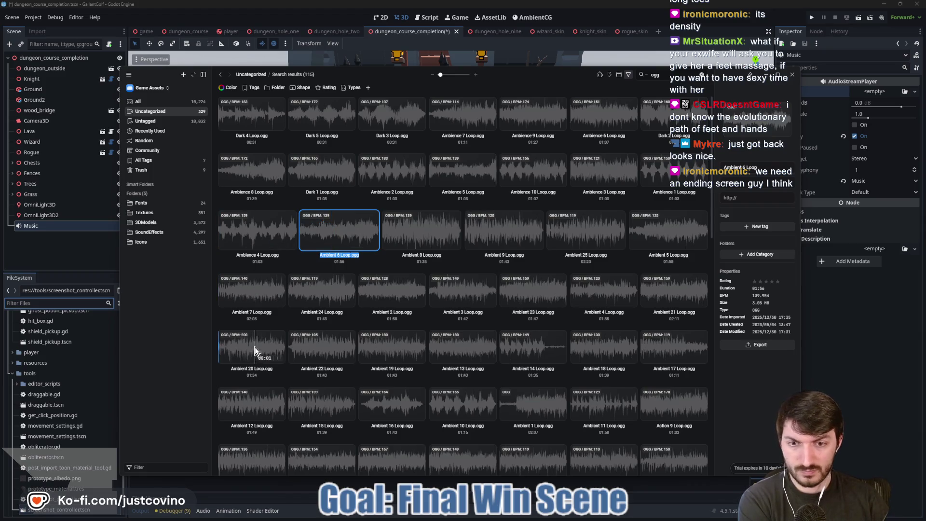
scroll(372, 326, "down", 3)
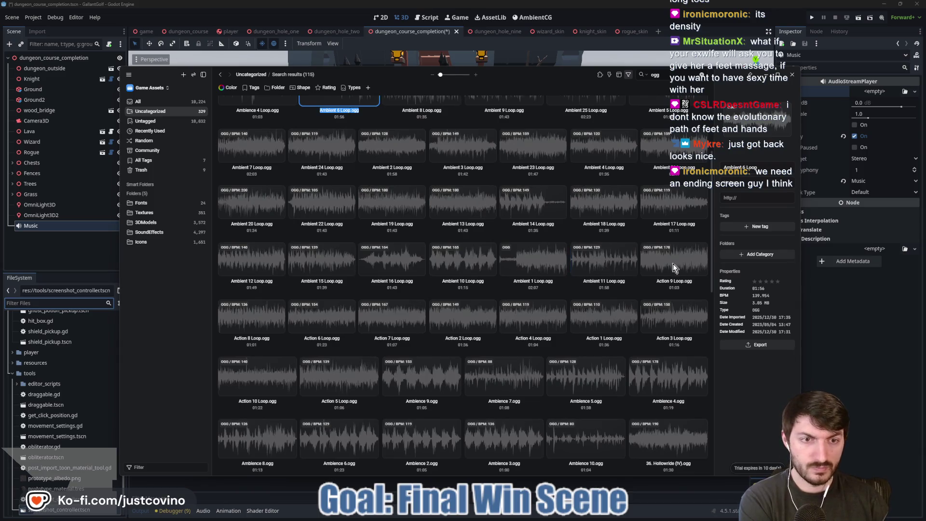
scroll(530, 348, "down", 3)
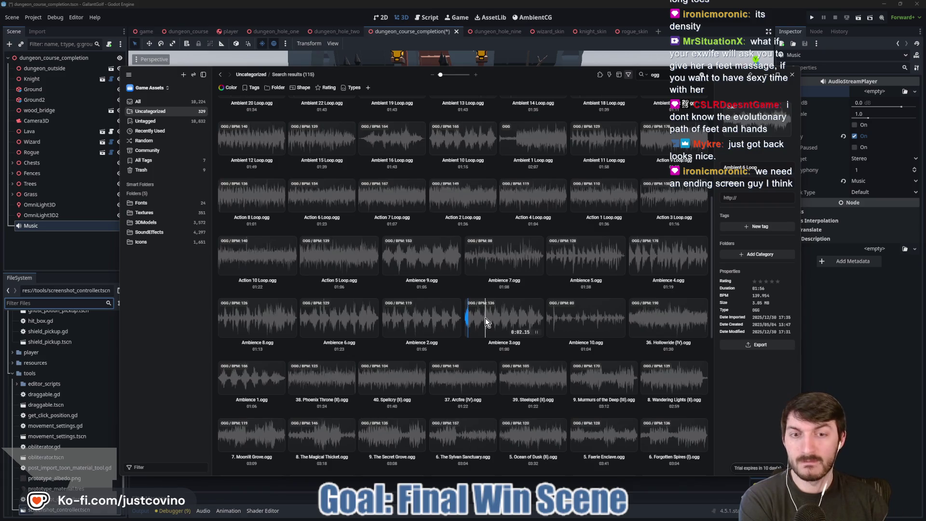
left_click(486, 317)
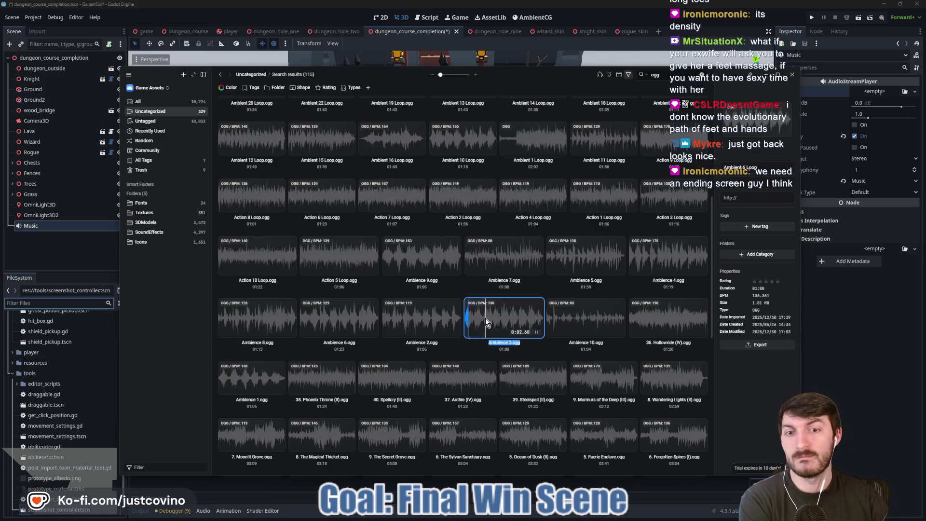
left_click(403, 321)
Preview 10. Twilight Woodland and The Fairy's Haven, then pick 13. Forest of Illusions.ogg
scroll(361, 237, "down", 4)
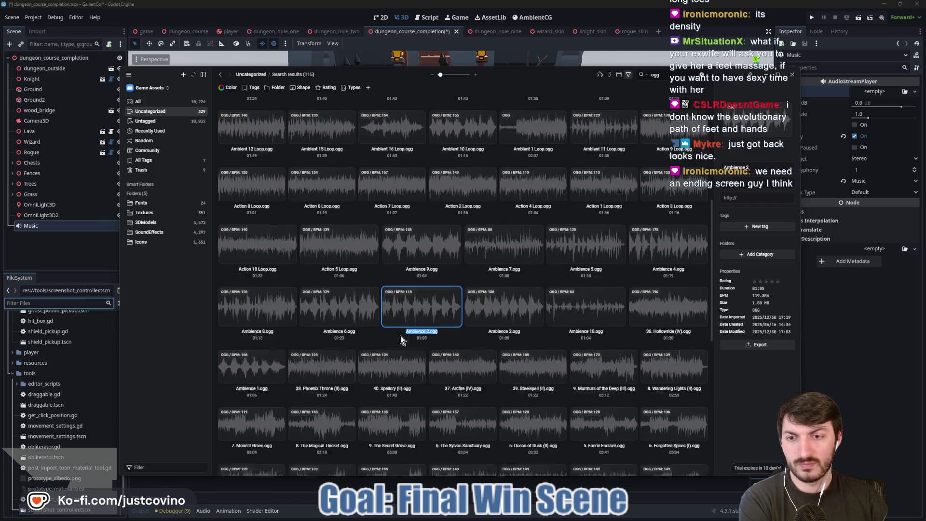
scroll(413, 337, "down", 3)
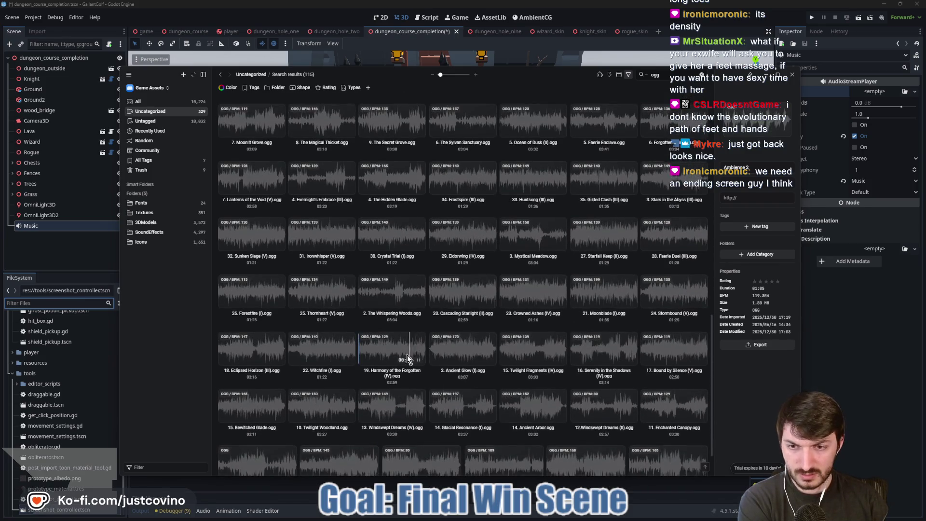
scroll(408, 360, "down", 2)
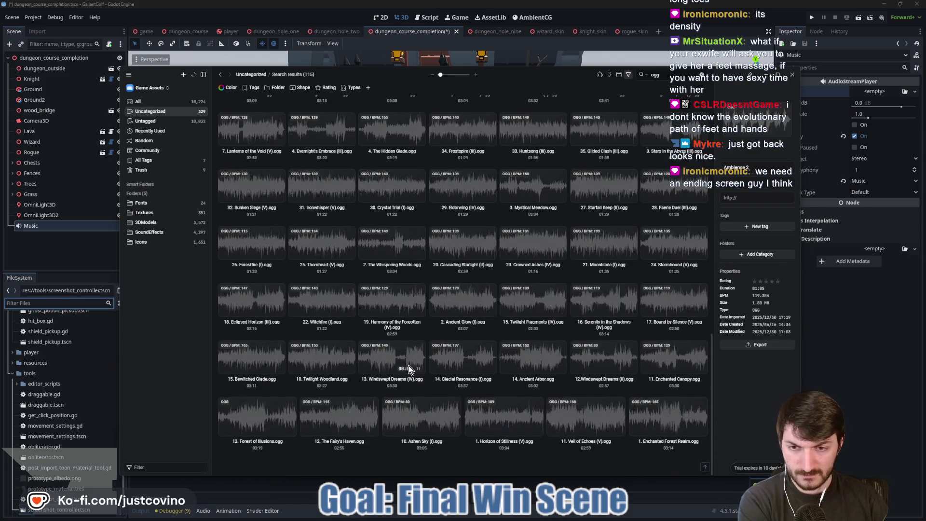
left_click(311, 359)
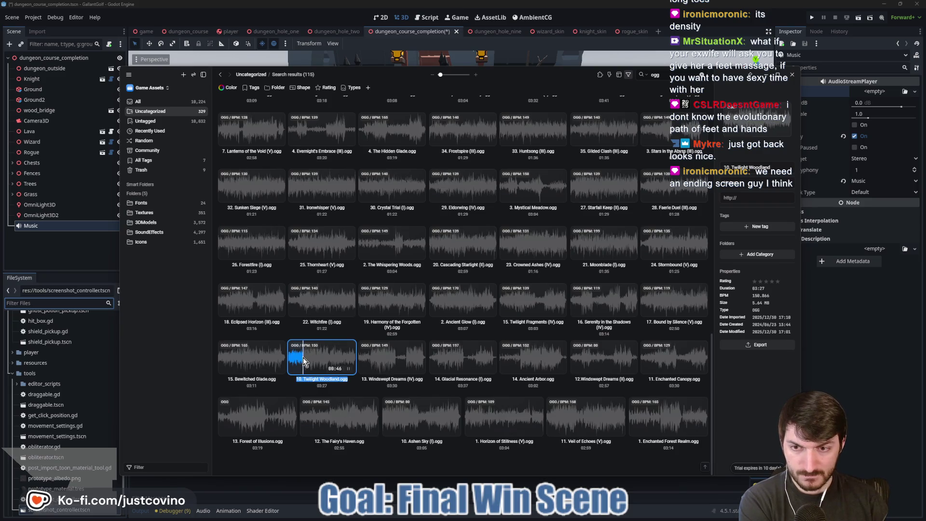
left_click(322, 419)
left_click(337, 421)
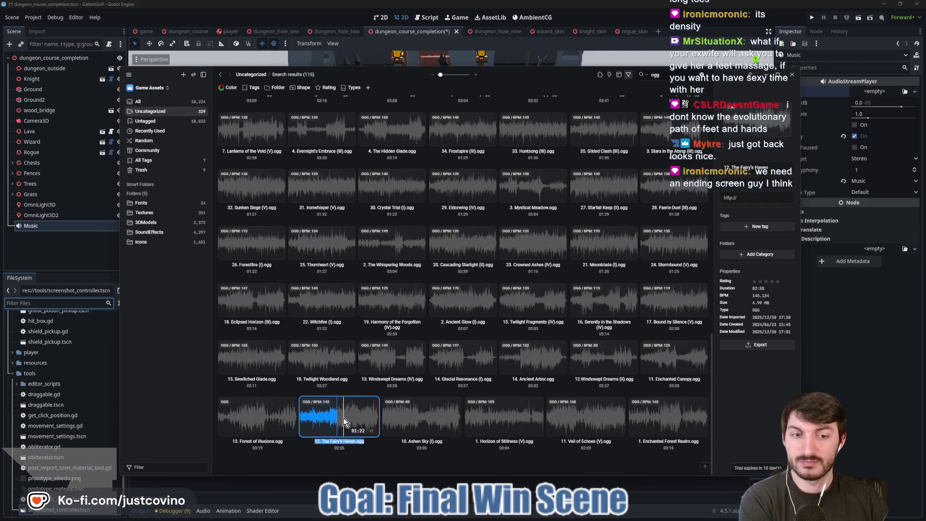
left_click(235, 418)
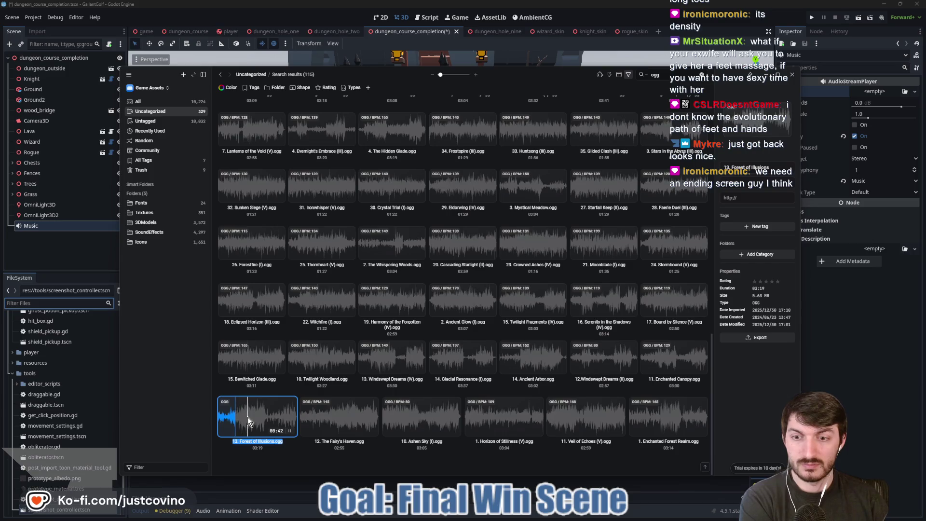
Export 13. Forest of Illusions.ogg from Eagle into Desktop\gallant_golf\assets\music
left_click(756, 337)
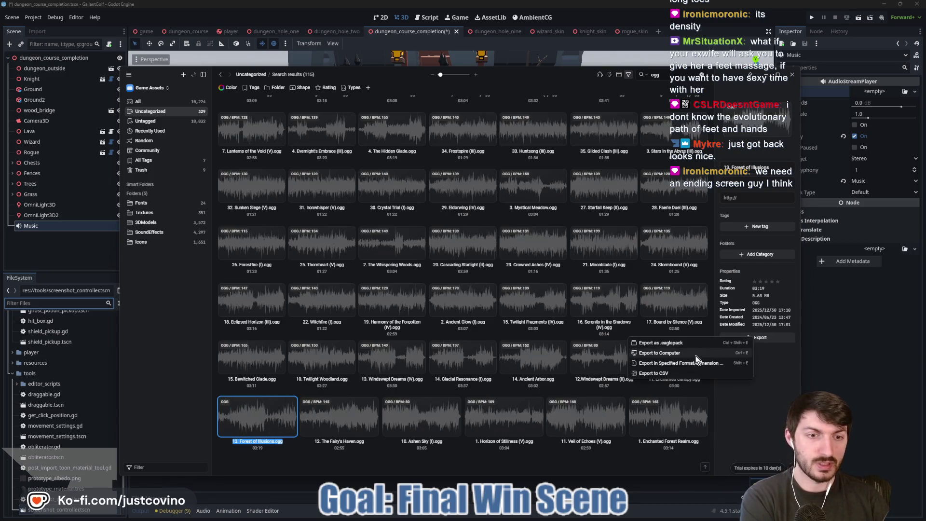
left_click(665, 352)
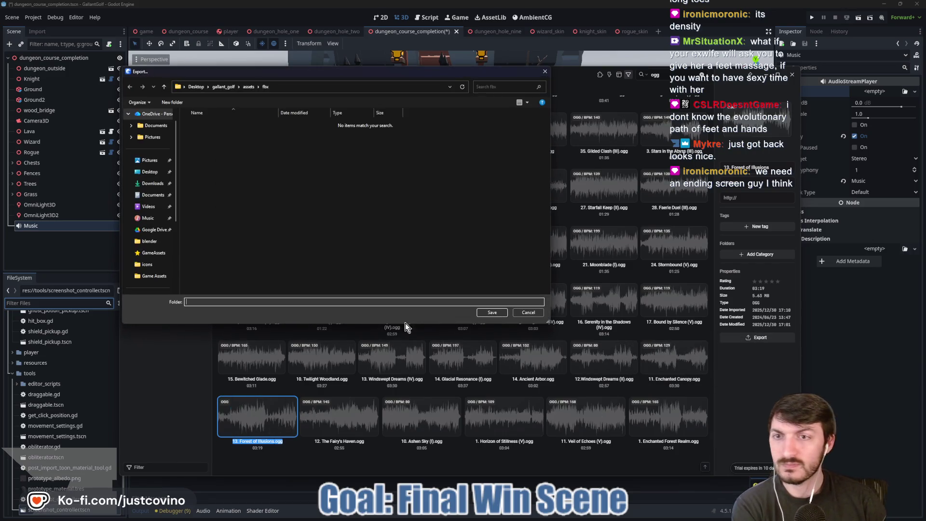
left_click(247, 87)
left_click(210, 176)
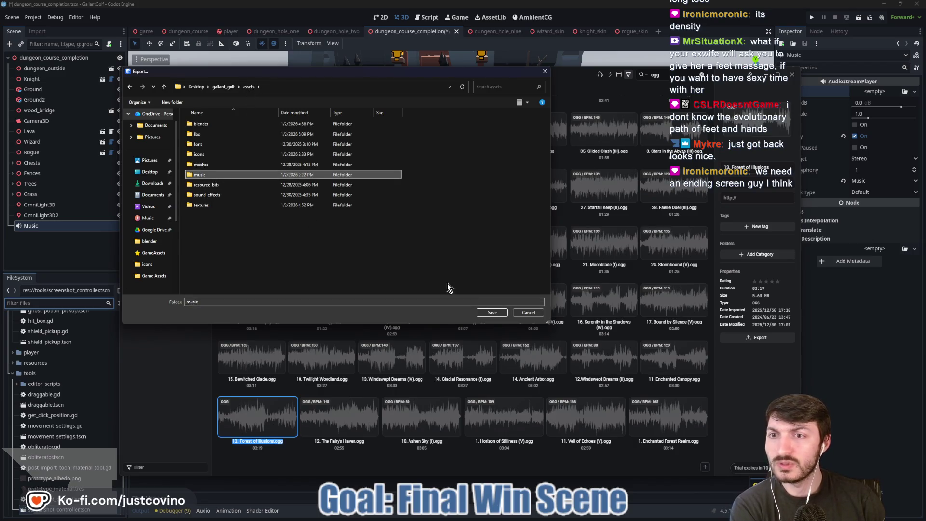
double_click(207, 175)
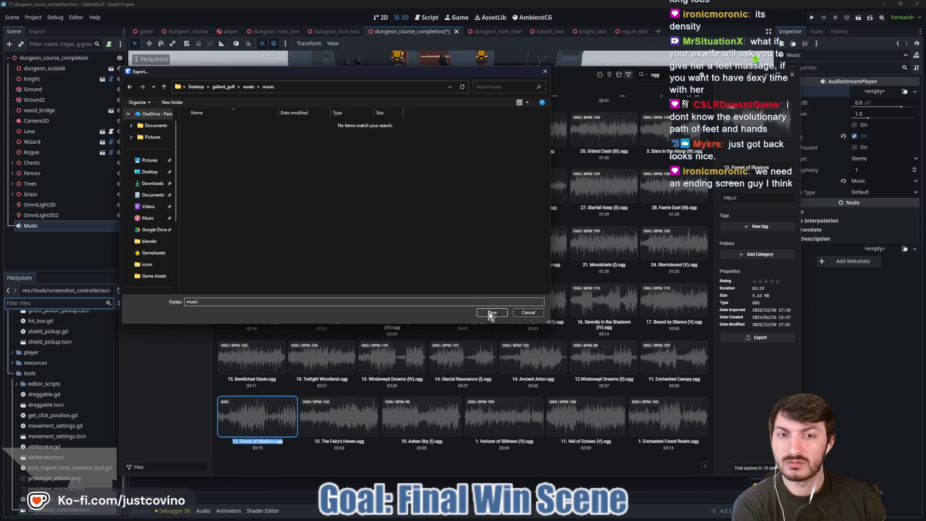
key("Return")
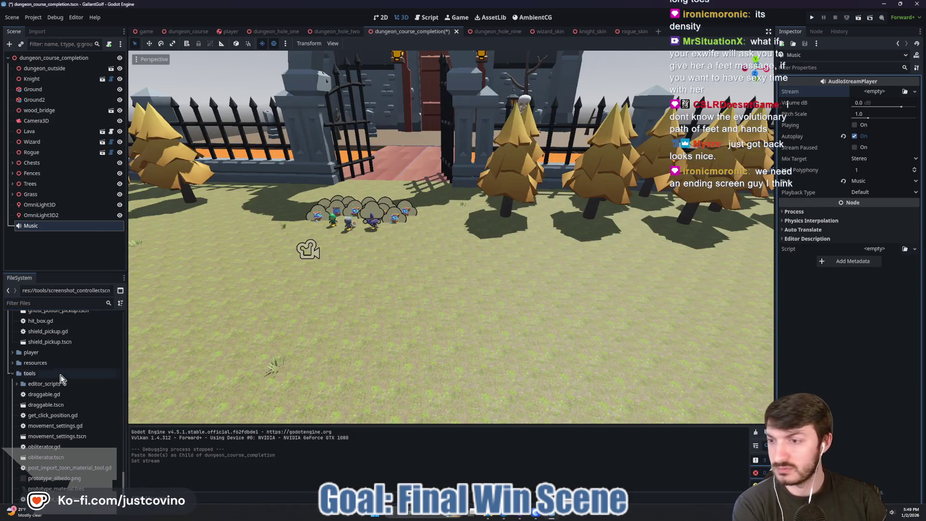
scroll(27, 347, "up", 2)
Rename 13. Forest of Illusions.ogg in the music folder to course_completion_music.ogg
scroll(27, 347, "up", 10)
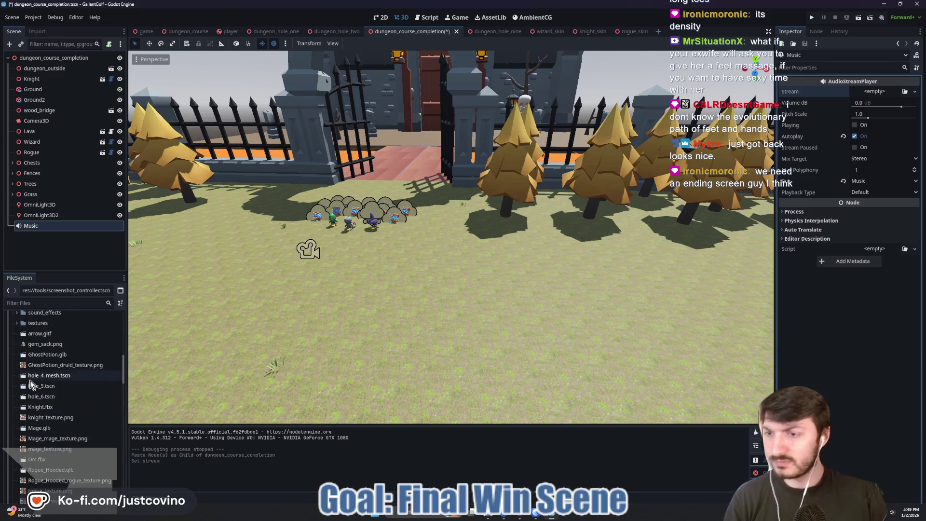
scroll(38, 400, "up", 5)
left_click(16, 444)
scroll(77, 443, "down", 1)
right_click(73, 428)
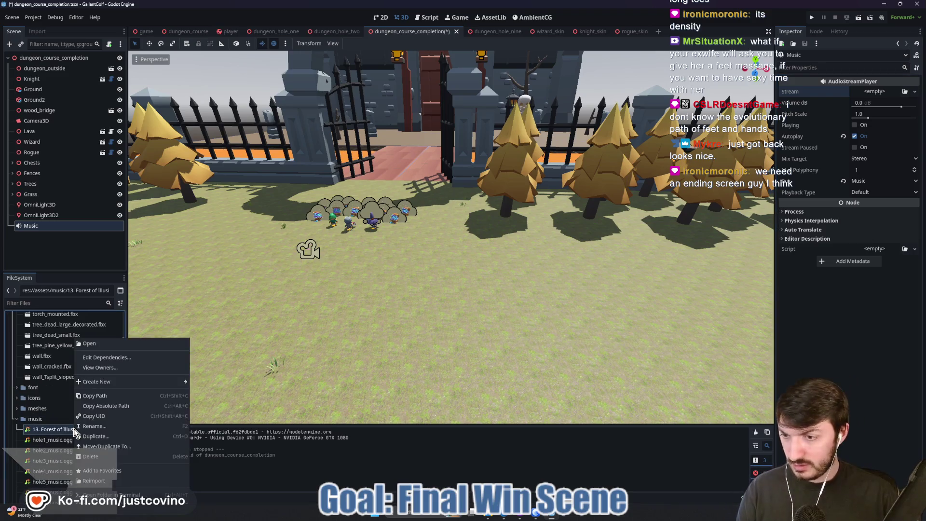
left_click(100, 426)
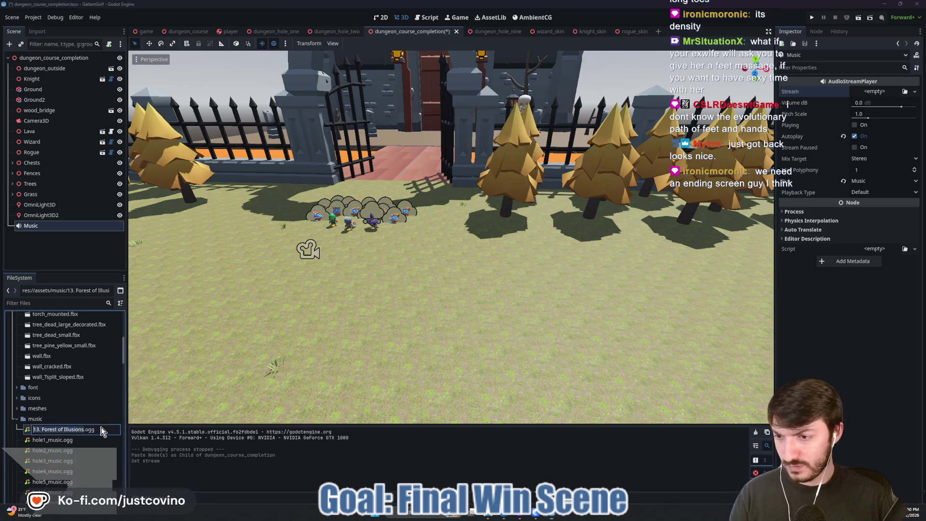
type("d")
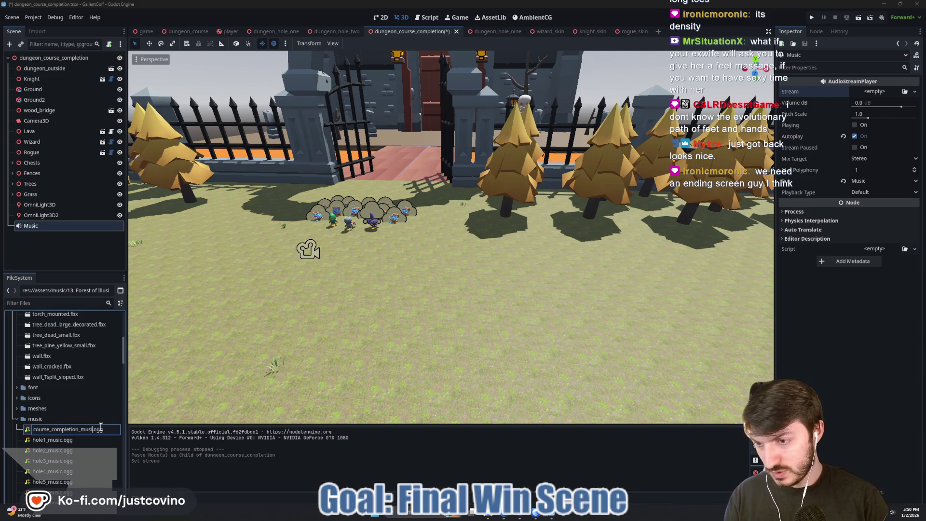
key("Return")
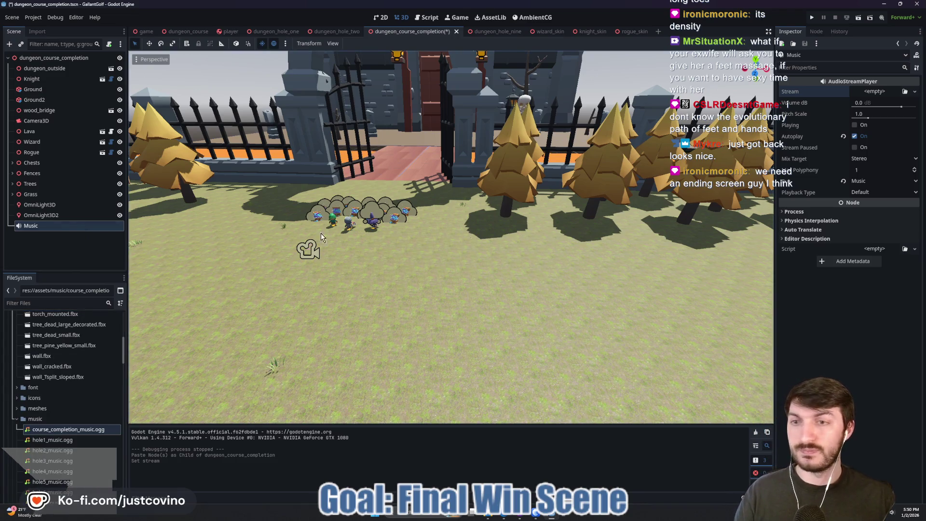
Quick-load course_completion_music.ogg as the Music player's stream
left_click(861, 92)
left_click(873, 212)
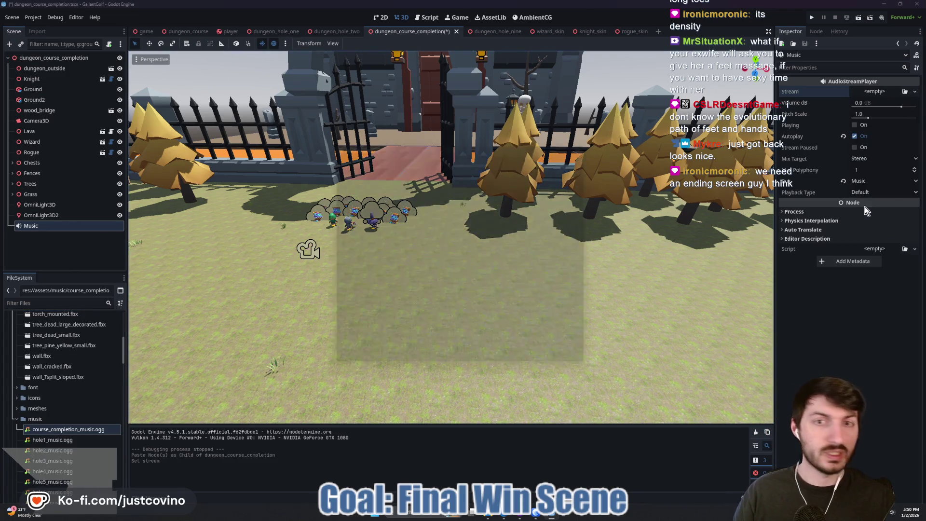
type("course")
double_click(426, 173)
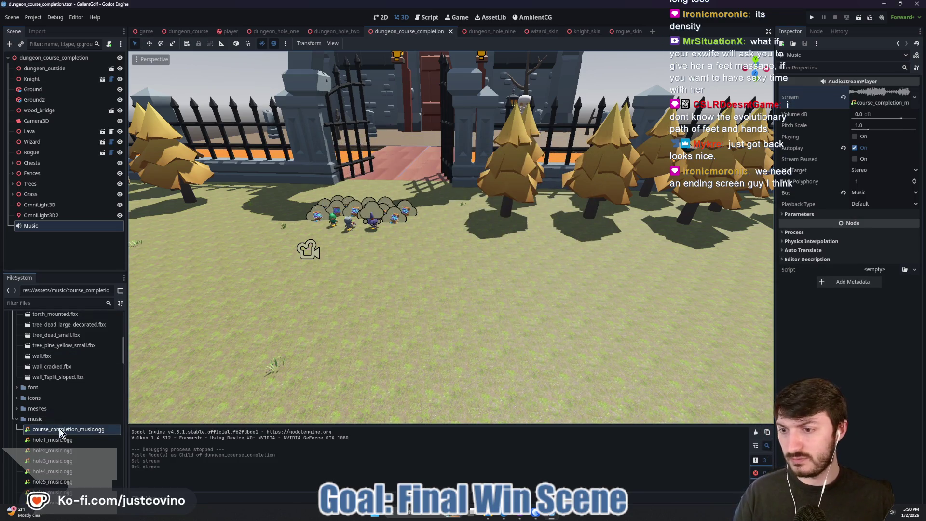
Review the import settings for course_completion_music.ogg, then close them
double_click(61, 430)
left_click(423, 331)
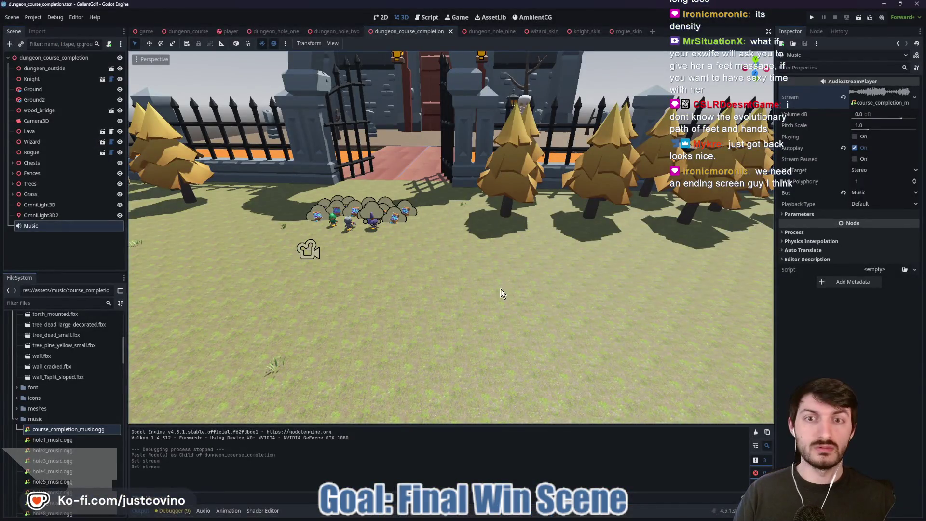
scroll(352, 228, "up", 2)
left_click(33, 17)
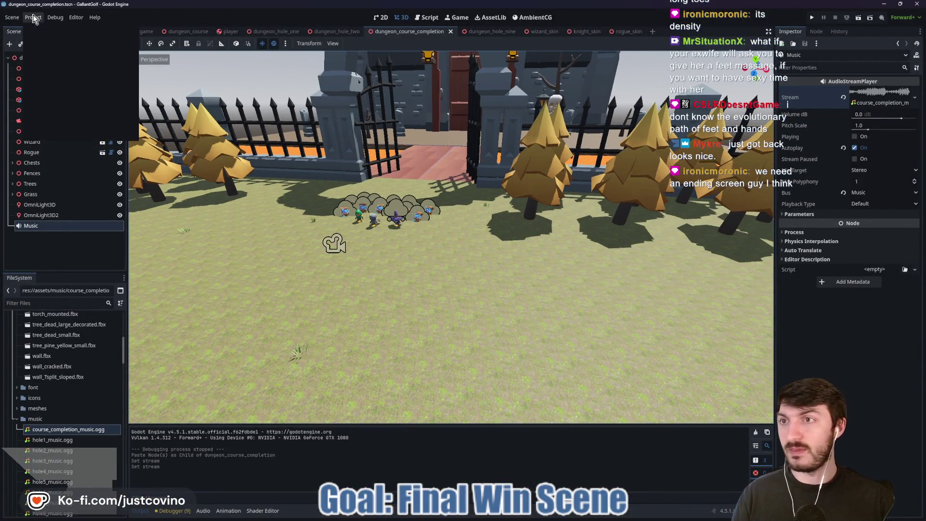
Export the Windows Desktop build as GallantGolf.exe, overwriting the existing file
left_click(51, 70)
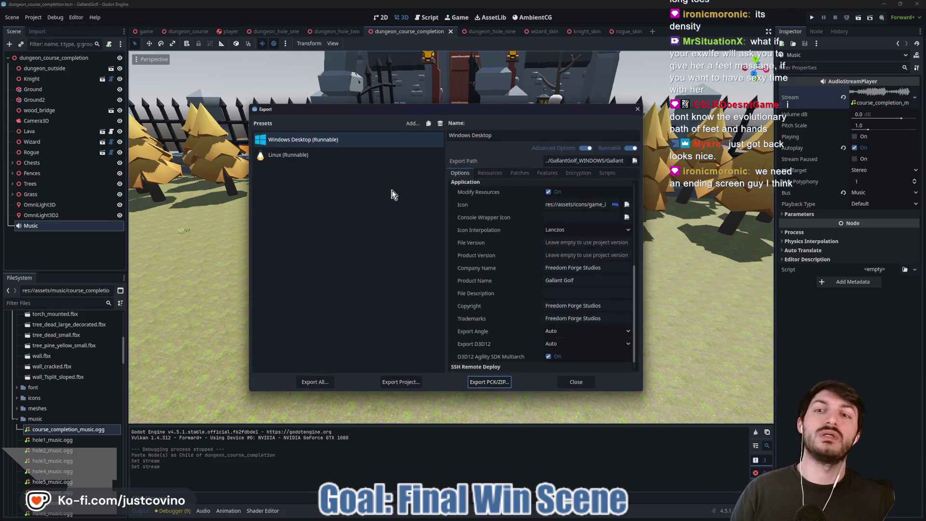
left_click(401, 380)
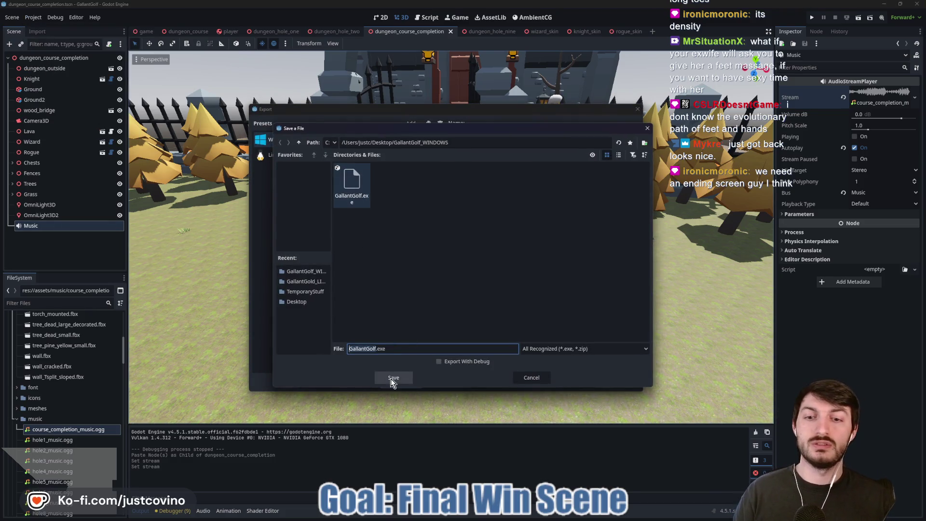
left_click(393, 380)
left_click(424, 271)
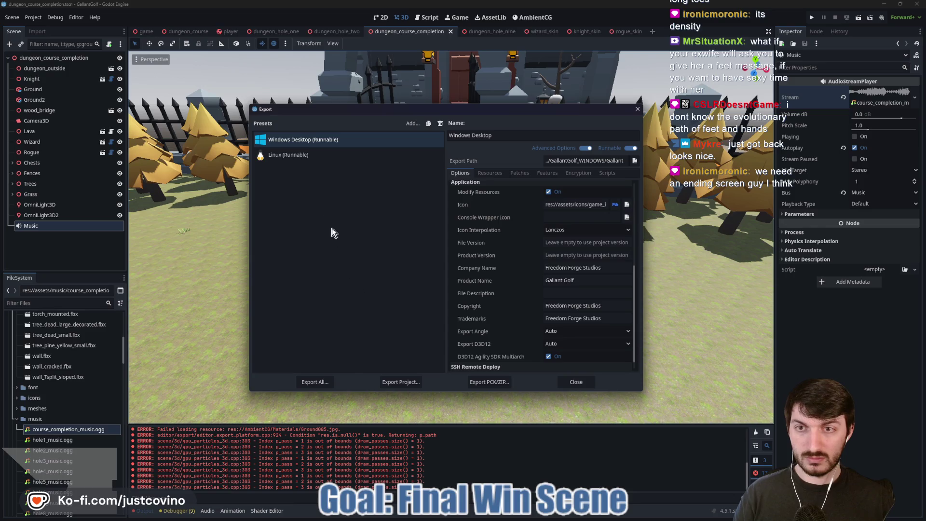
Look over the Linux export preset and close the export settings
left_click(319, 154)
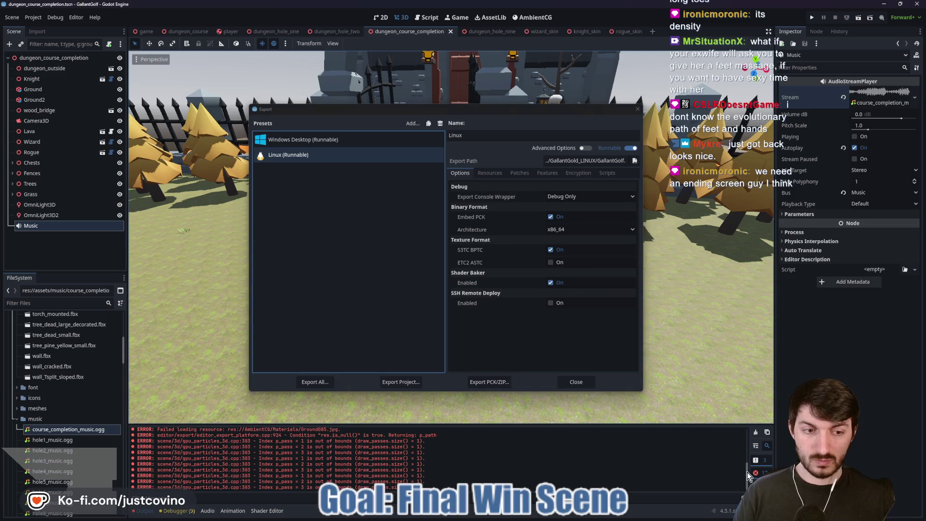
left_click(576, 381)
mouse_move(748, 470)
left_mouse_down()
mouse_move(748, 451)
mouse_move(746, 459)
left_mouse_up()
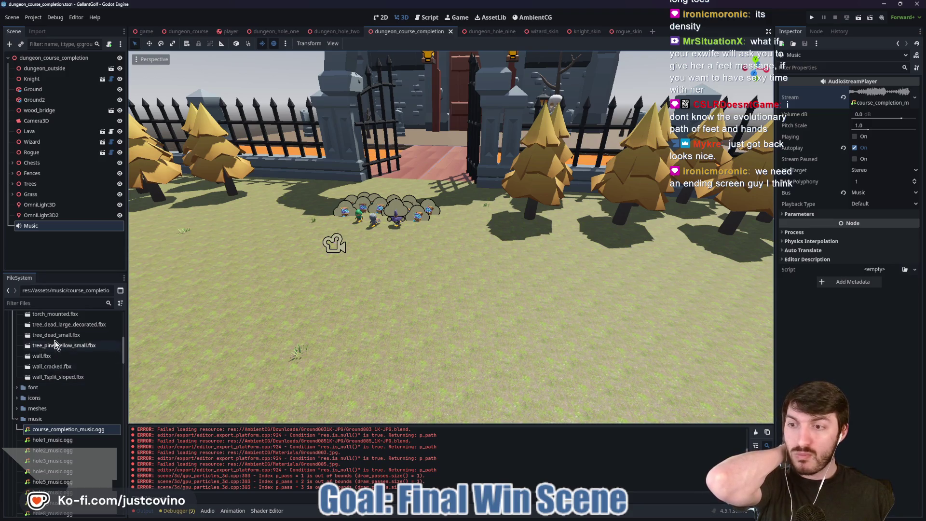
Move Ground003.material and Ground085.material from AmbientCG into the textures folder
scroll(56, 345, "up", 5)
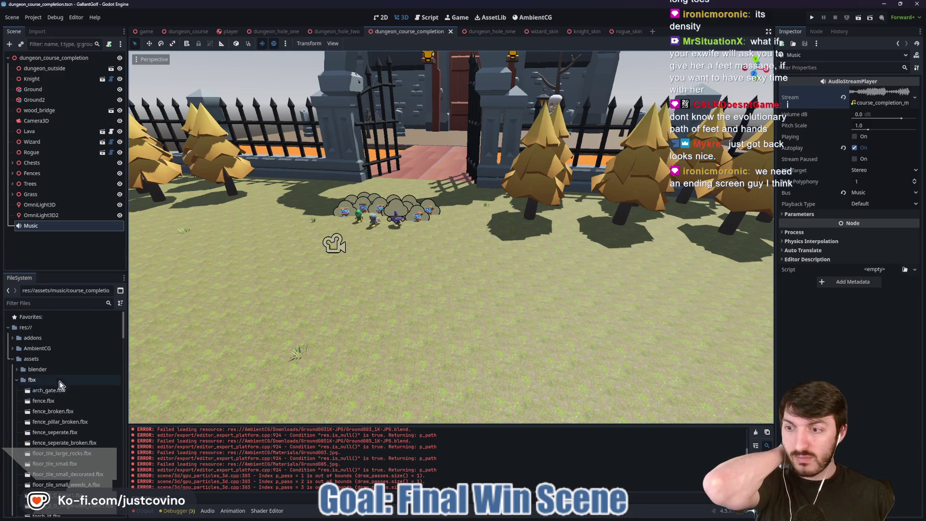
left_click(13, 349)
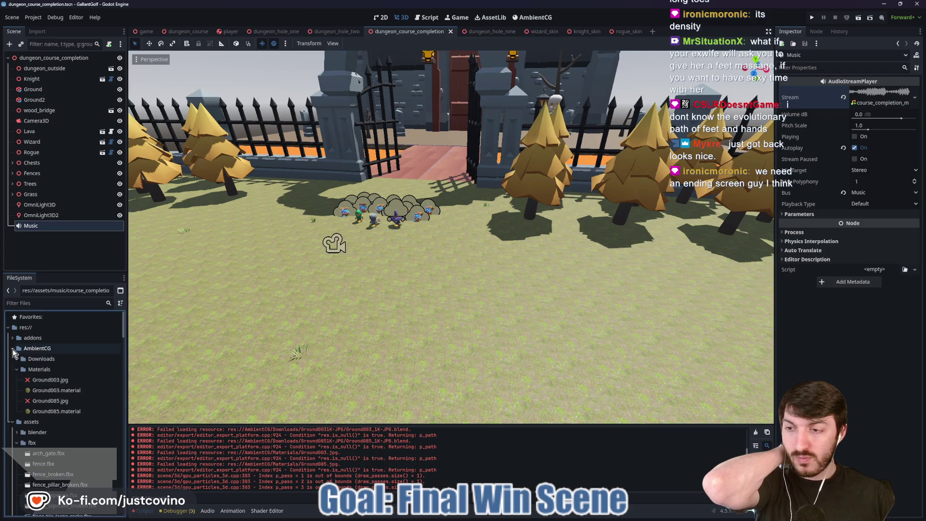
left_click(67, 390)
left_click(76, 411, "ctrl")
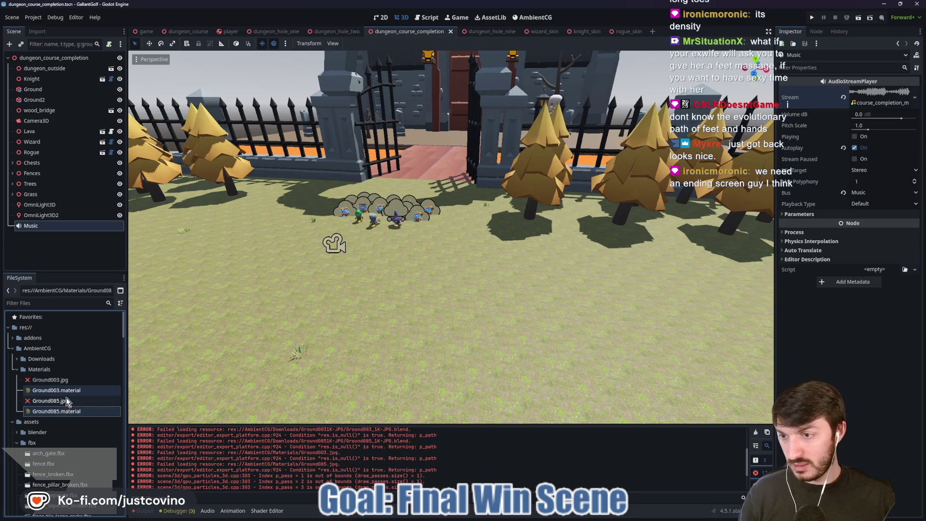
scroll(66, 398, "down", 5)
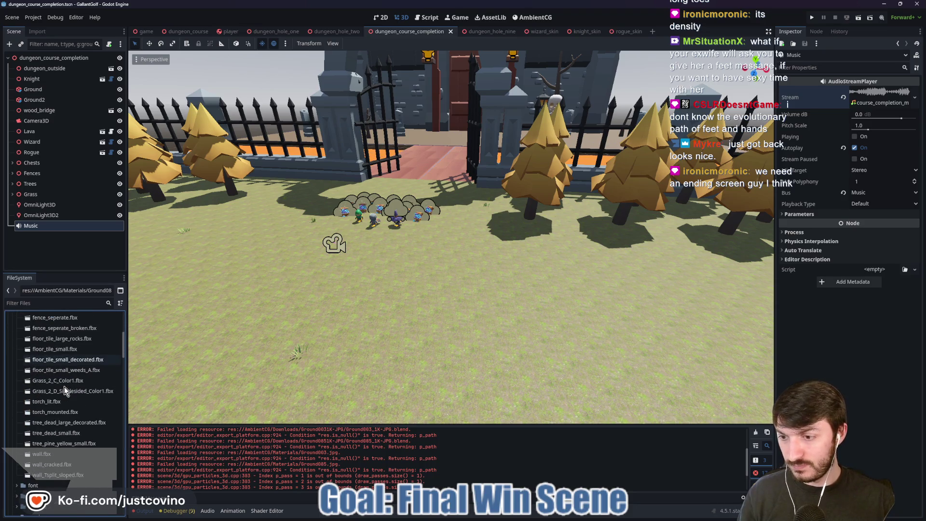
scroll(64, 386, "down", 2)
scroll(17, 434, "up", 4)
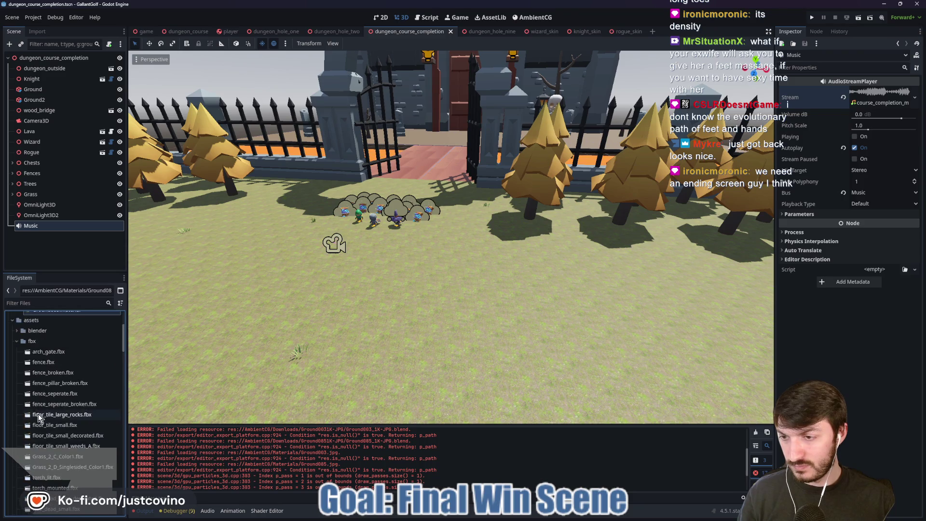
left_click(17, 342)
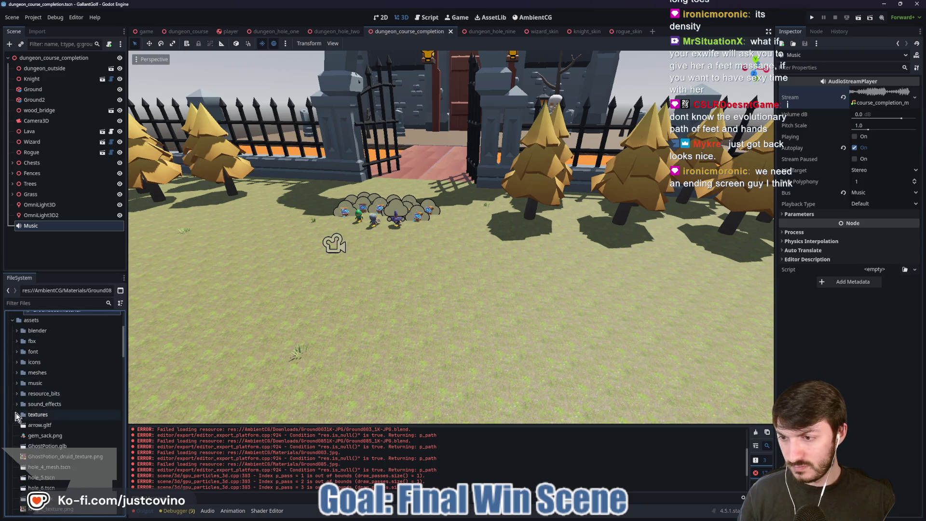
scroll(54, 378, "up", 3)
left_click_drag(47, 415, 43, 418)
scroll(47, 417, "down", 3)
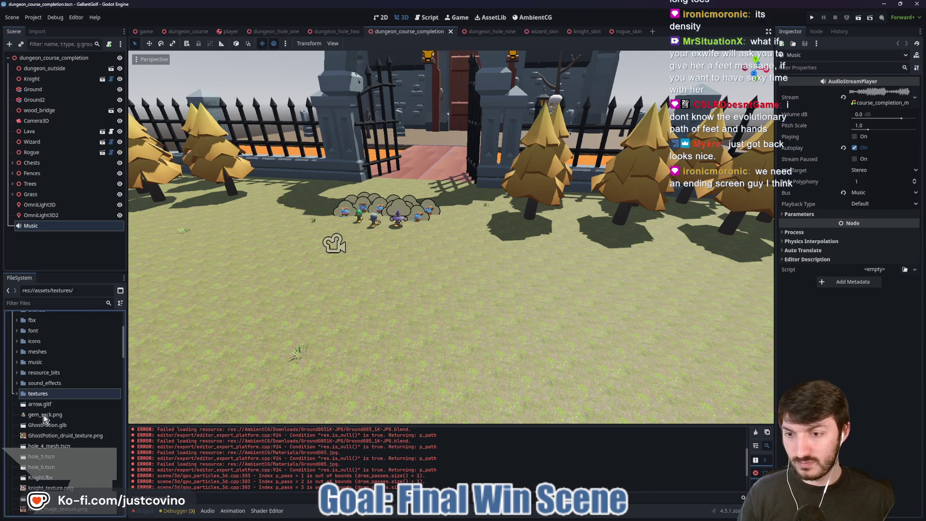
Clear the Output log and re-export the Windows Desktop build over GallantGolf.exe
left_click(755, 432)
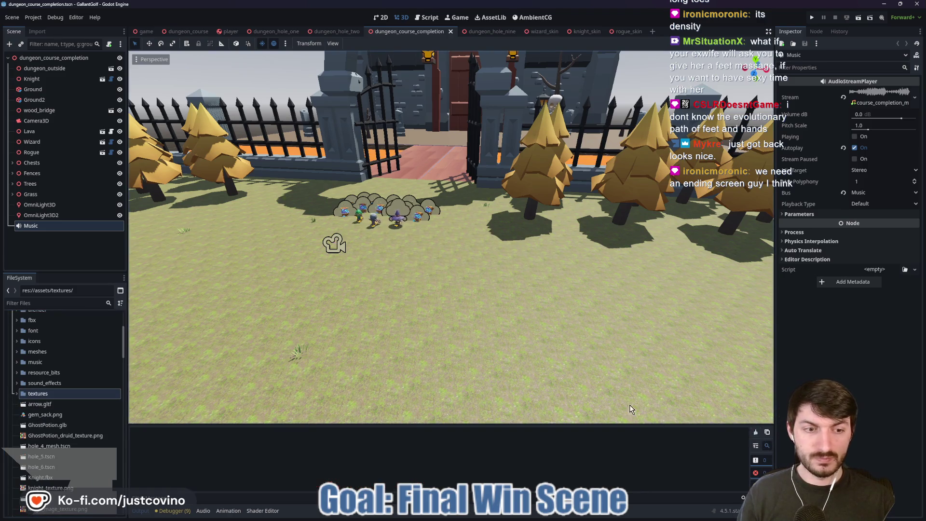
left_click(33, 17)
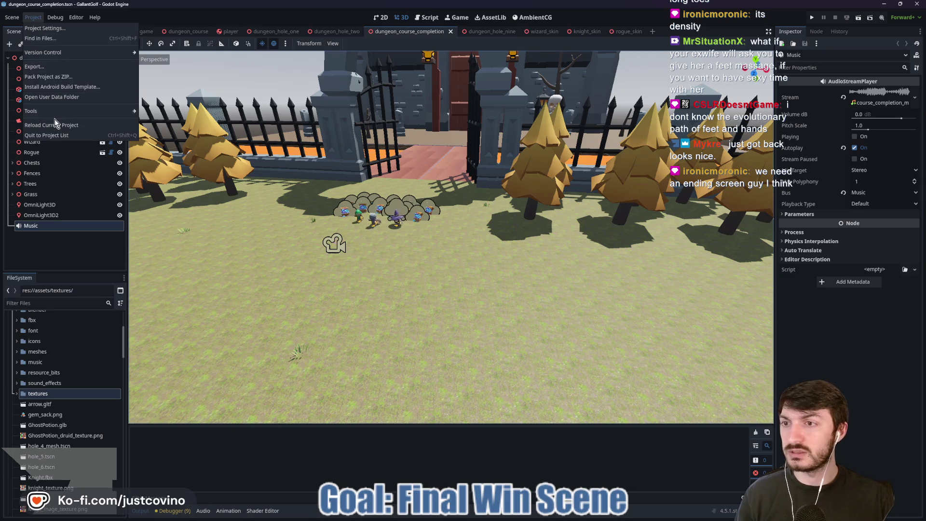
left_click(35, 66)
left_click(319, 139)
left_click(400, 382)
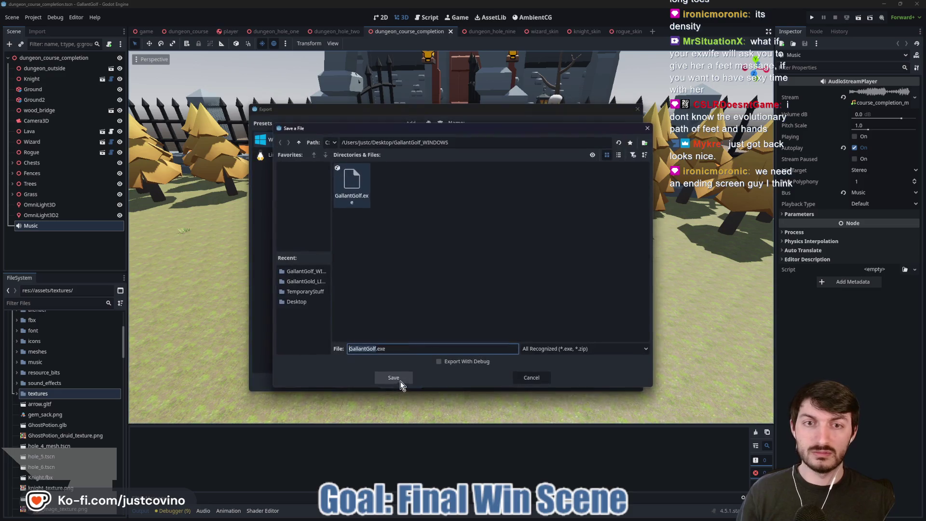
left_click(400, 380)
left_click(421, 268)
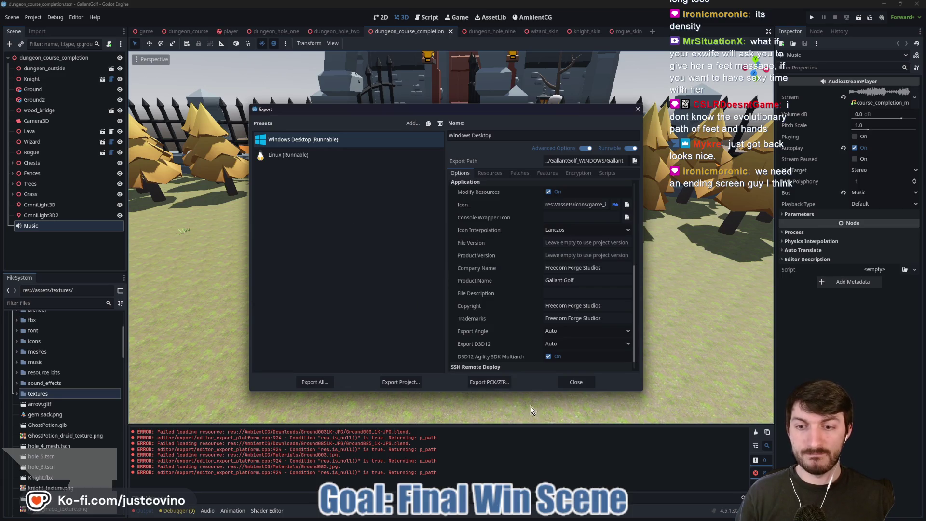
left_click(576, 382)
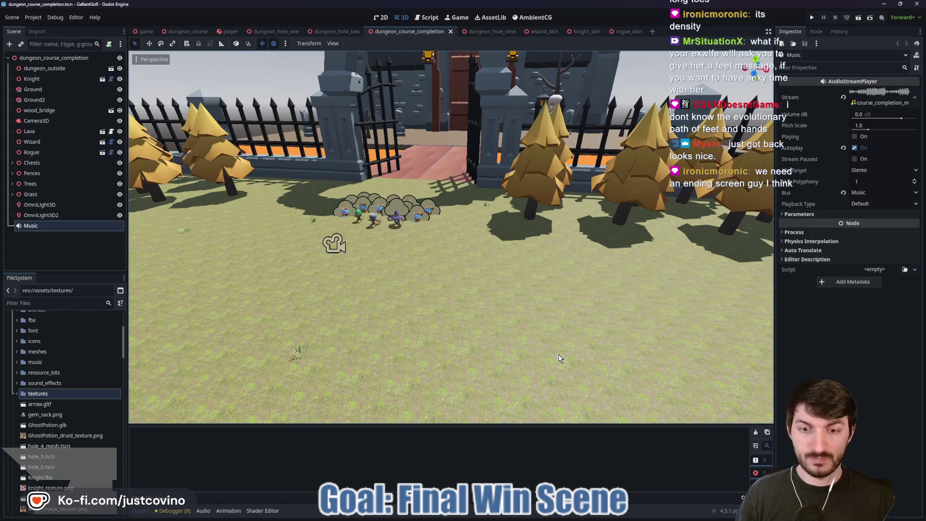
Close the fbx folder window and the Eagle asset library
mouse_move(506, 325)
left_mouse_down()
mouse_move(491, 324)
mouse_move(503, 319)
left_mouse_up()
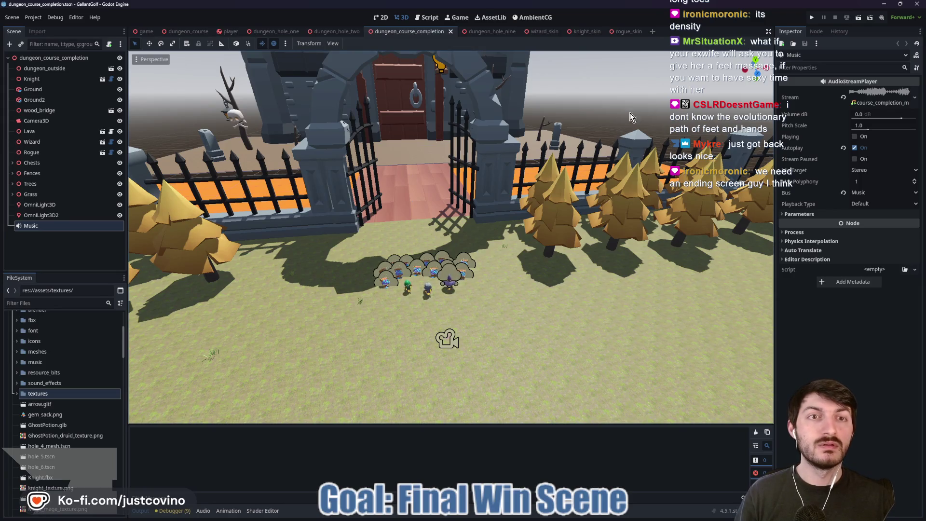
mouse_move(489, 515)
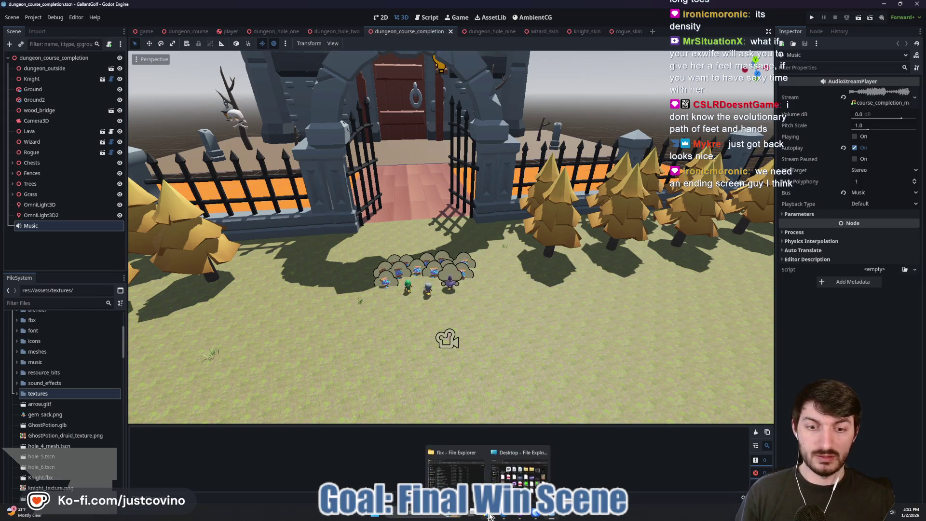
left_click(455, 468)
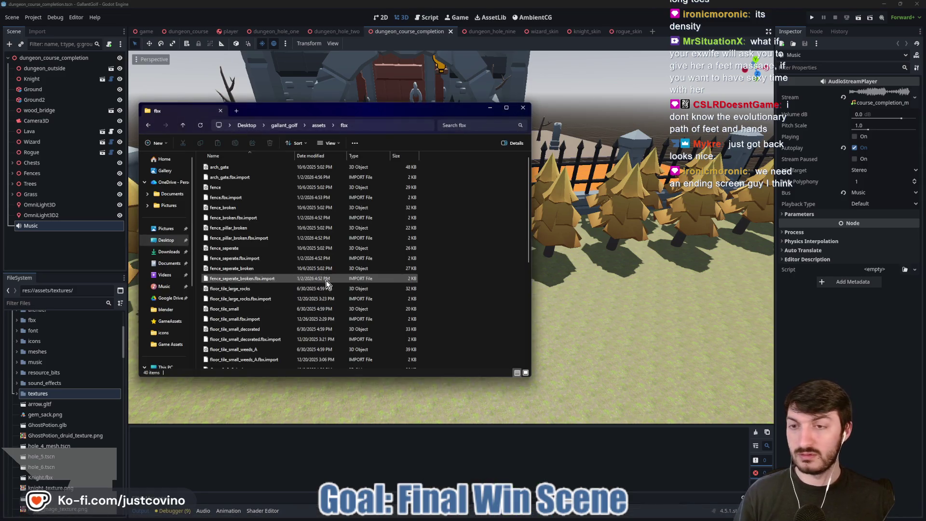
left_click(522, 108)
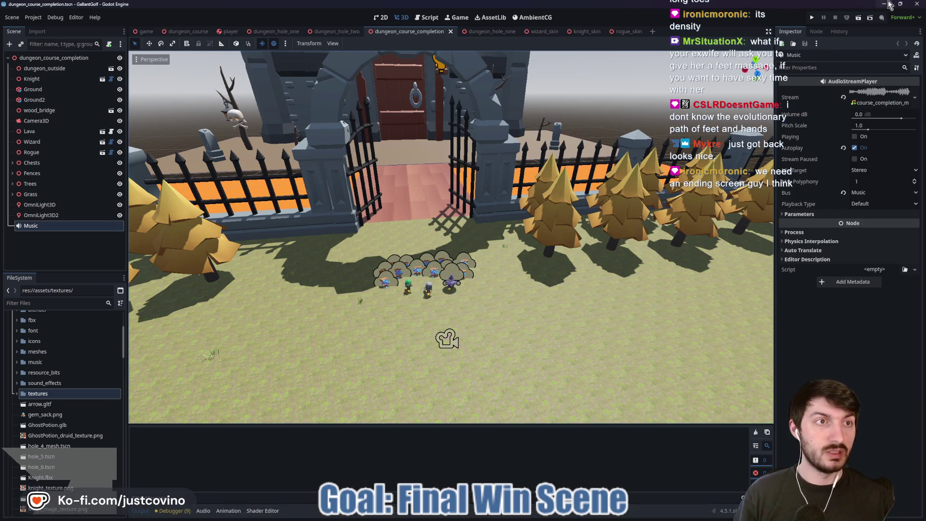
key("alt+Tab")
left_click(792, 74)
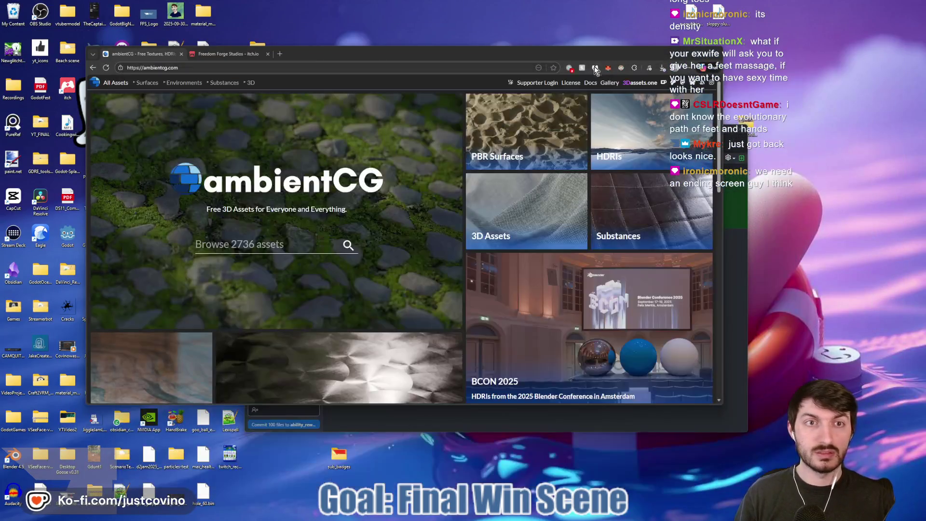
Commit the 100 changed files to ability_rework as 'Completion Screen' and close GitHub Desktop
left_click(718, 54)
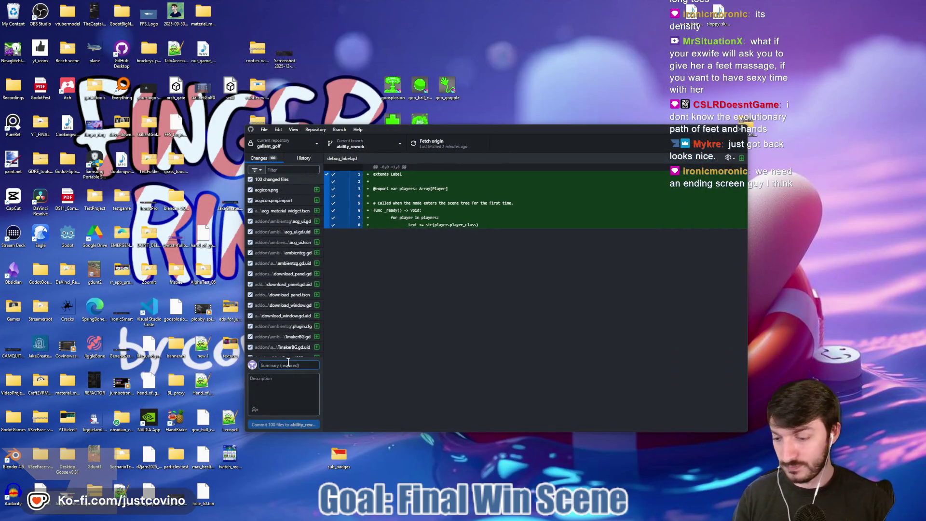
type("Completion Screen")
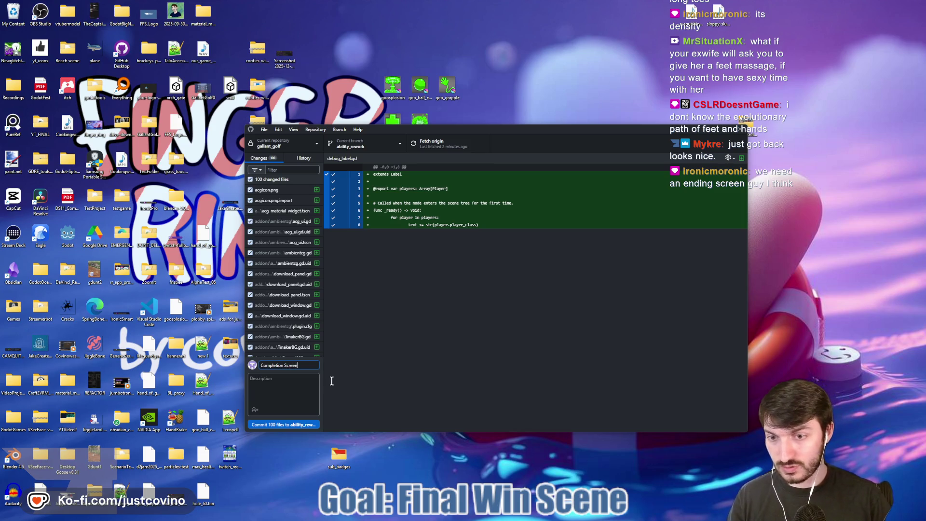
left_click(311, 425)
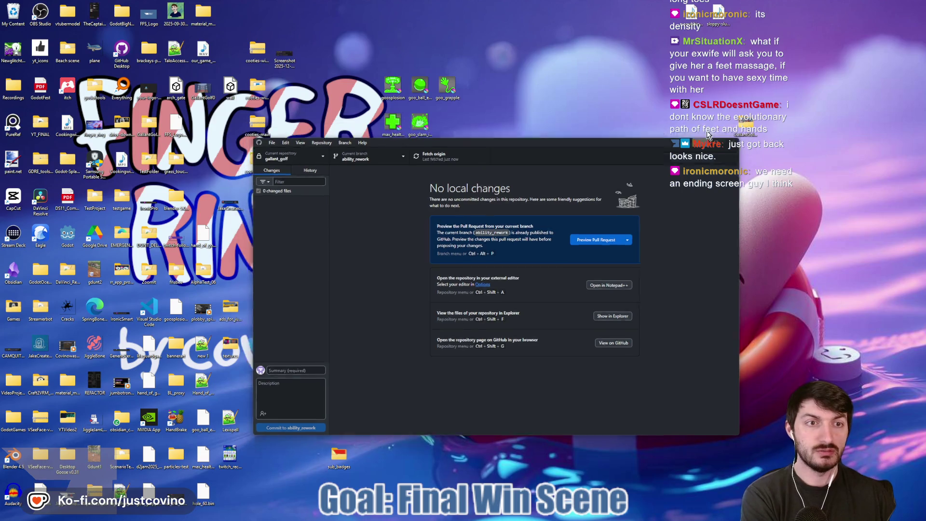
left_click(742, 128)
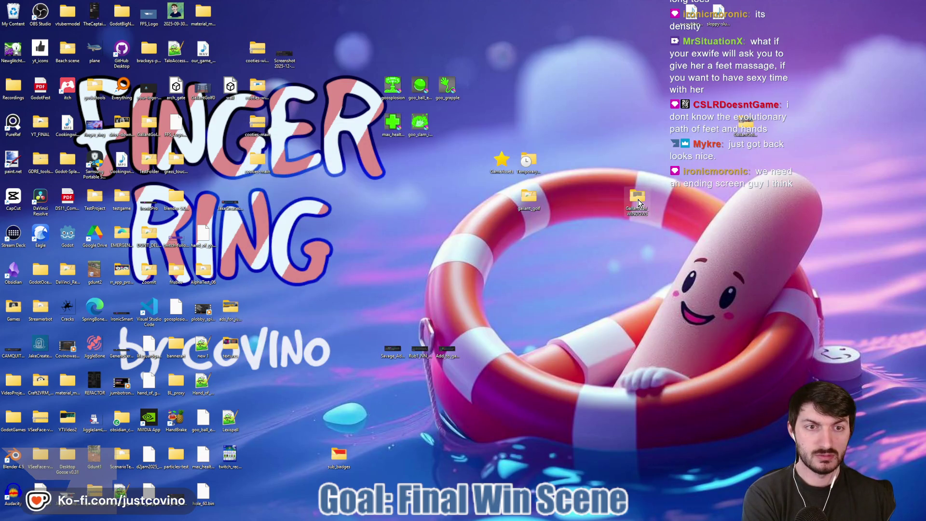
Open the GallantGolf_ITCH folder in a window on the right of the screen
mouse_move(755, 137)
left_mouse_down()
mouse_move(675, 145)
mouse_move(635, 161)
left_mouse_up()
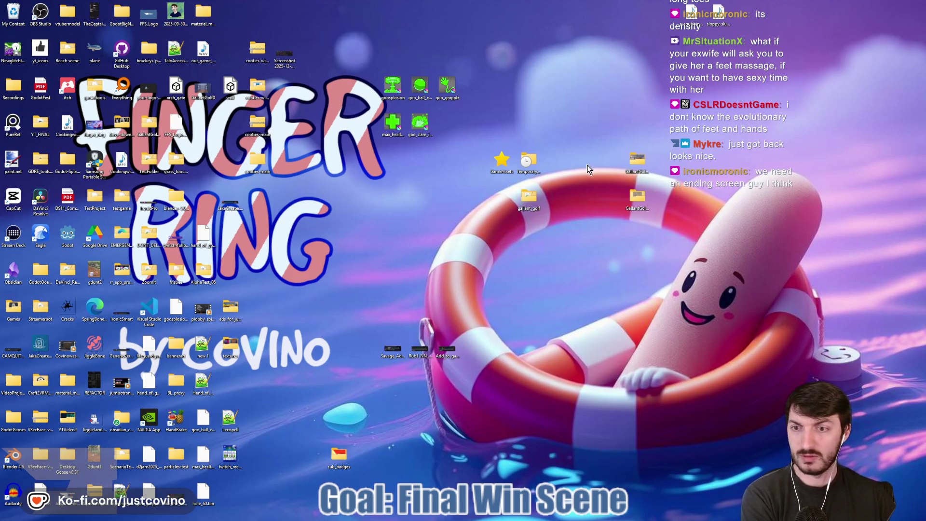
double_click(636, 158)
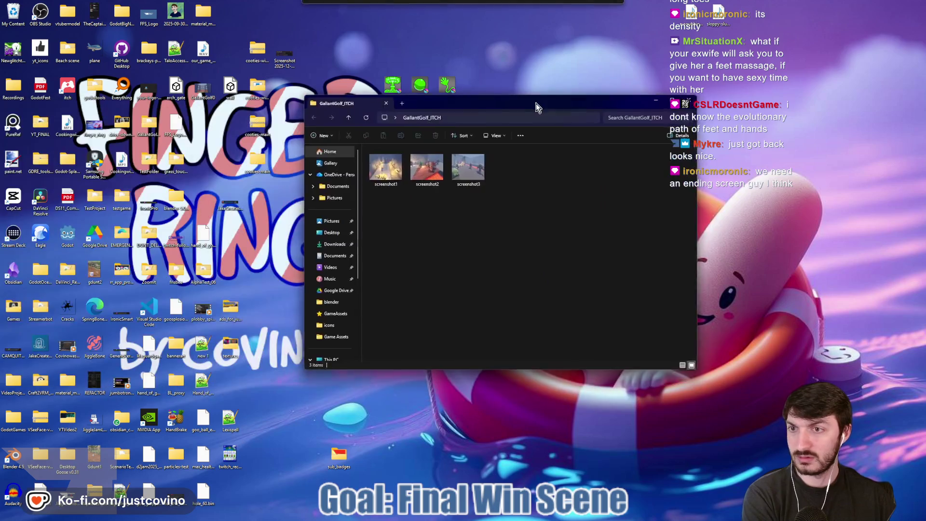
left_click_drag(534, 94, 627, 94)
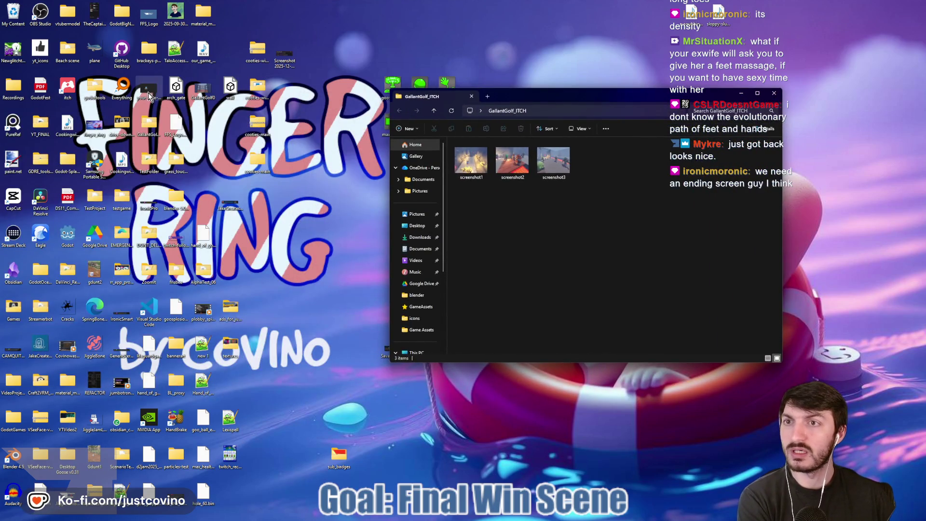
Move GallantGolf0 from the desktop into GallantGolf_ITCH, keeping its name, and maximize the itch.io browser
left_click(201, 94)
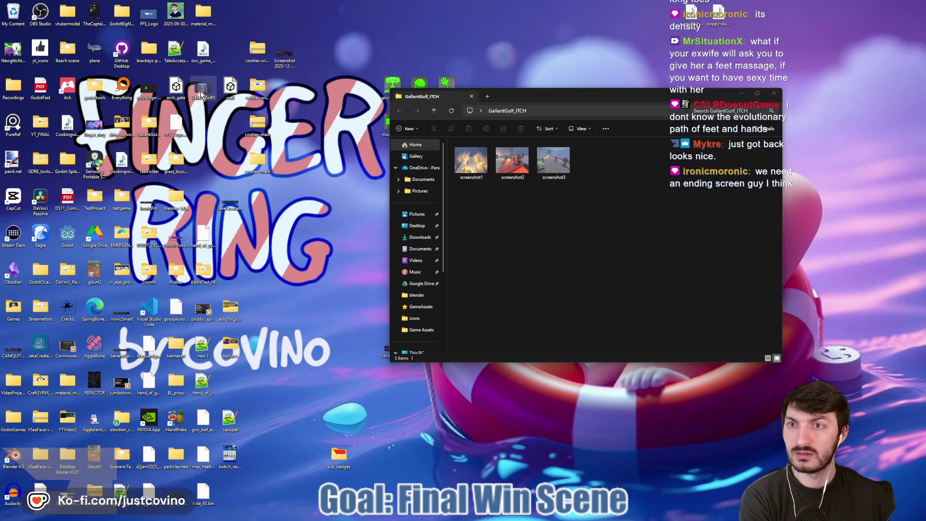
left_click_drag(436, 233, 537, 211)
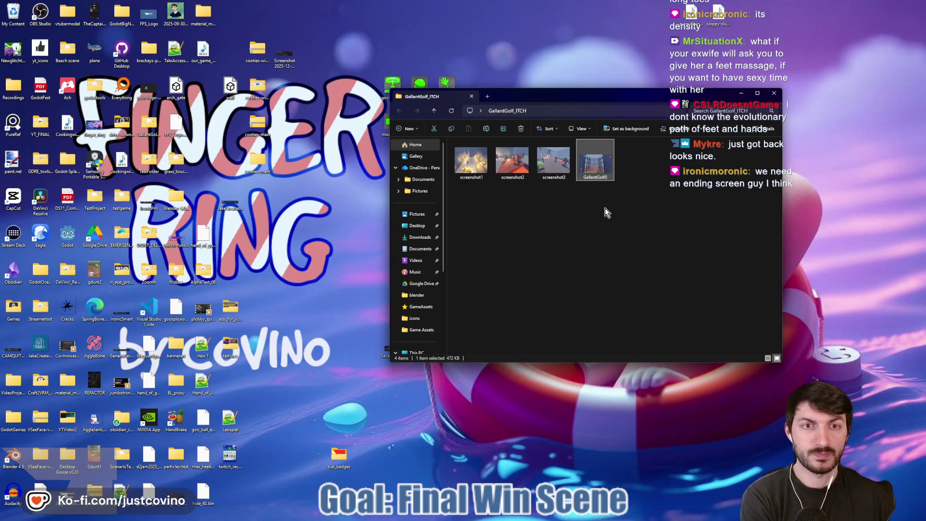
left_click(486, 129)
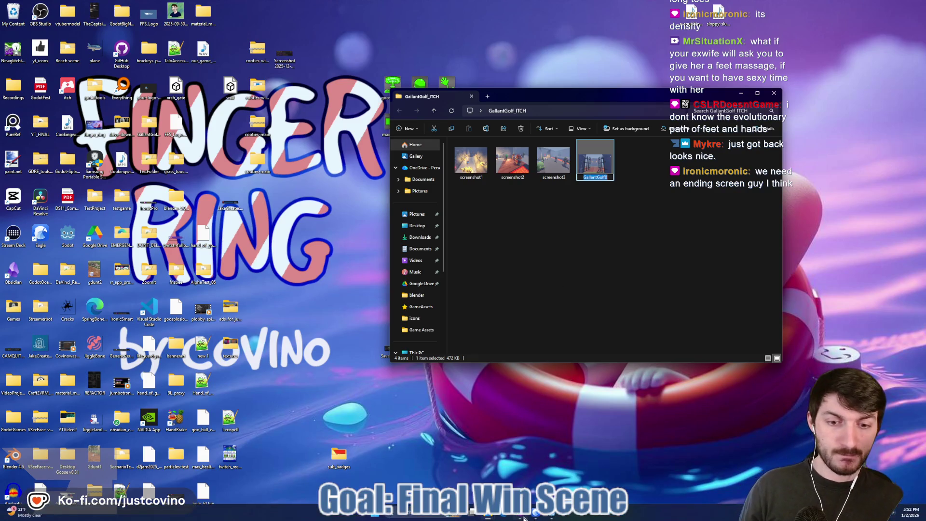
left_click(513, 411)
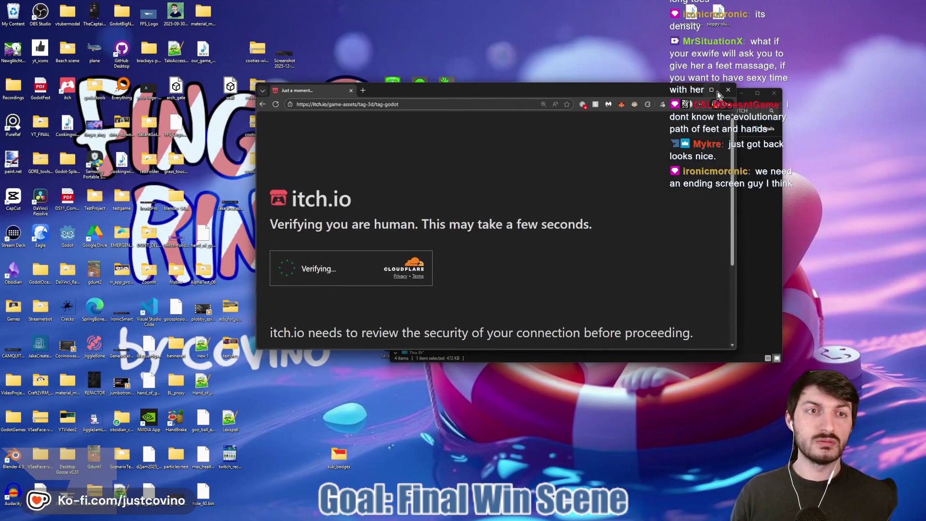
left_click(717, 92)
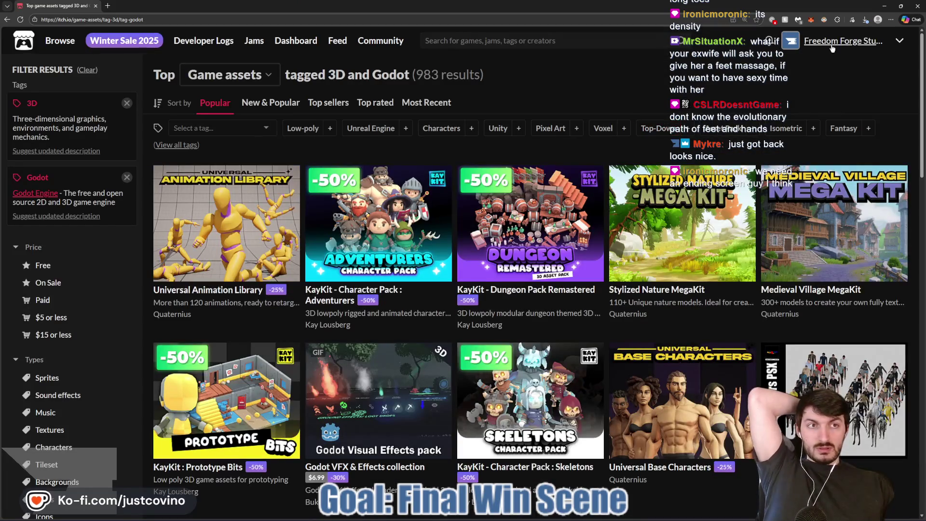
Go through the itch.io dashboard to Gallant Golf's Edit project page
left_click(831, 46)
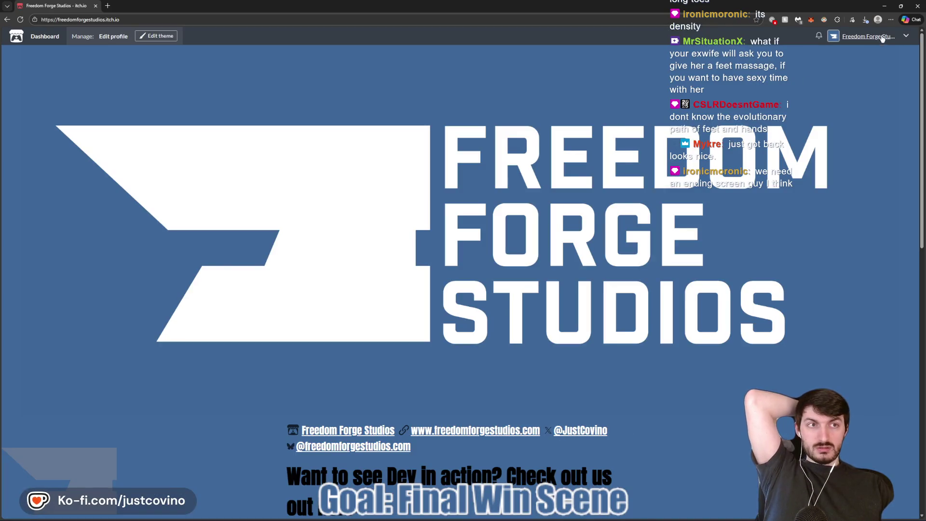
left_click(903, 40)
left_click(851, 110)
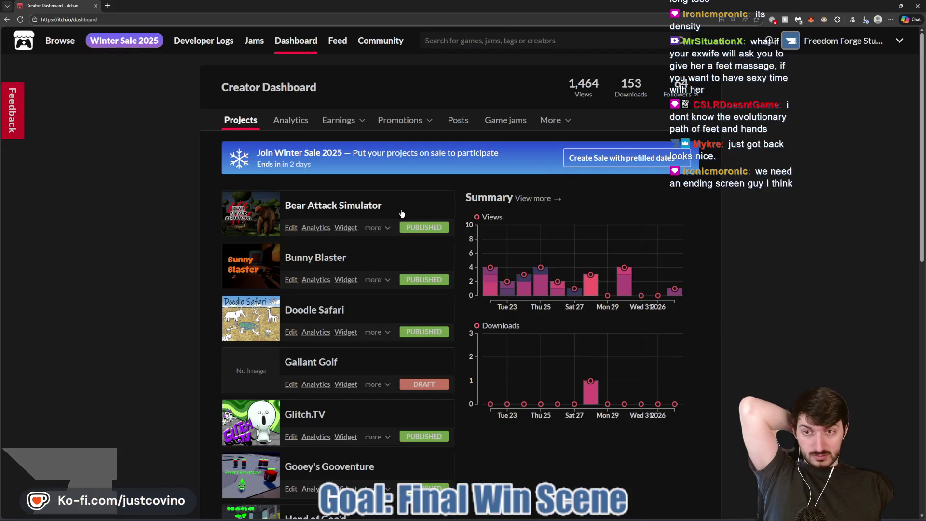
scroll(366, 219, "down", 3)
left_click(304, 217)
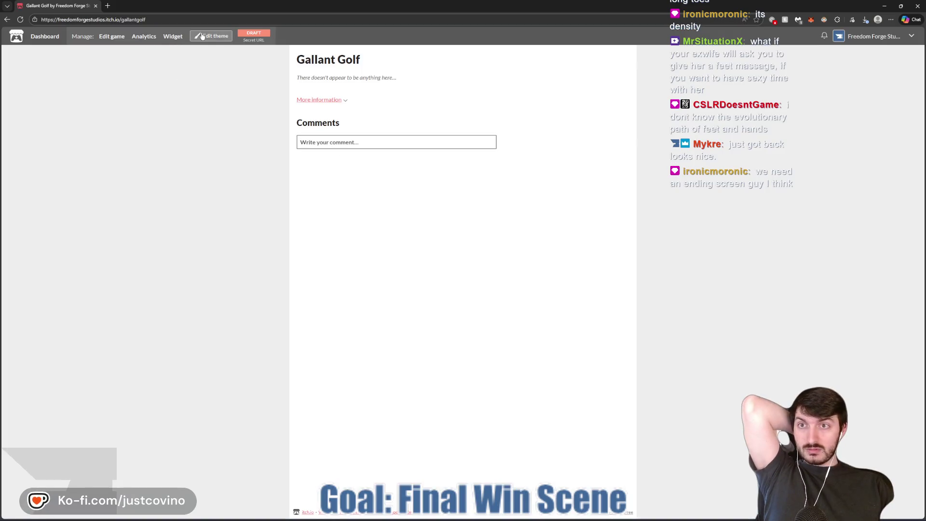
left_click(202, 36)
left_click(112, 37)
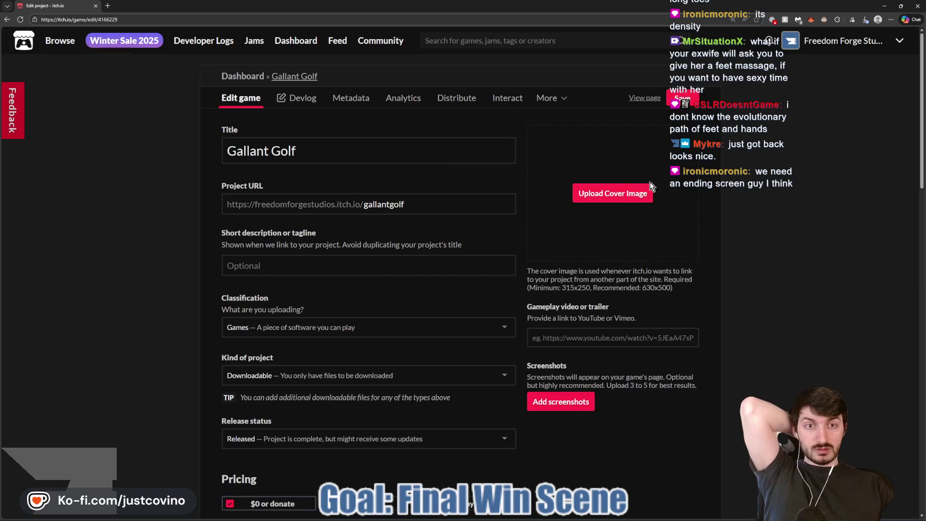
Rename GallantGolf0 in the GallantGolf_ITCH folder to GallantGolf_Cover
mouse_move(495, 515)
left_click(538, 460)
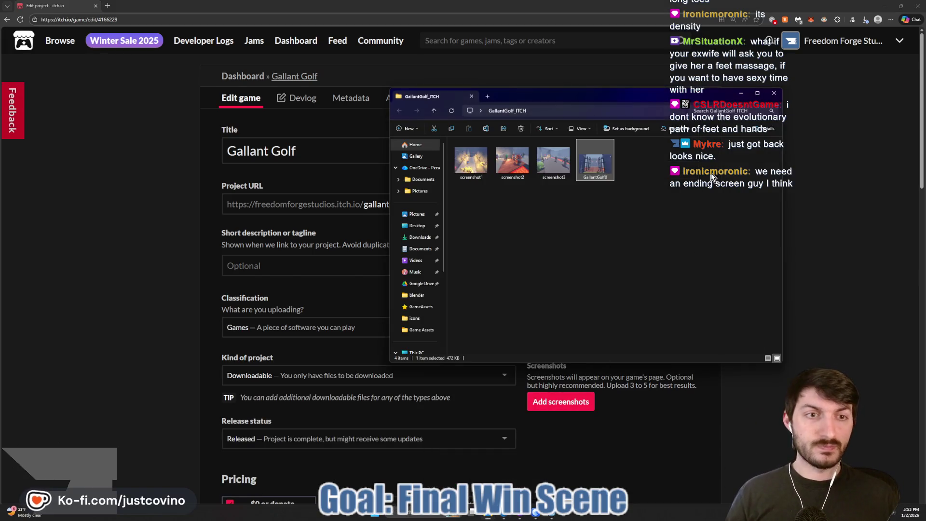
left_click(488, 130)
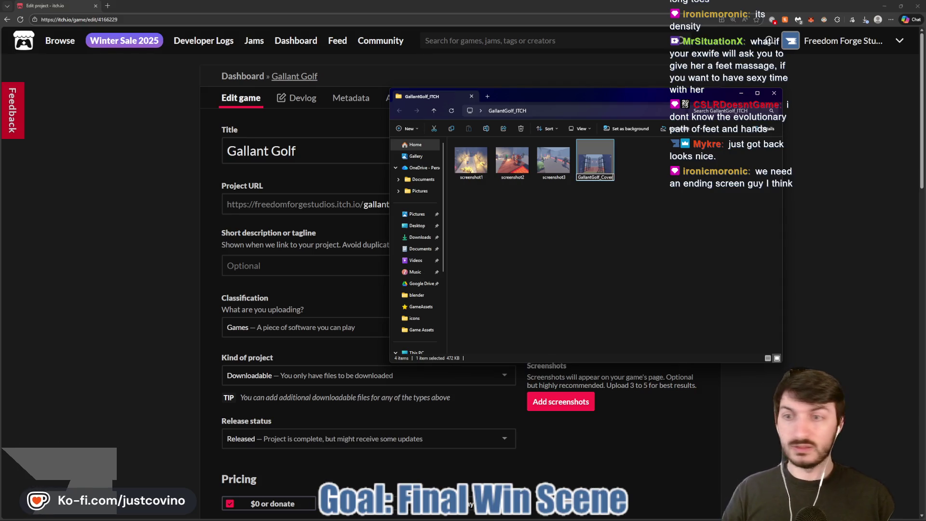
key("Return")
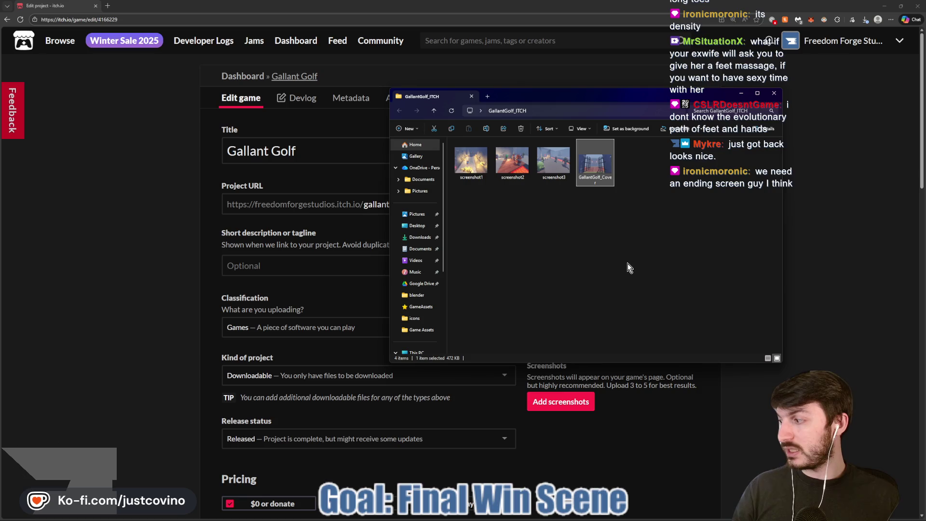
left_click(640, 228)
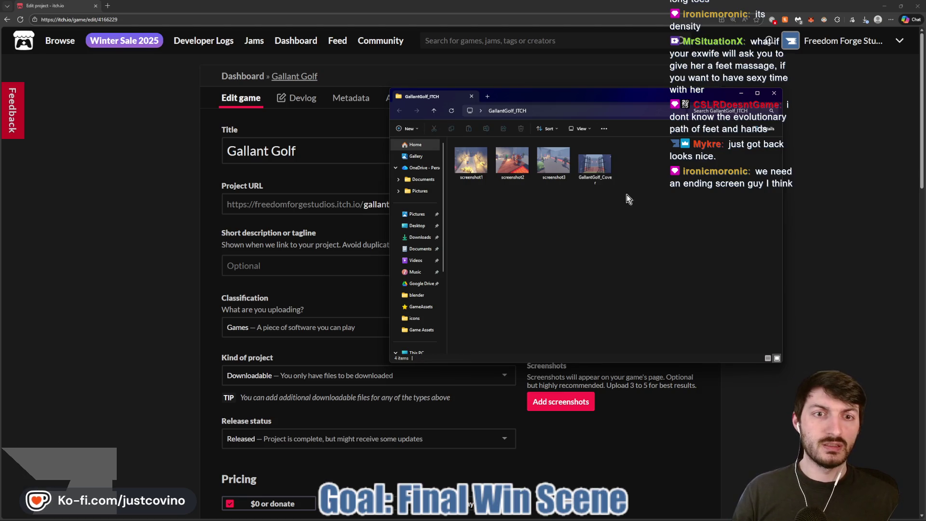
left_click(107, 6)
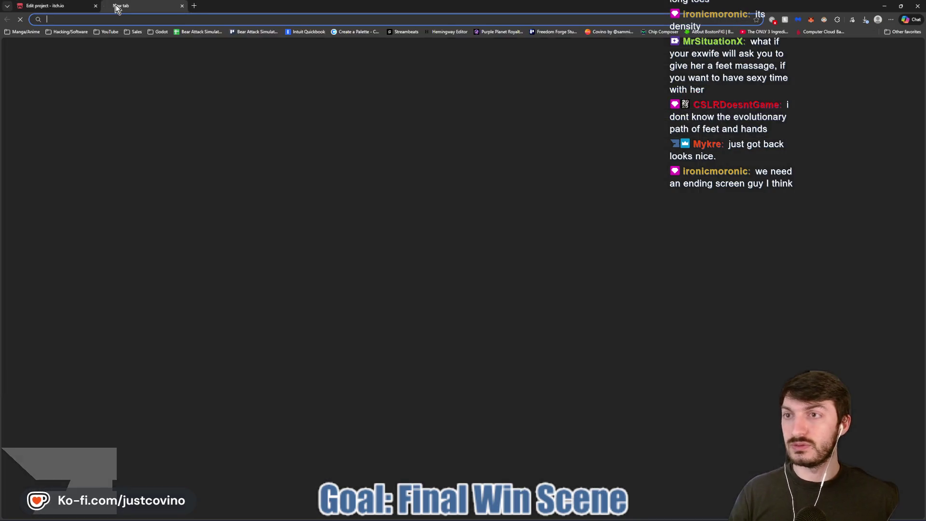
Load photopea.com and place the browser beside the GallantGolf_ITCH folder
type("photopea")
key("Return")
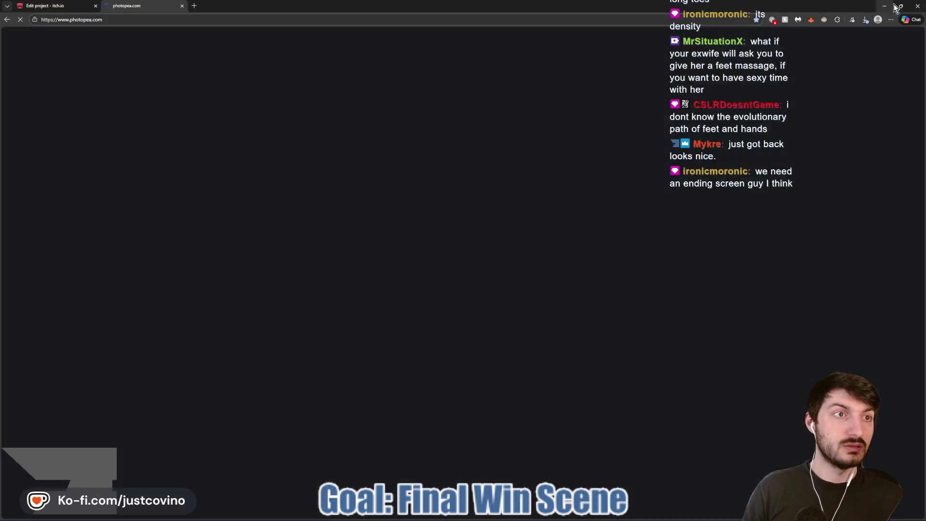
left_click(901, 6)
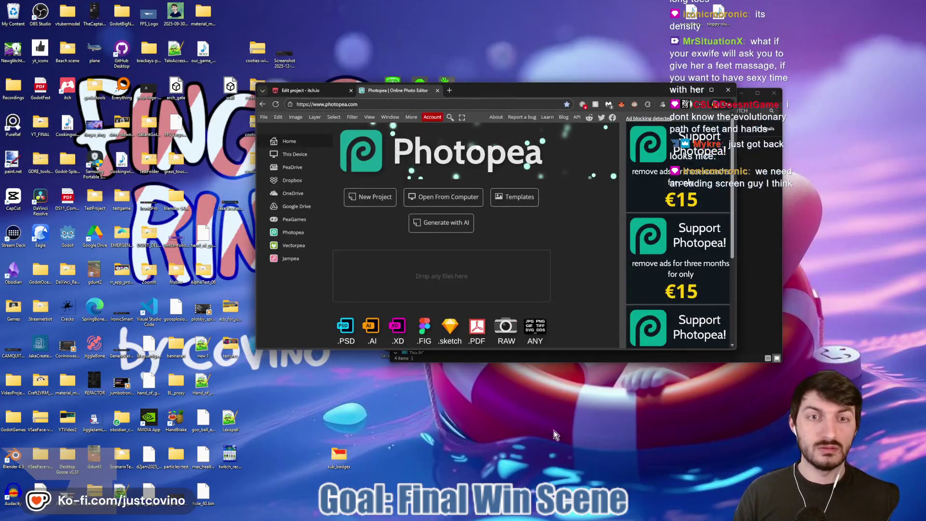
left_click(492, 515)
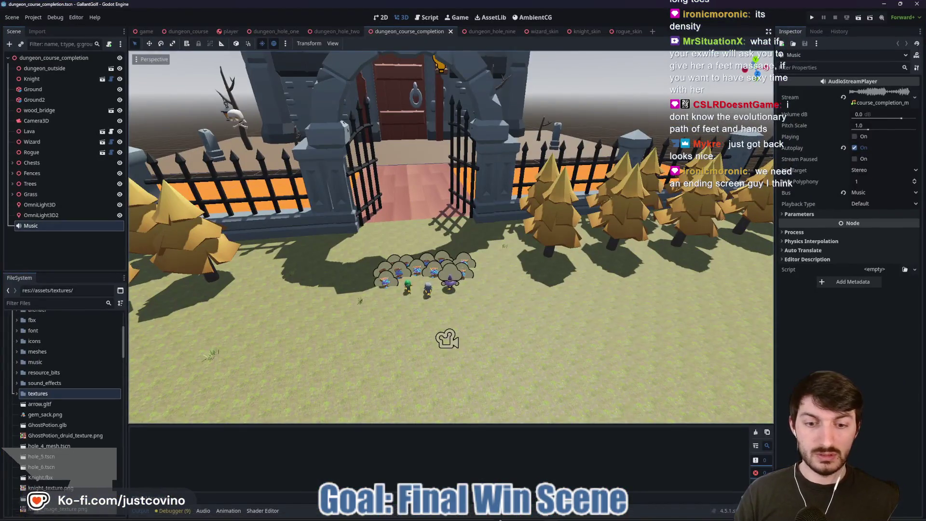
mouse_move(503, 515)
left_click(519, 474)
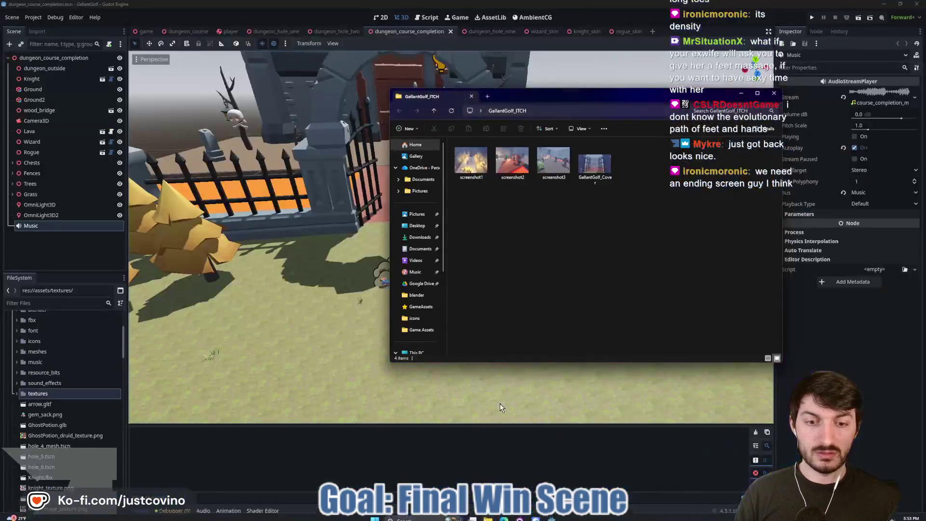
left_click(424, 515)
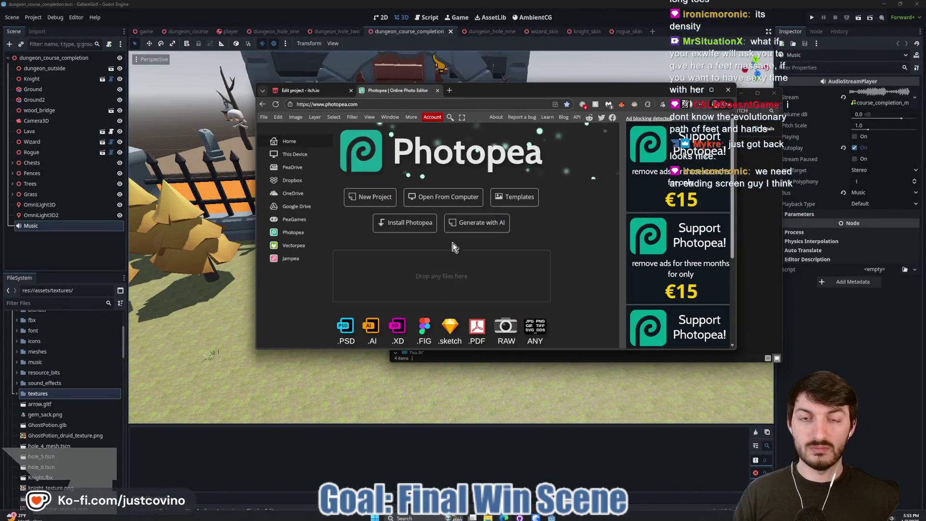
left_click_drag(539, 91, 397, 86)
Open GallantGolf_Cover.png in Photopea, scale it slightly narrower, and start cropping its right edge
left_click(683, 213)
mouse_move(595, 163)
left_mouse_down()
mouse_move(598, 170)
mouse_move(313, 239)
mouse_move(264, 286)
mouse_move(285, 285)
left_mouse_up()
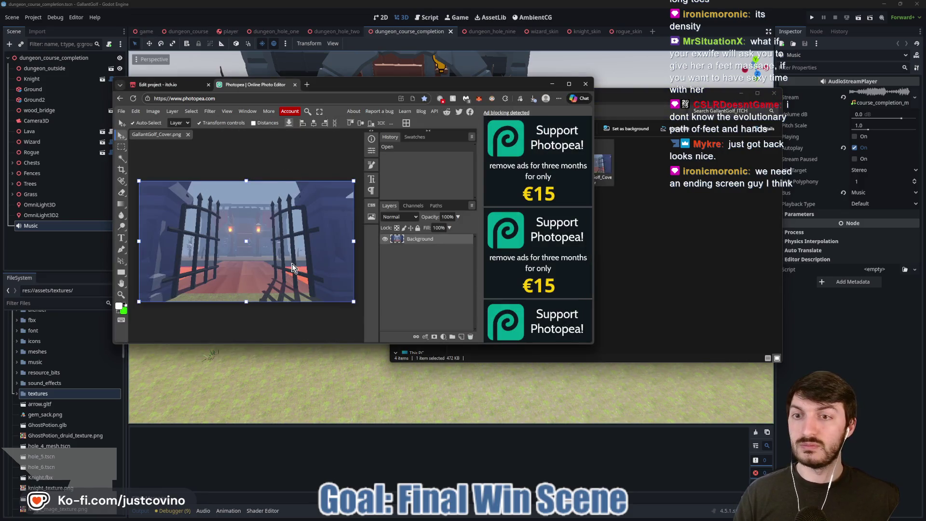
left_click_drag(360, 242, 344, 244)
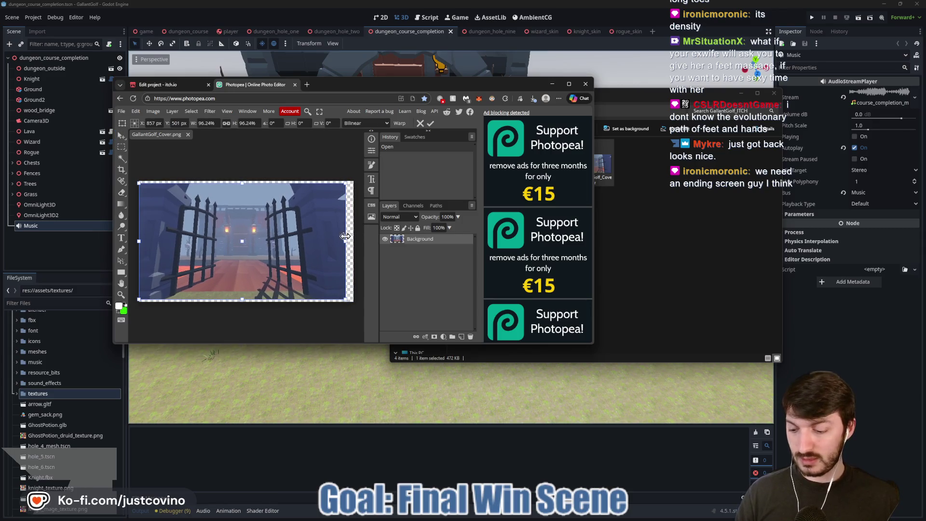
key("Return")
left_click_drag(376, 85, 434, 91)
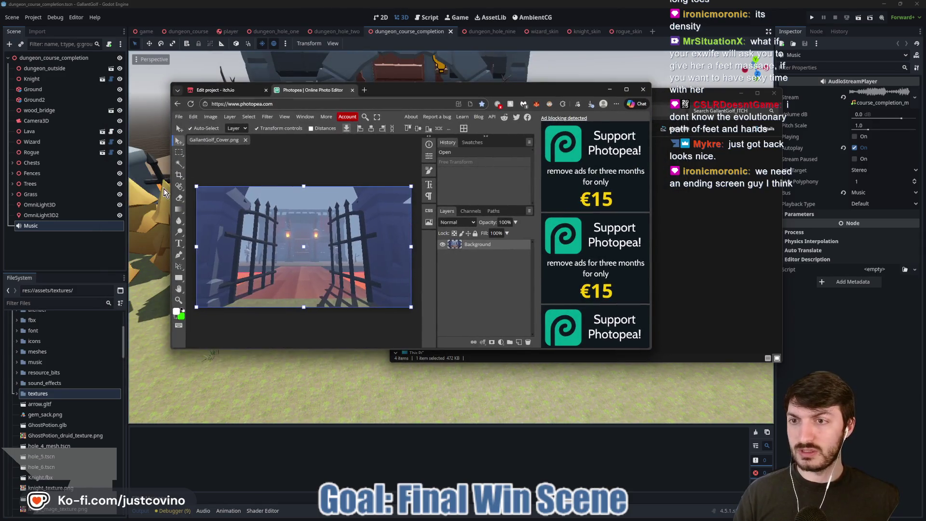
left_click(182, 176)
left_click_drag(411, 248, 395, 247)
Trim the cover's left and top edges, apply the crop, and check itch.io's cover size
mouse_move(195, 247)
left_mouse_down()
mouse_move(217, 246)
mouse_move(208, 247)
left_mouse_up()
mouse_move(303, 186)
left_mouse_down()
mouse_move(303, 208)
mouse_move(303, 197)
left_mouse_up()
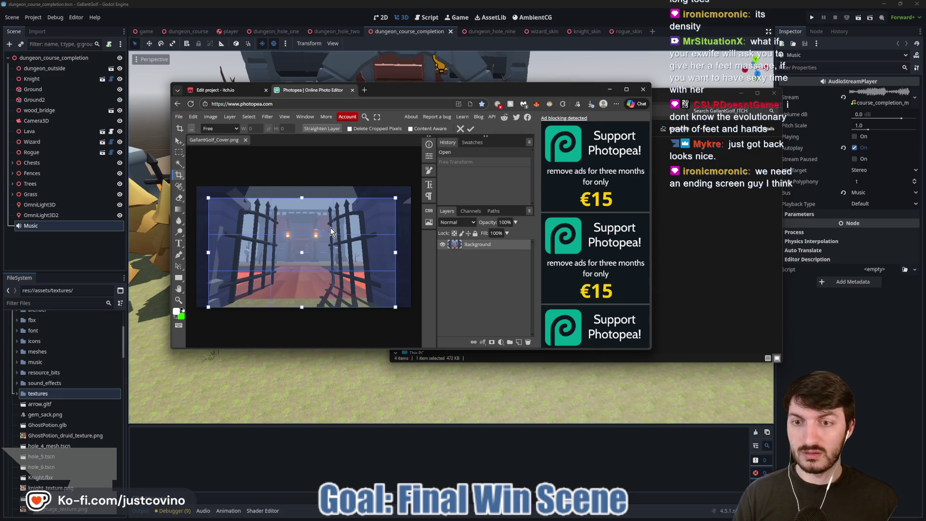
left_click(470, 129)
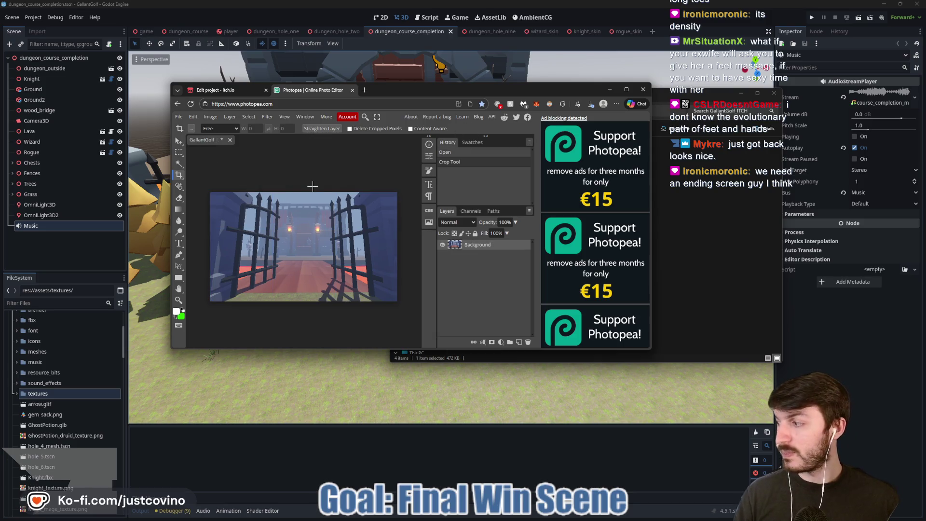
left_click_drag(651, 352, 719, 399)
left_click_drag(423, 82, 385, 59)
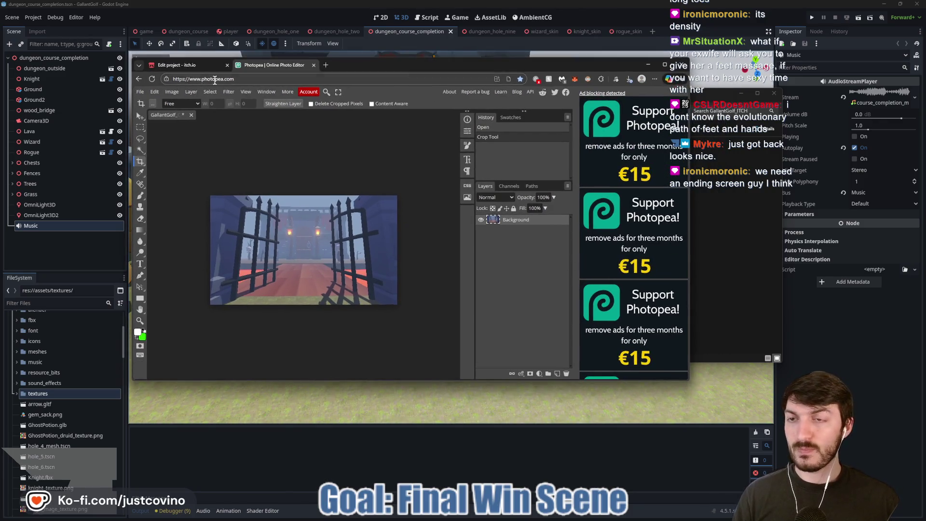
left_click(177, 64)
scroll(561, 254, "down", 1)
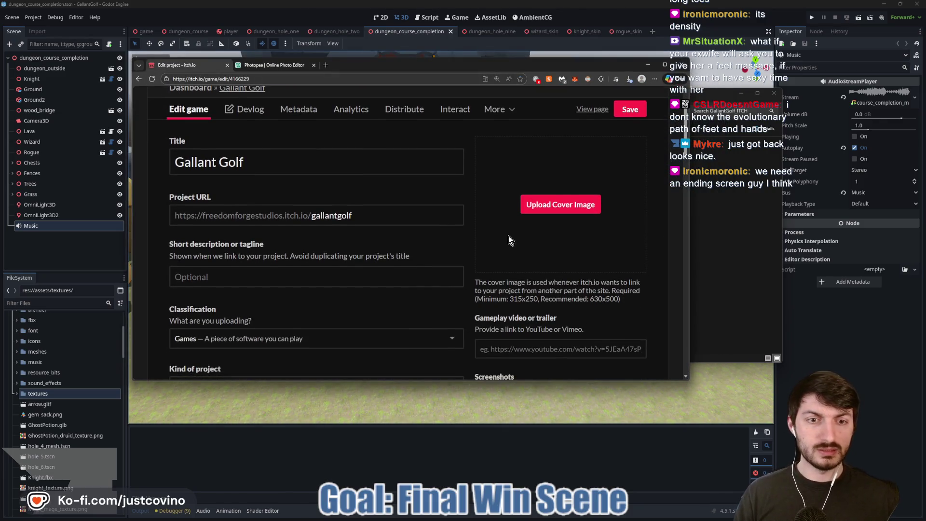
left_click(259, 65)
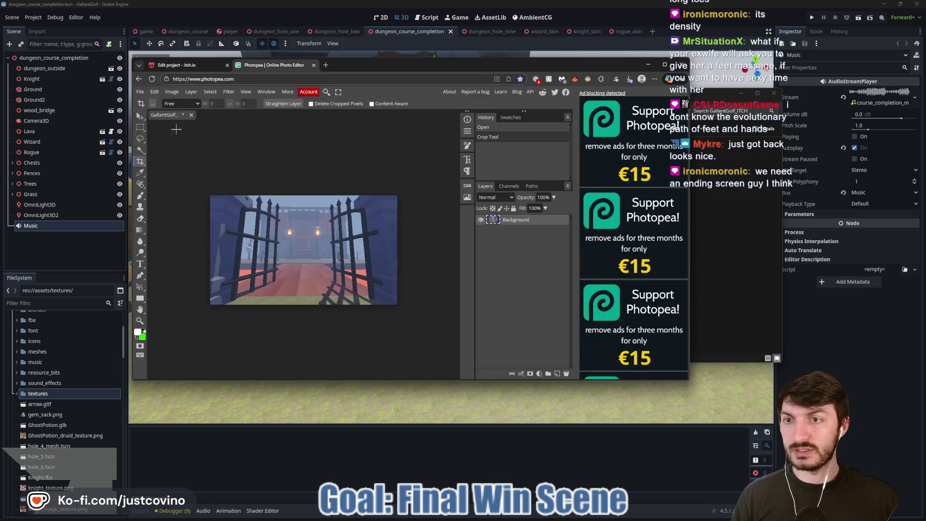
Resize the image to 630 pixels wide and save it over GallantGolf_Cover.png
left_click(172, 91)
left_click(199, 213)
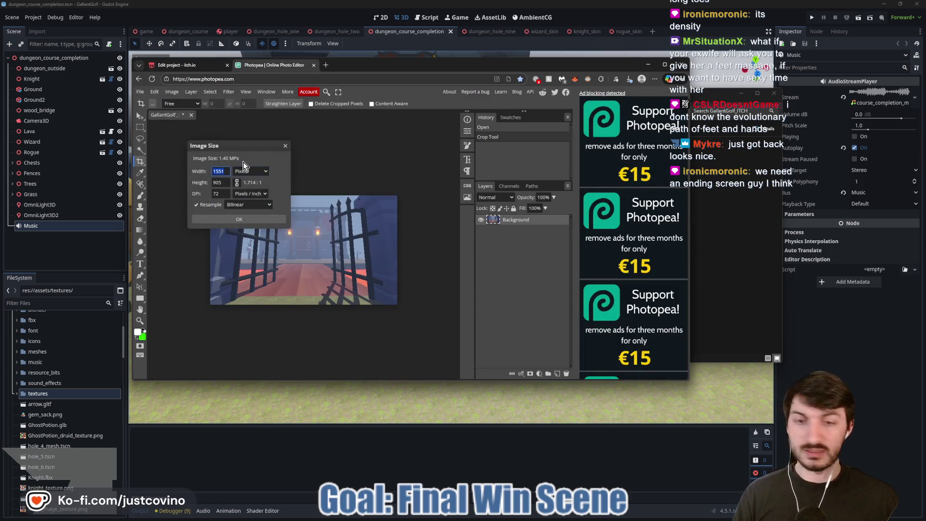
type("630")
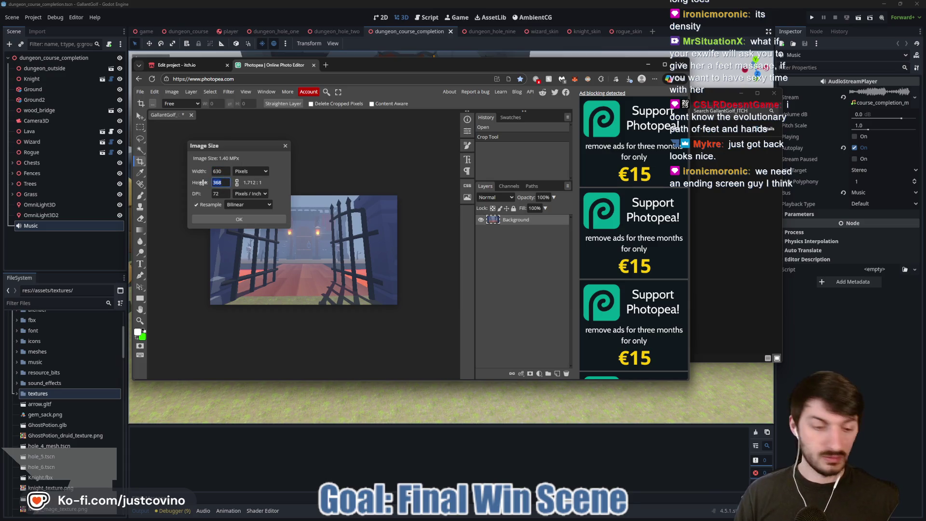
left_click(234, 218)
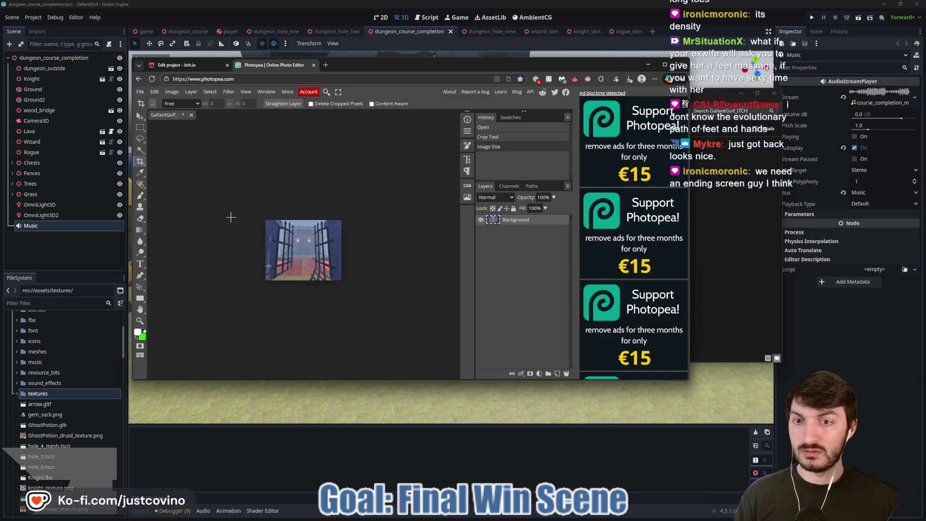
key("ctrl+s")
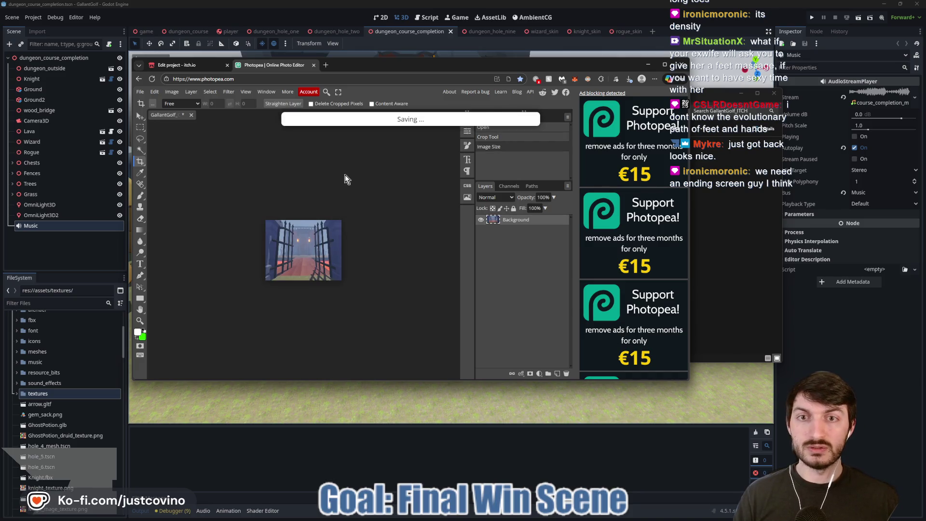
left_click(419, 120)
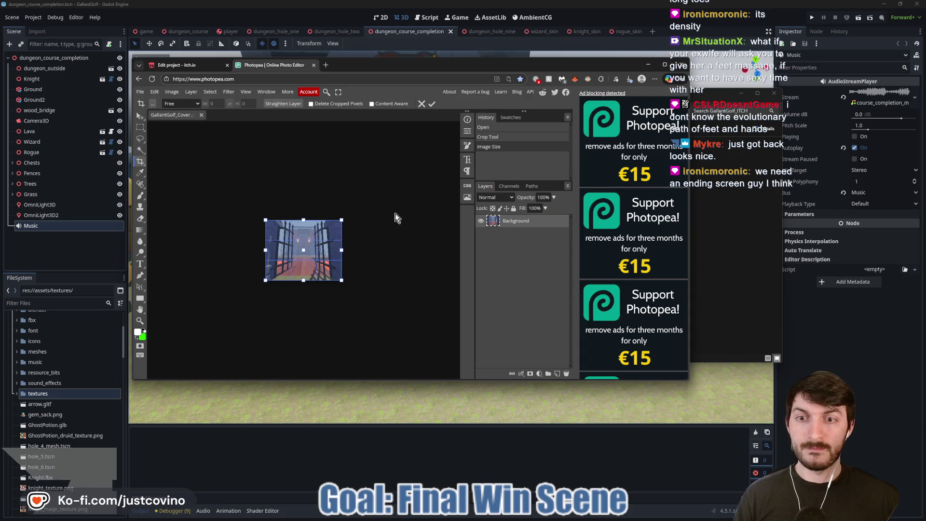
left_click(353, 66)
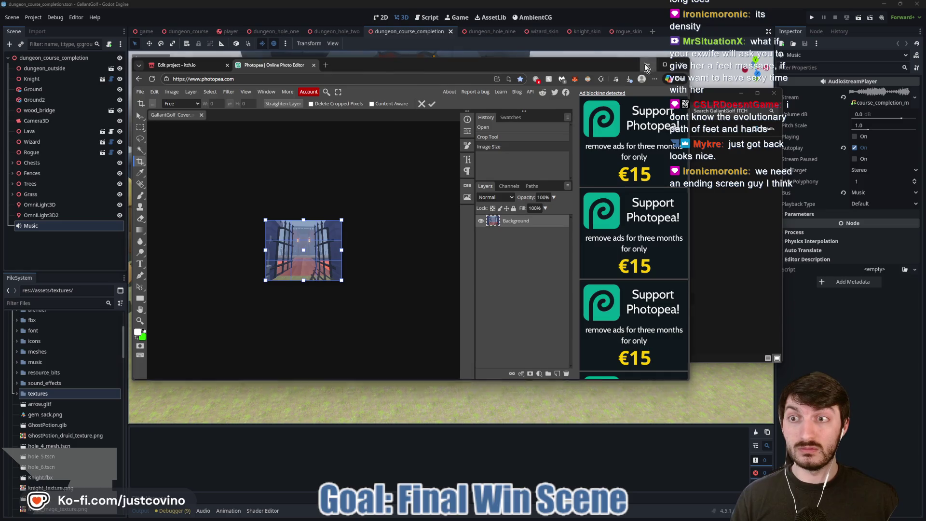
left_click(648, 65)
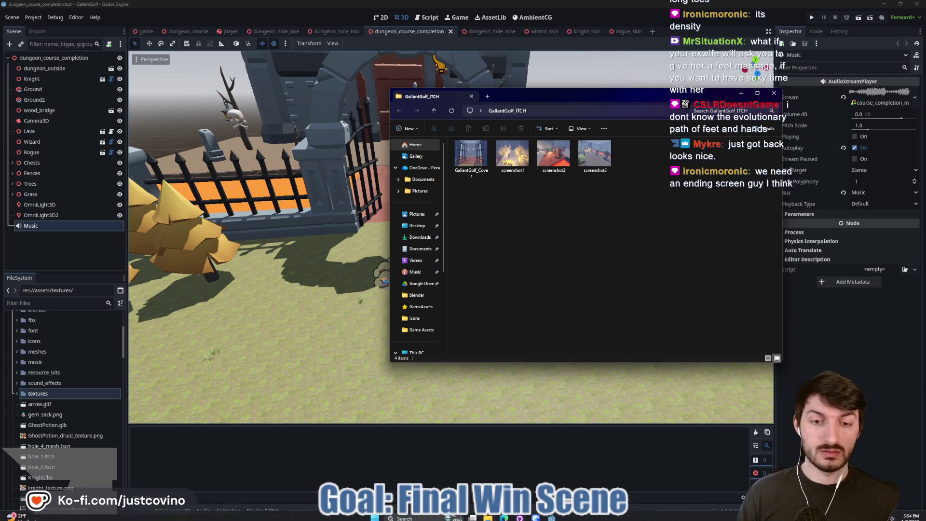
left_click(536, 516)
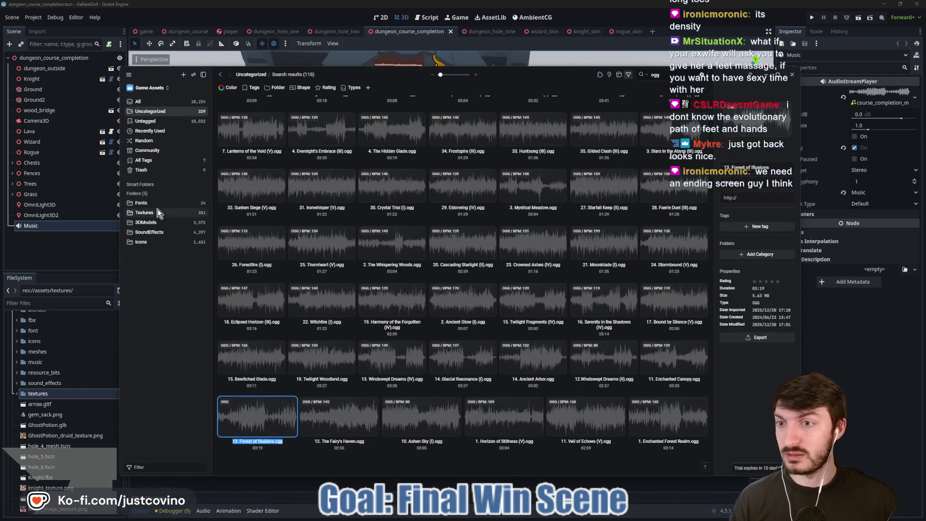
Browse Eagle's Fonts collection, then inspect Lobster-Regular.ttf's import settings in Godot
left_click(144, 204)
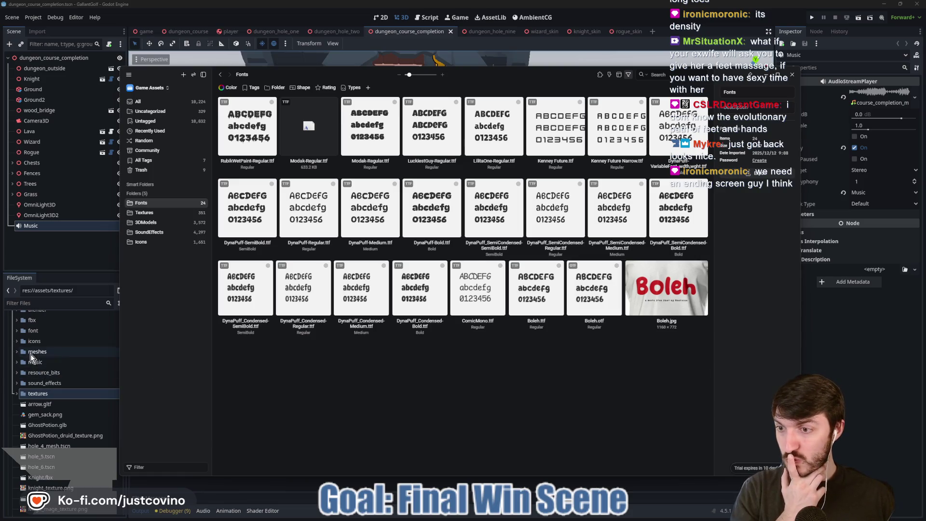
left_click(18, 331)
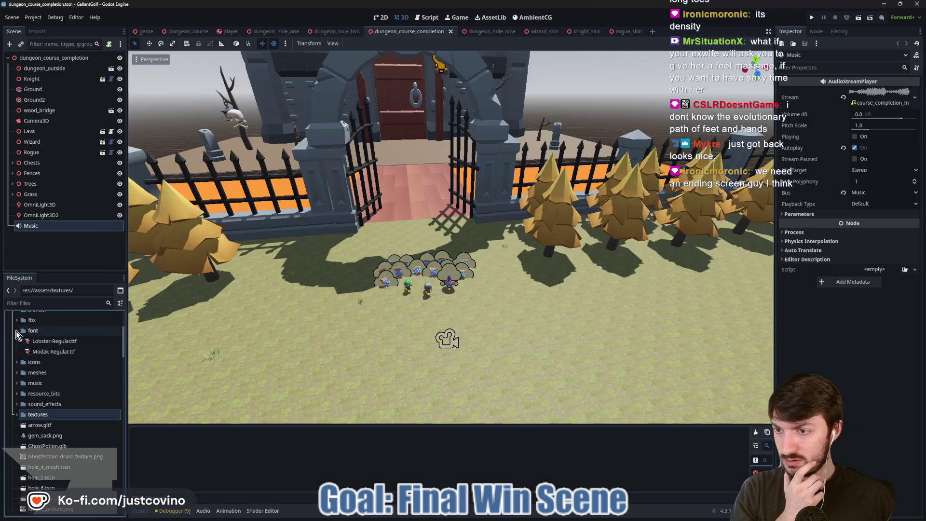
double_click(45, 343)
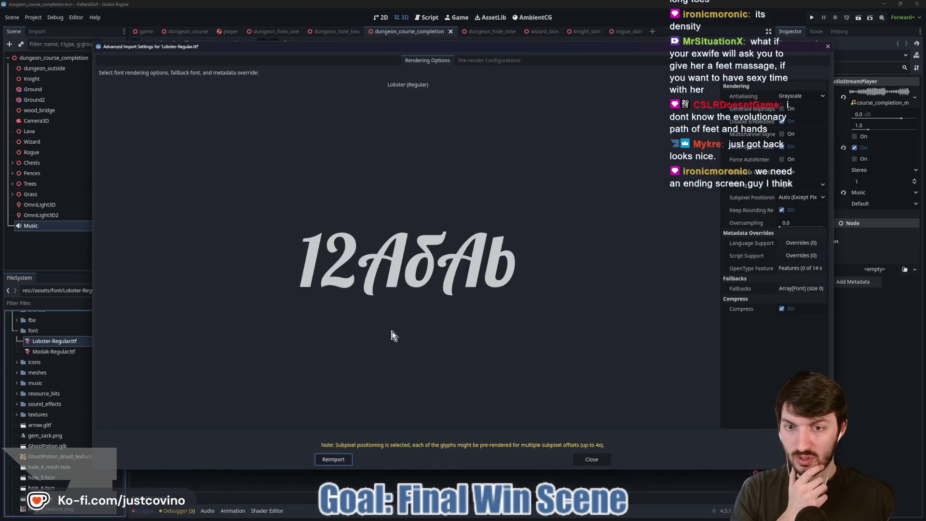
left_click(591, 459)
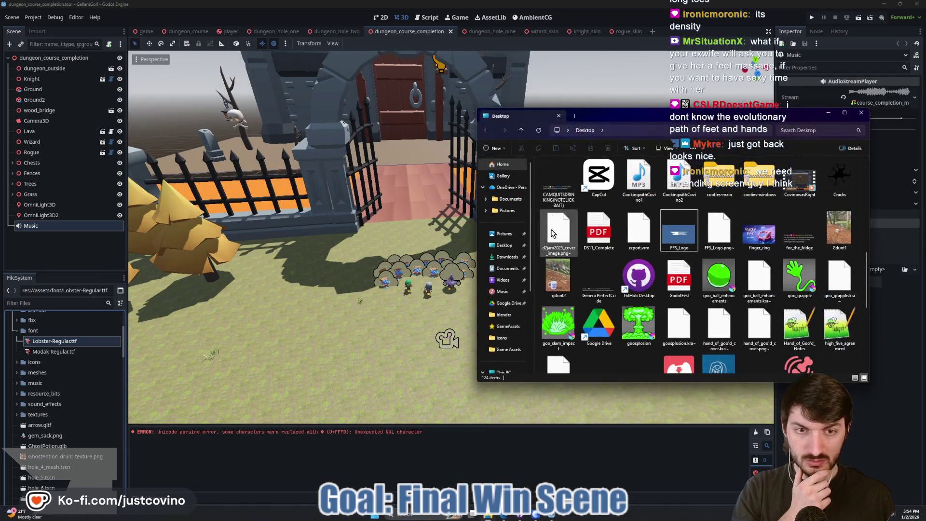
Open the Desktop > gallant_golf > assets > font folder in File Explorer
left_click(504, 245)
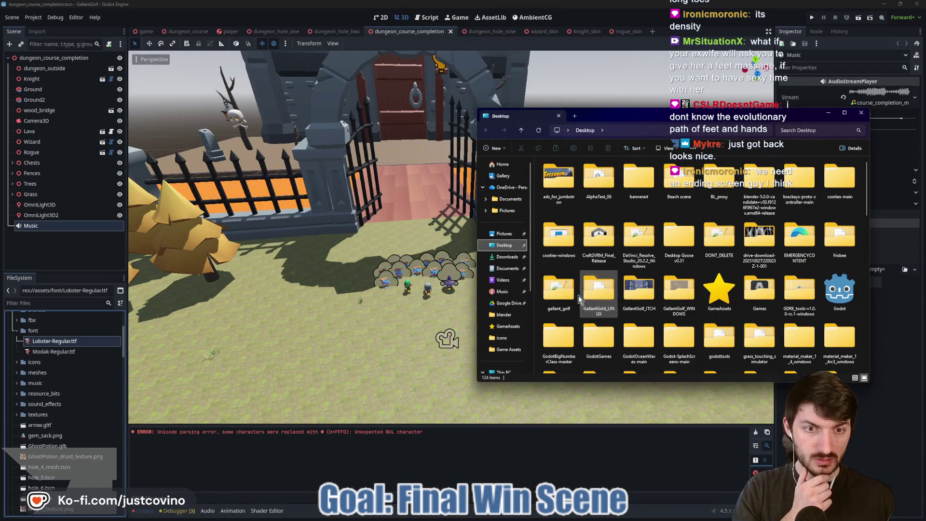
double_click(558, 289)
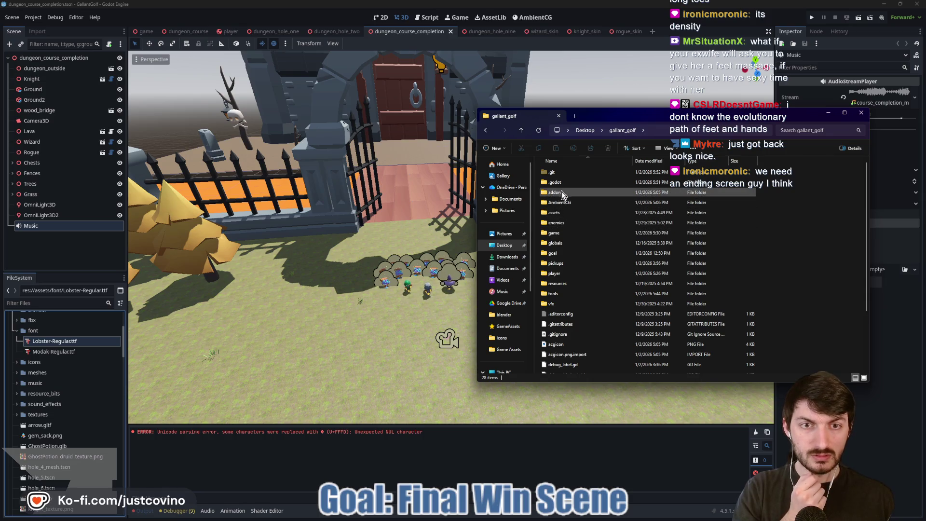
double_click(566, 212)
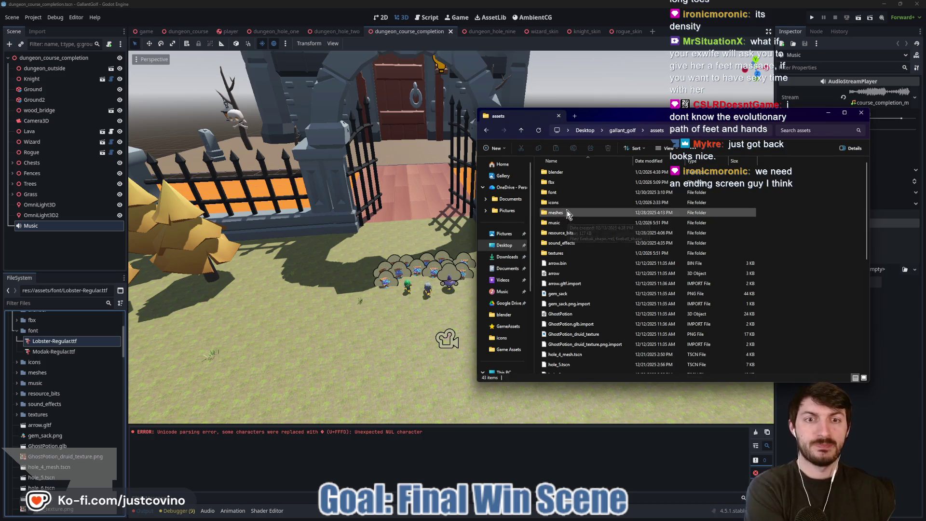
double_click(560, 195)
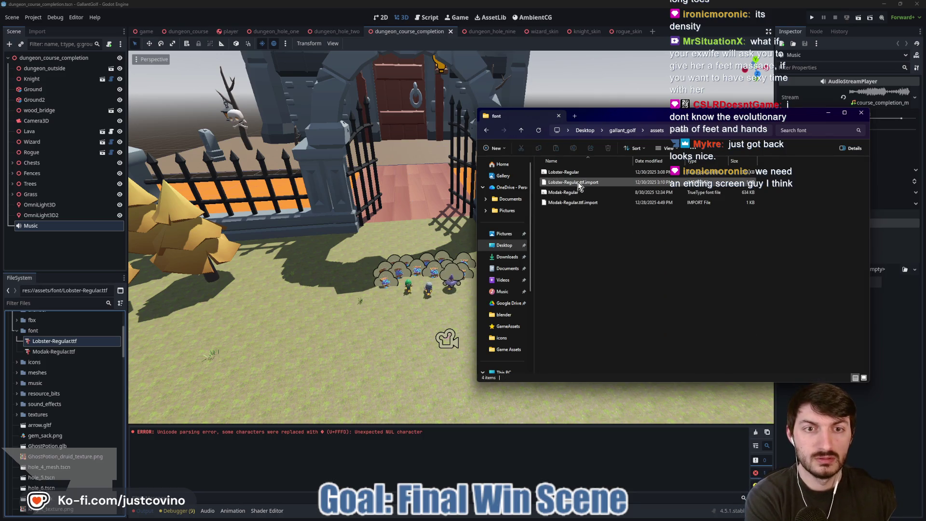
Install the Lobster-Regular font on the system and return to Photopea
double_click(589, 173)
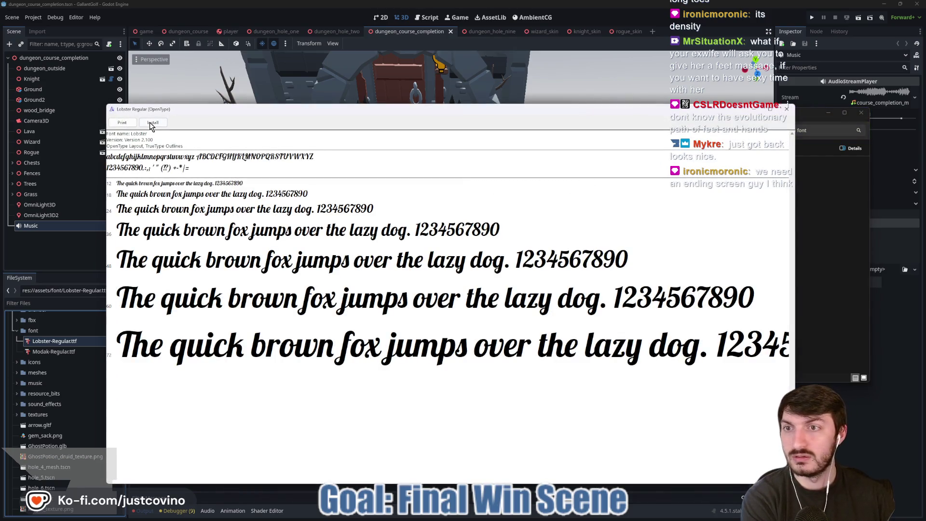
left_click(151, 124)
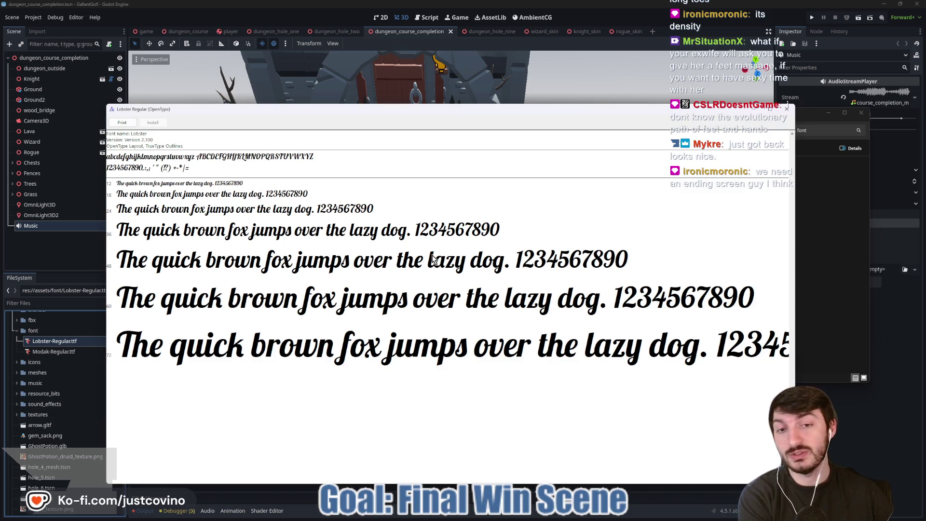
left_click(786, 109)
key("alt+Tab")
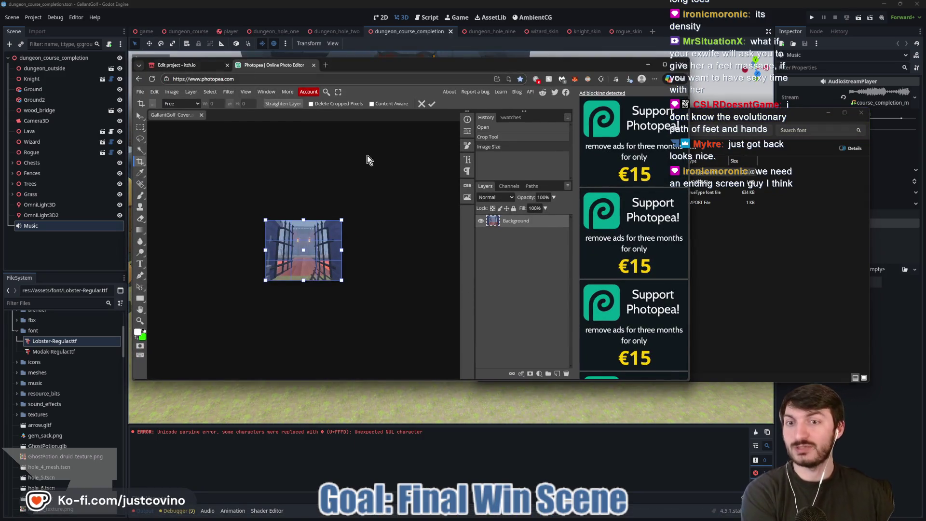
Close the Photopea tab and open the studio's public page in a new tab
left_click(313, 64)
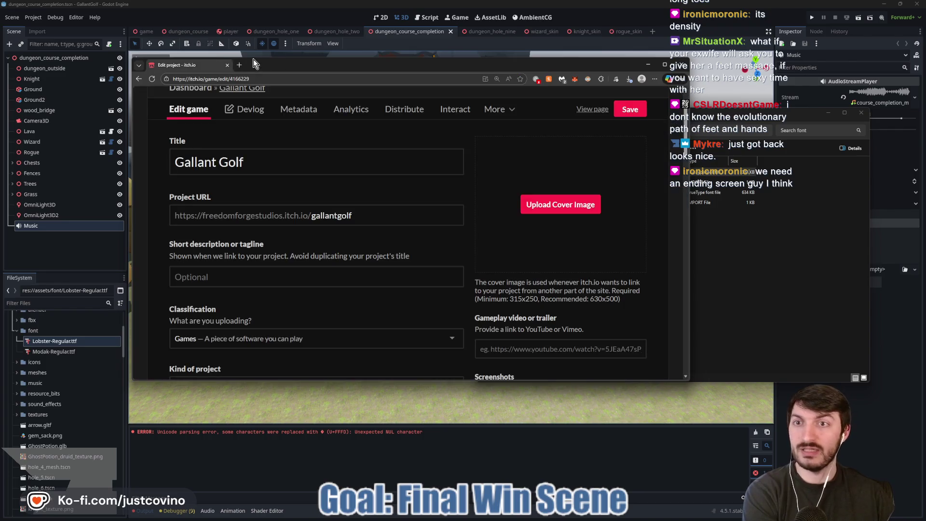
scroll(563, 139, "up", 2)
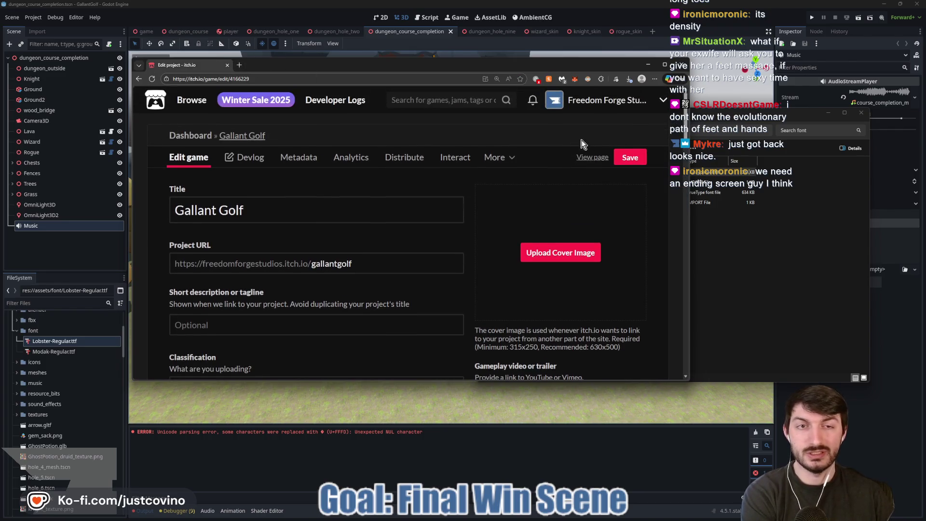
middle_click(609, 103)
left_click(271, 66)
left_click(271, 79)
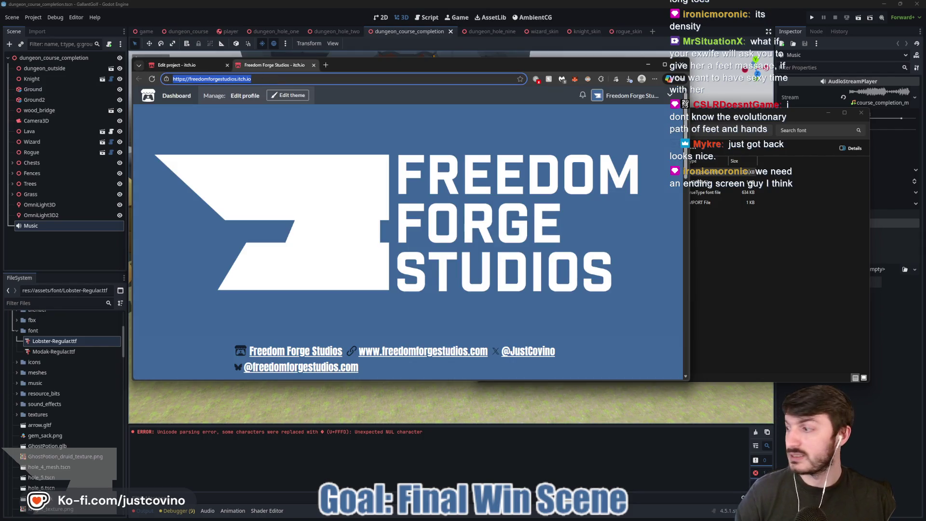
key("alt+Tab")
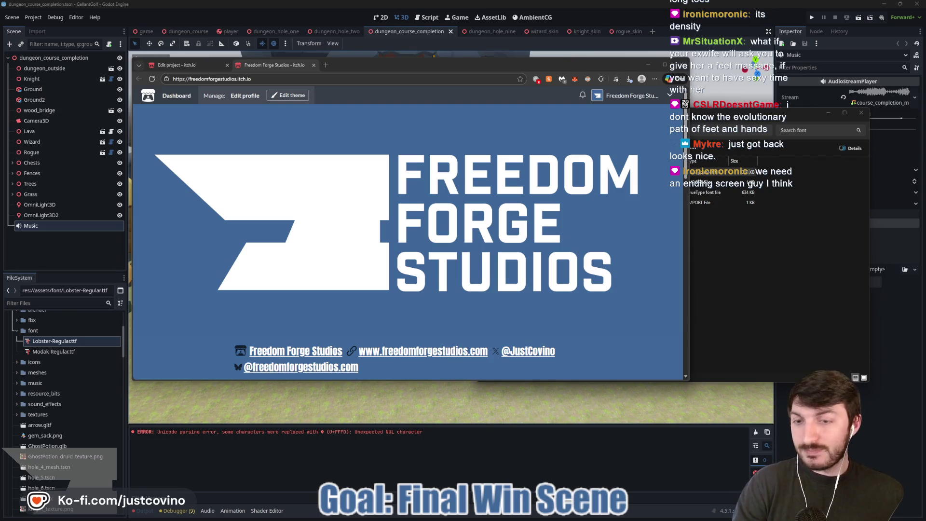
Return to the Gallant Golf edit page, close the font folder and minimize the browser
scroll(305, 208, "down", 5)
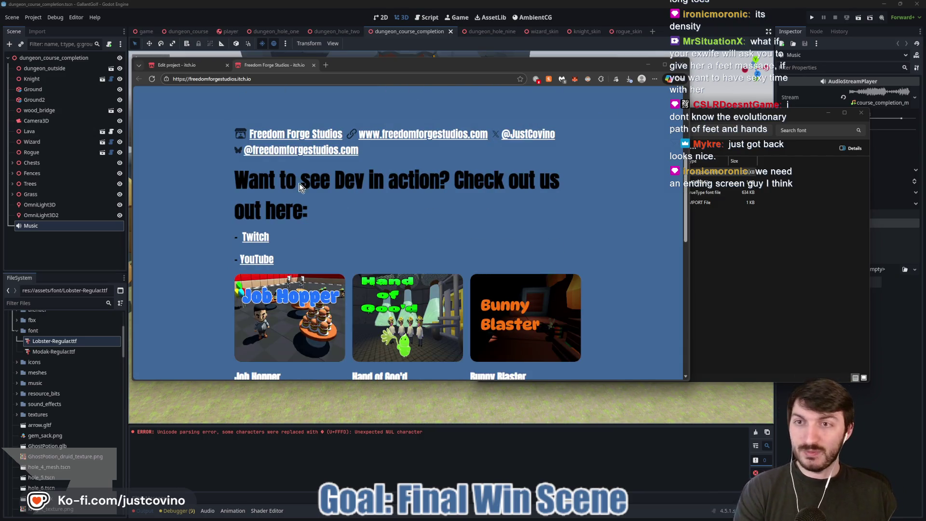
scroll(289, 184, "up", 5)
left_click(191, 65)
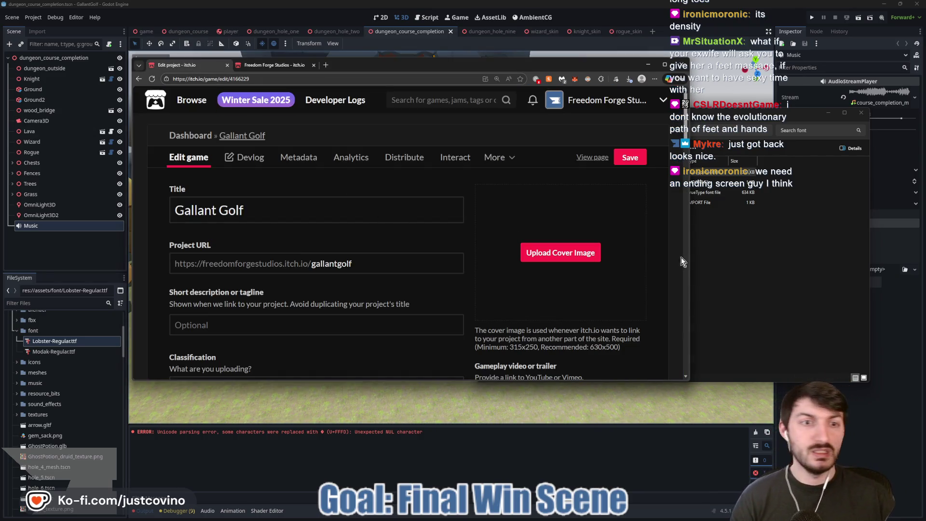
left_click(699, 256)
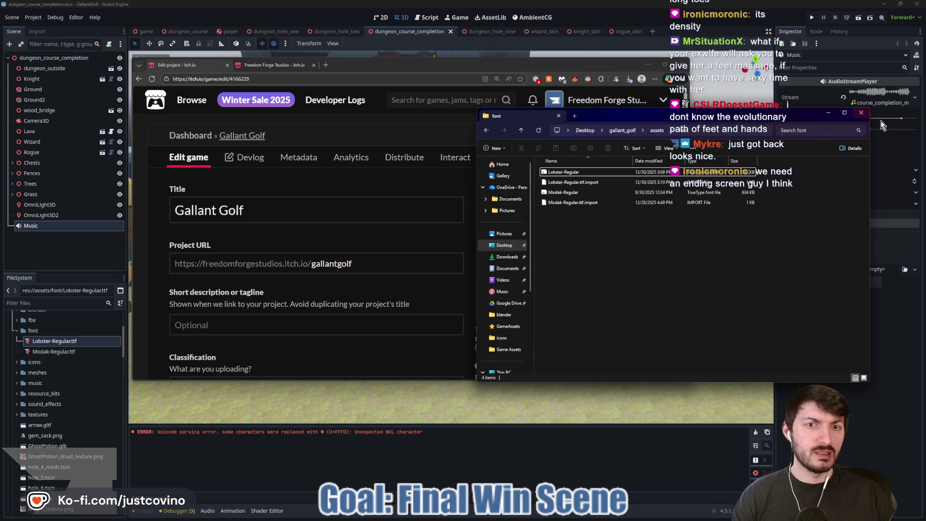
left_click(862, 113)
left_click(648, 65)
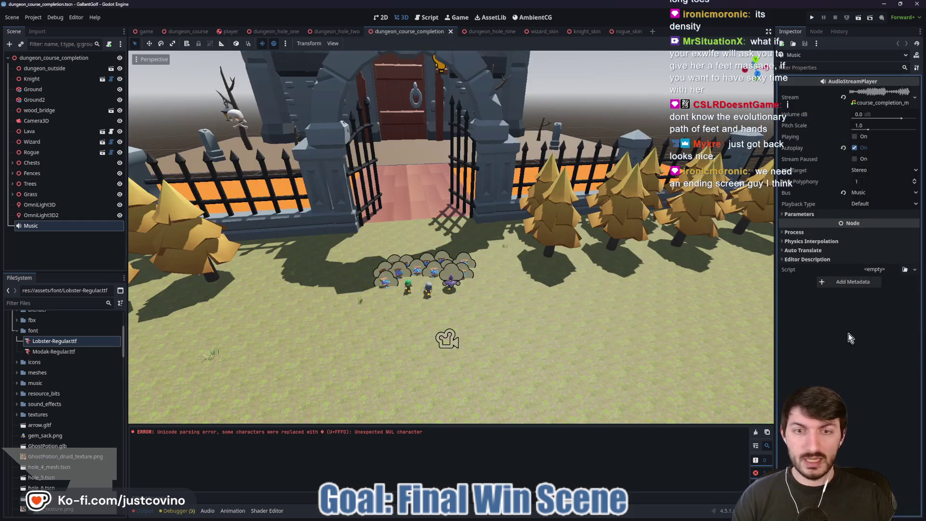
Dismiss a Windows start-menu search for 'chrome'
key("super")
type("chrome")
key("Return")
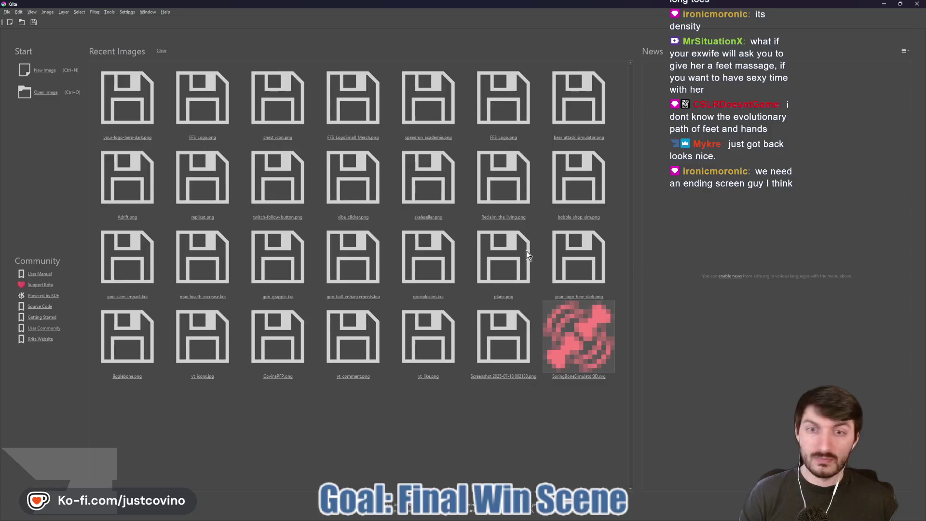
In Krita, open GallantGolf_Cover from the Desktop's GallantGolf_ITCH folder
left_click(47, 95)
left_click_drag(359, 112, 232, 127)
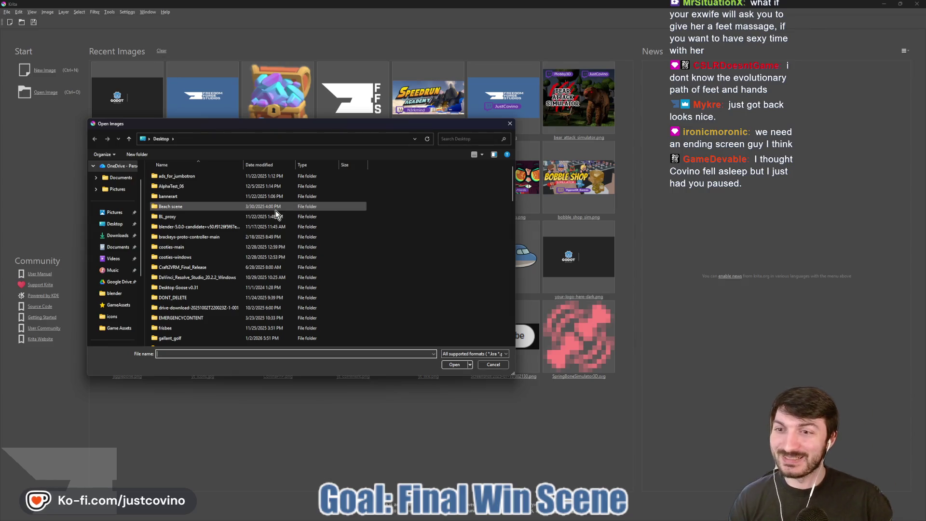
scroll(276, 210, "down", 4)
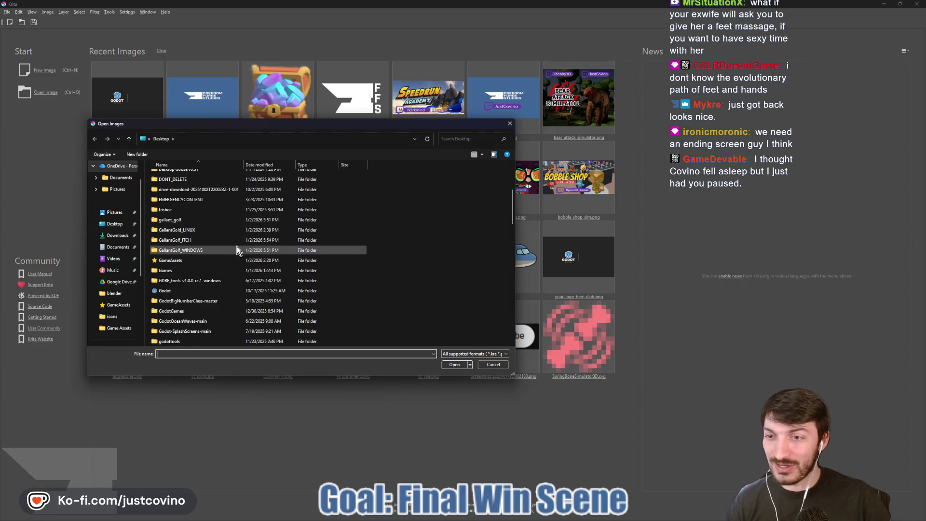
double_click(203, 240)
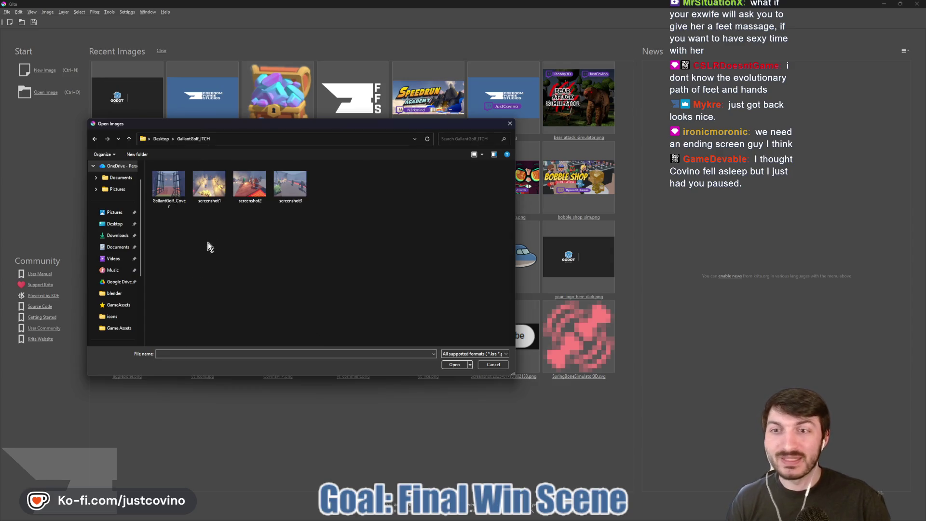
left_click(169, 188)
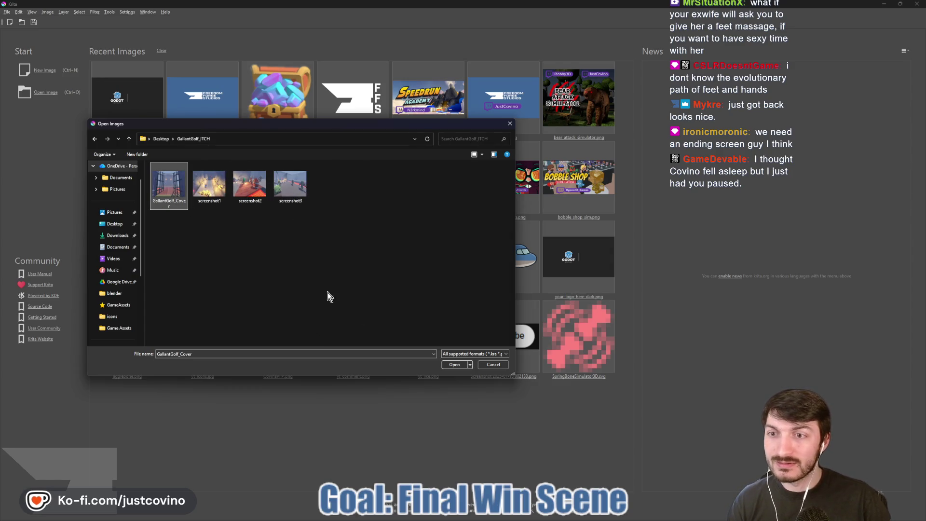
left_click(455, 365)
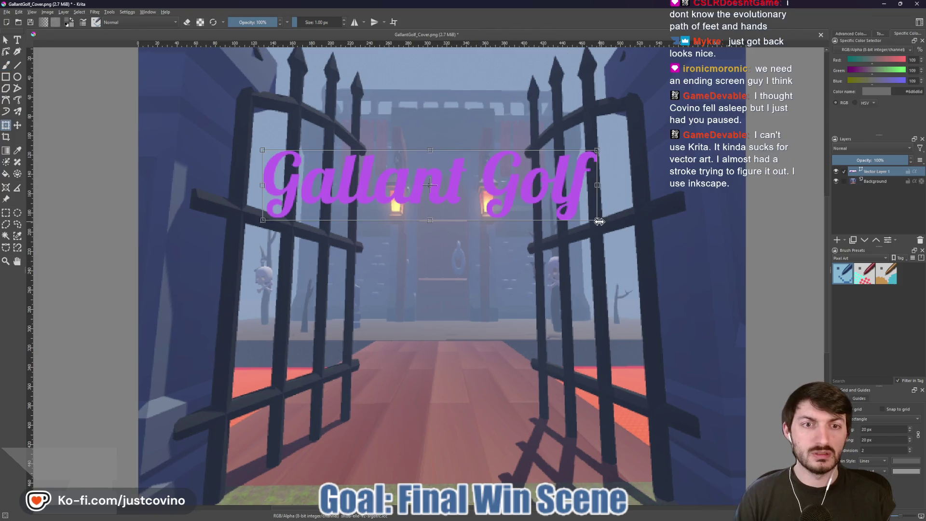
Enlarge the purple 'Gallant Golf' title and move it up-left across the top of the cover
left_click_drag(597, 222, 703, 279)
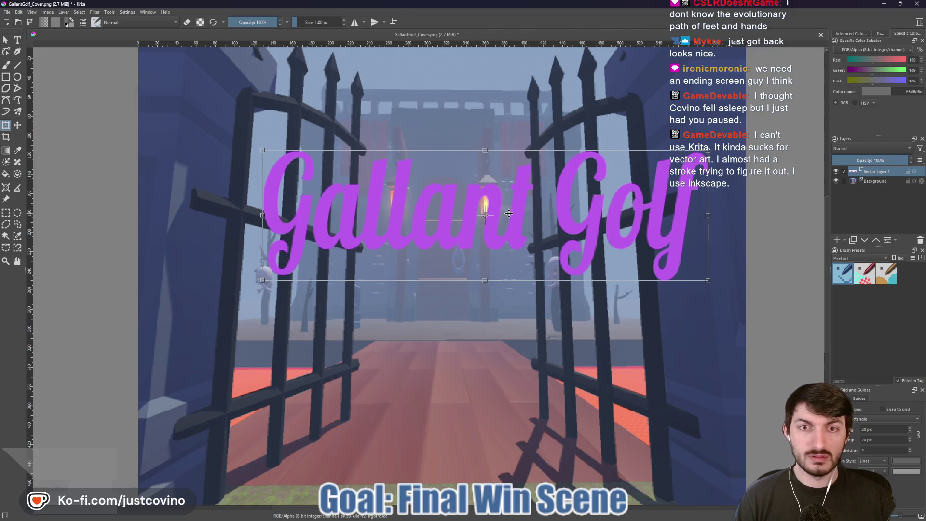
left_click_drag(509, 213, 470, 187)
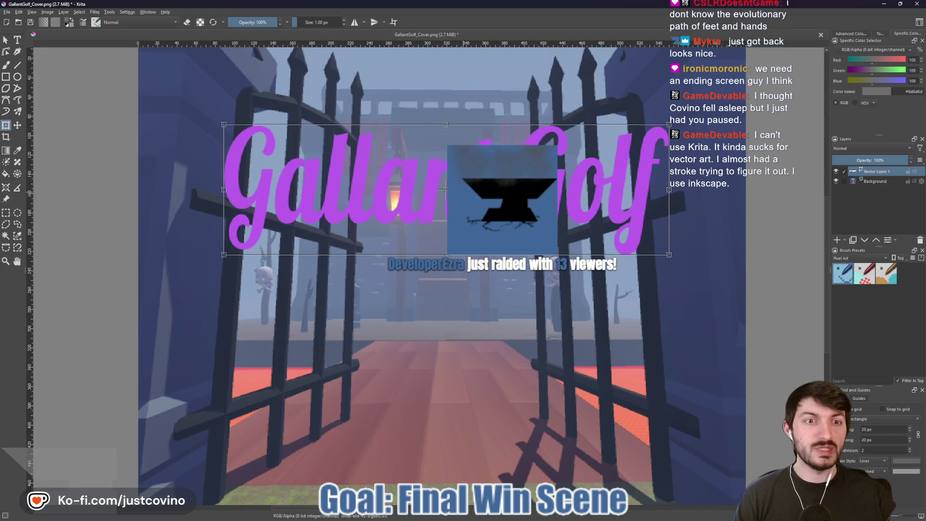
key("Return")
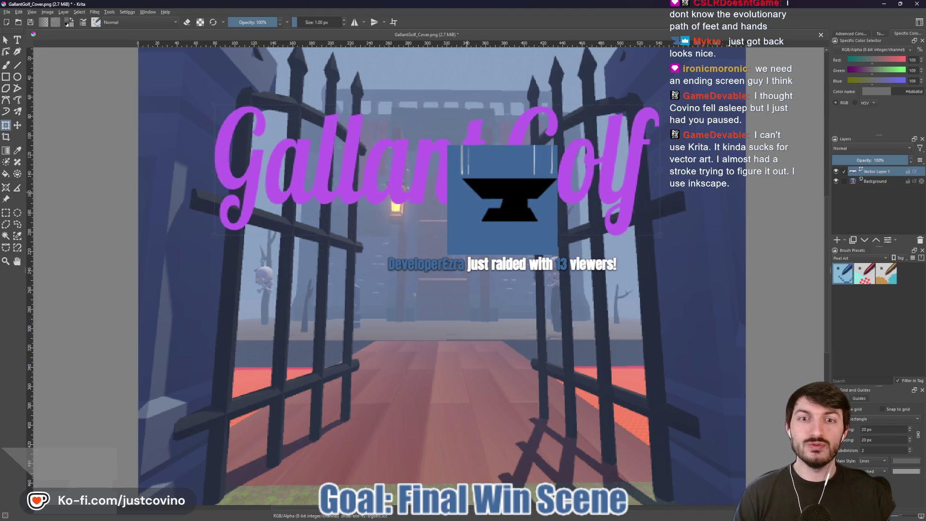
left_click(441, 172)
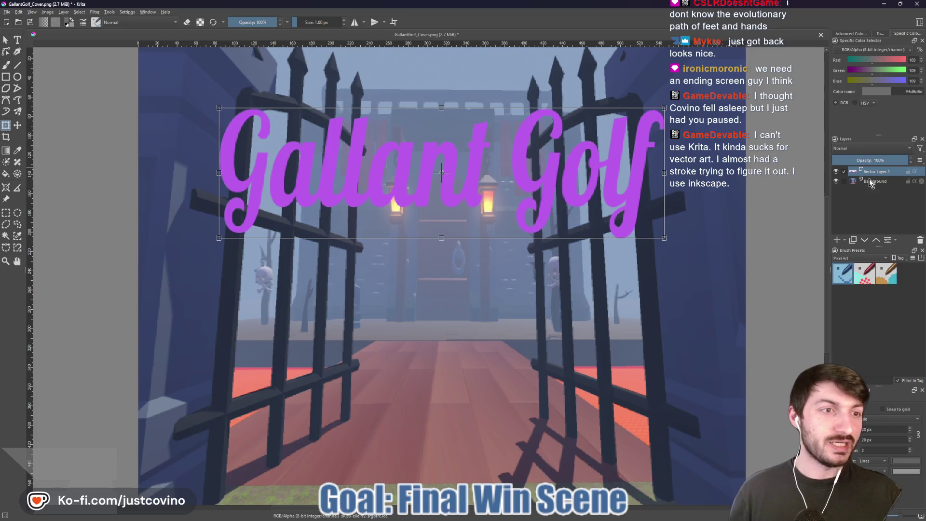
left_click(6, 41)
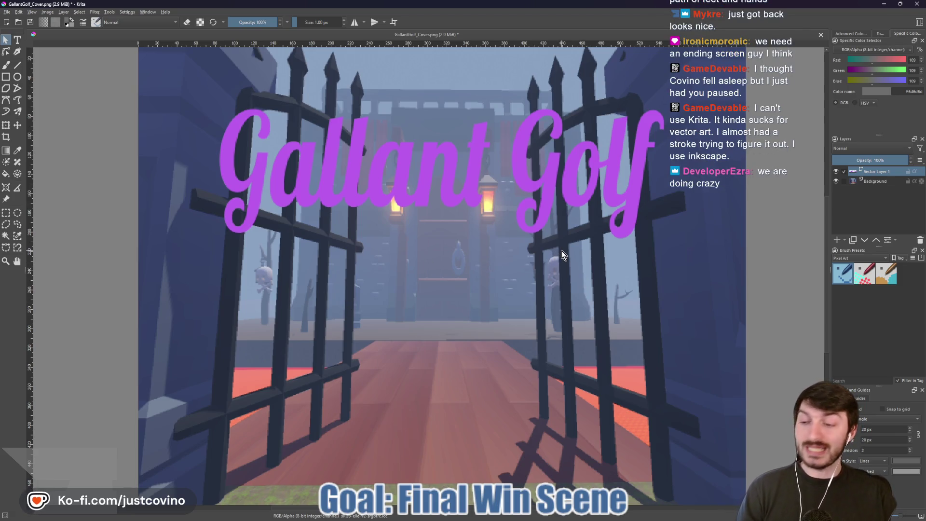
Select Vector Layer 1's opaque letters and grow the selection by 5 px
right_click(871, 174)
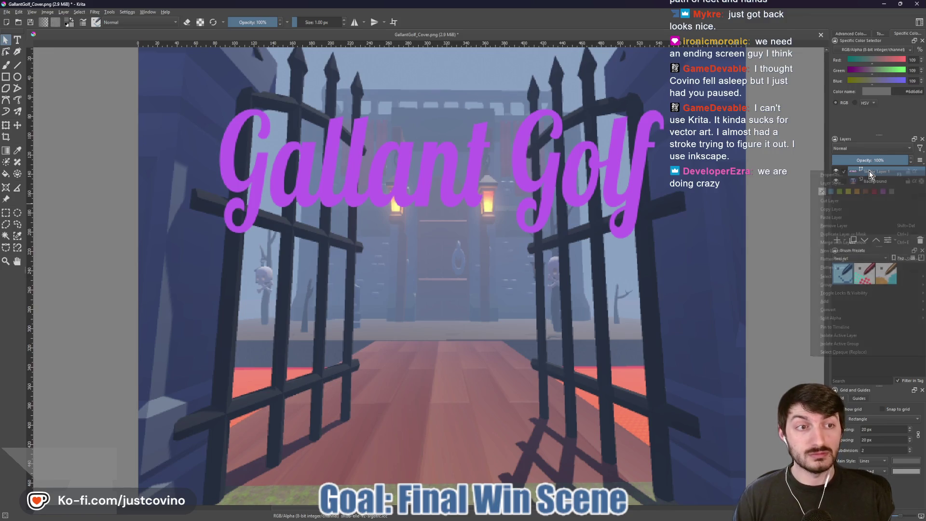
left_click(856, 352)
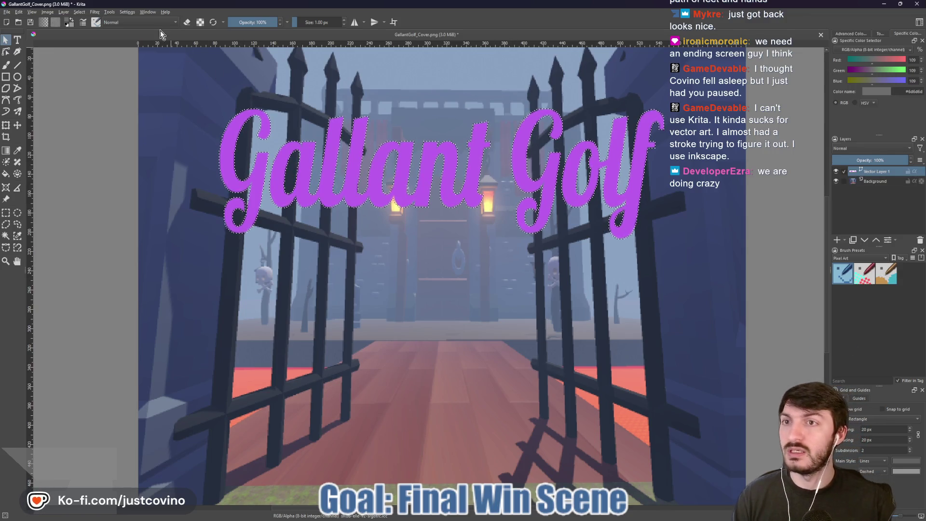
left_click(80, 12)
left_click(120, 147)
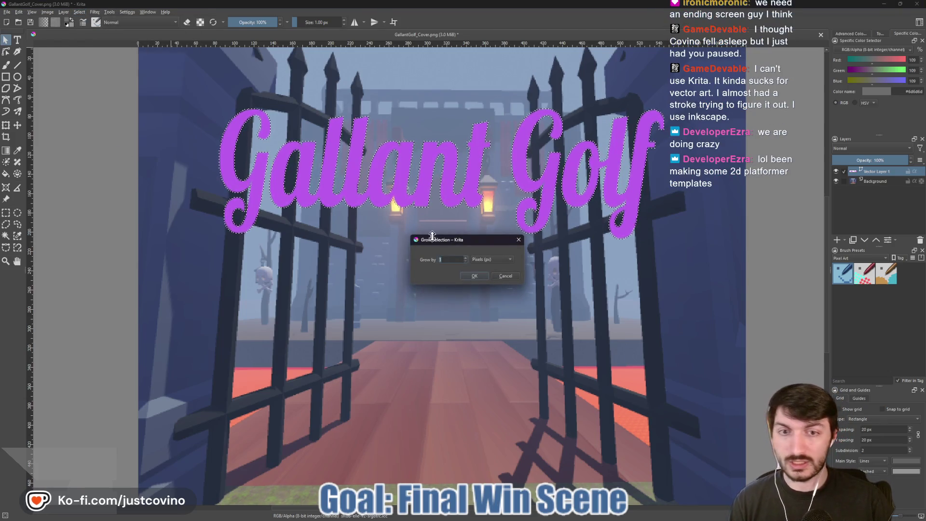
type("5")
key("Return")
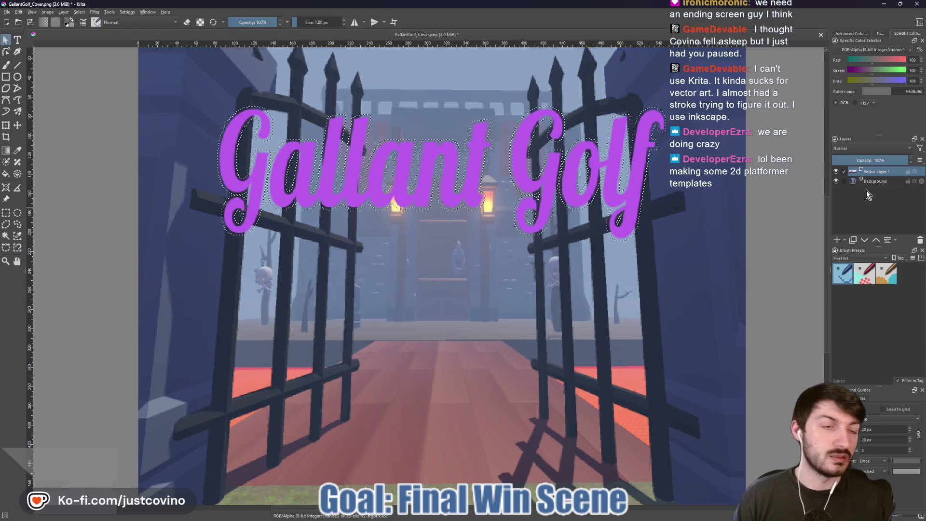
Add Paint Layer 2, group it with Vector Layer 1, and make Paint Layer 2 active
left_click(837, 243)
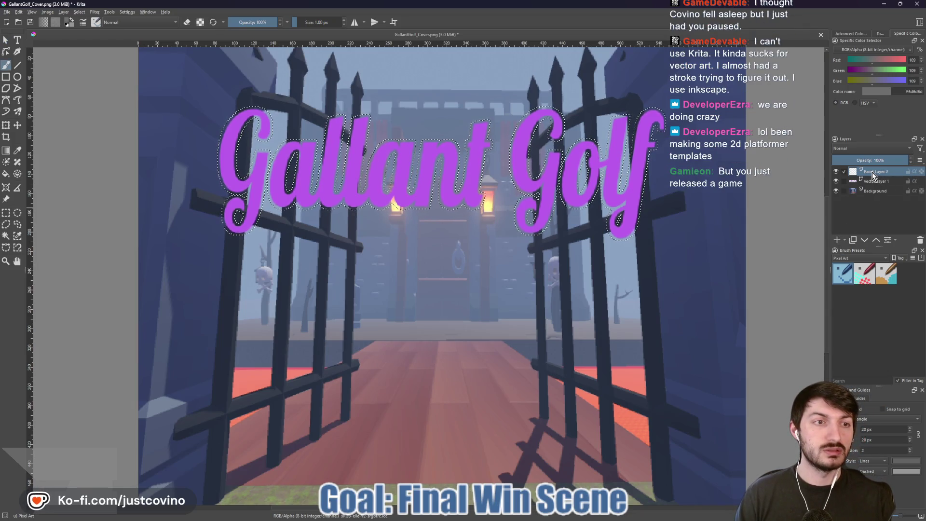
left_click(878, 179, "ctrl")
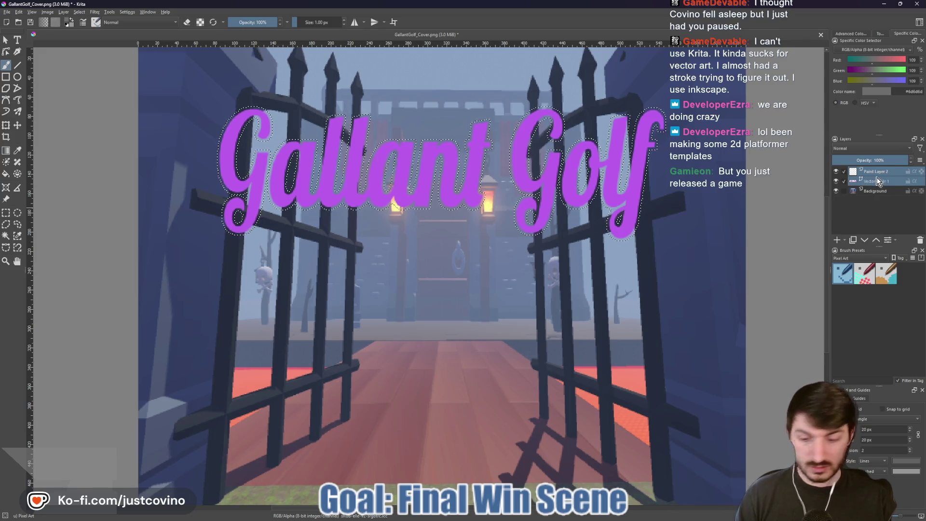
key("ctrl+g")
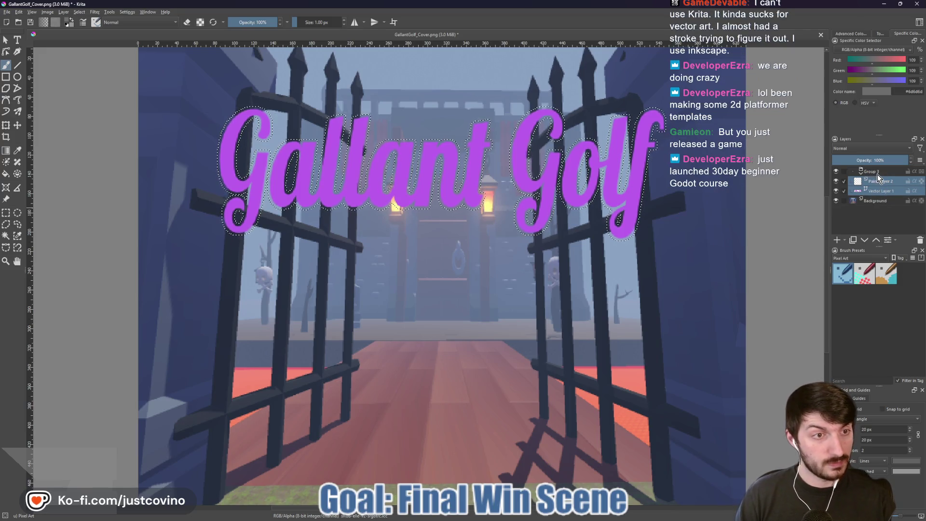
left_click(916, 191)
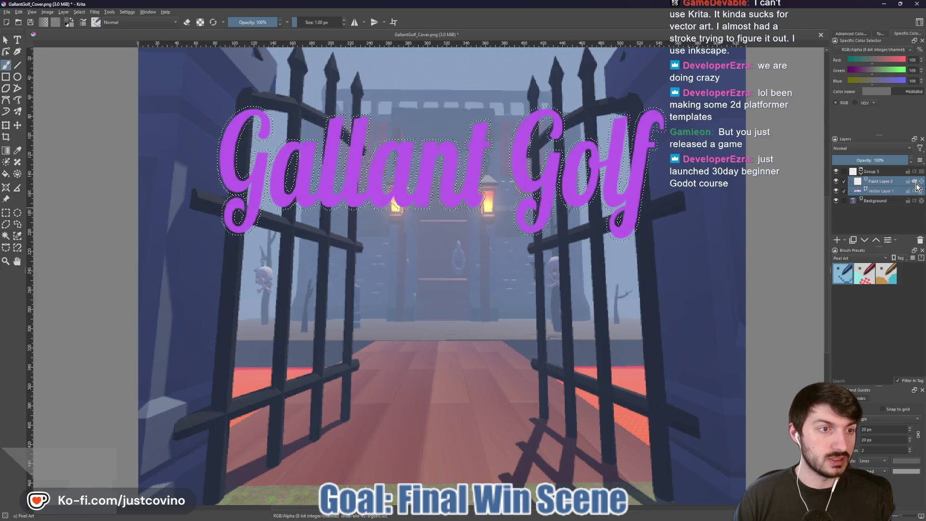
left_click(887, 181)
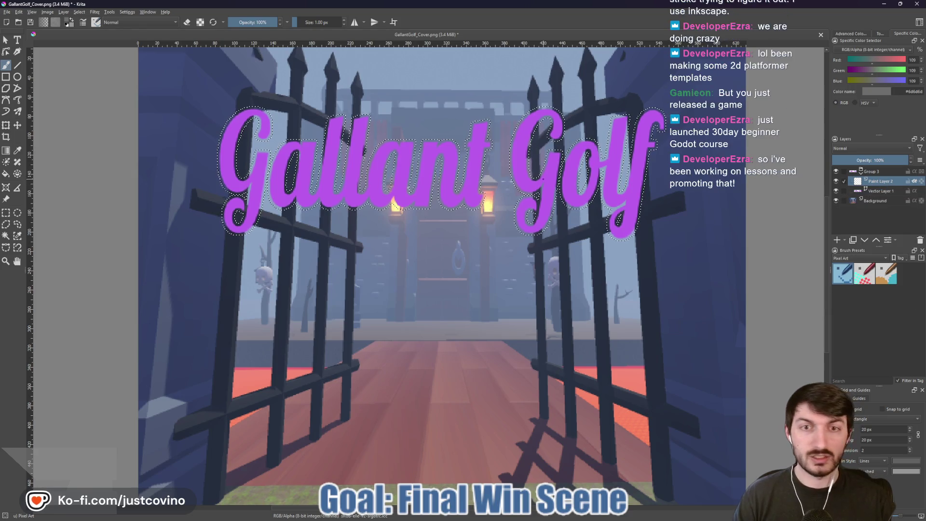